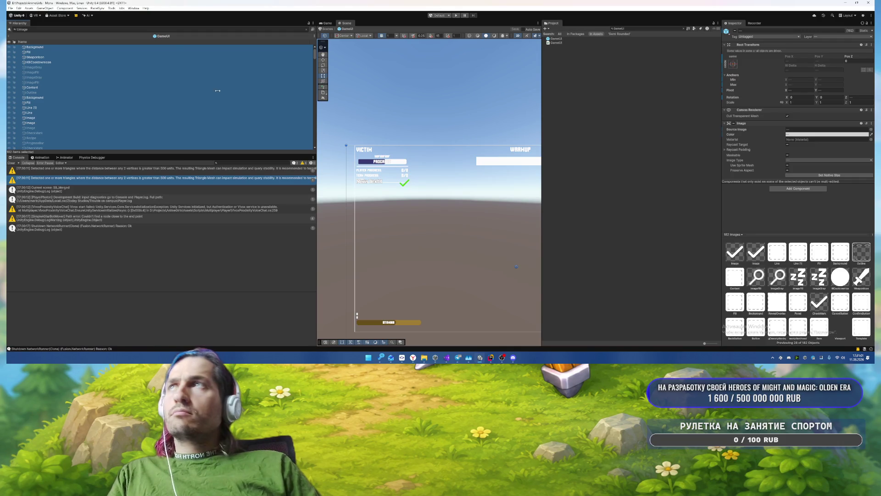
# Step: Give the WARMUP bar's Progress image the Semi Rounded sprite
pyautogui.doubleClick(95, 52)
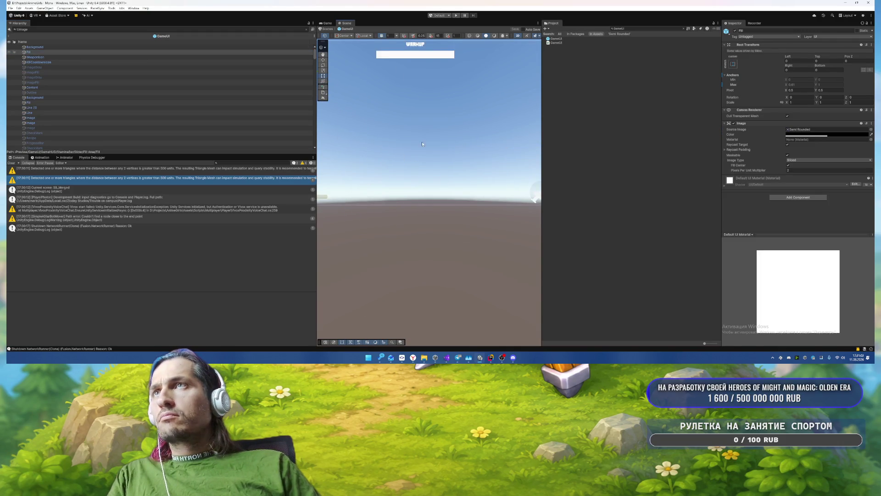
pyautogui.click(399, 190)
pyautogui.click(399, 190)
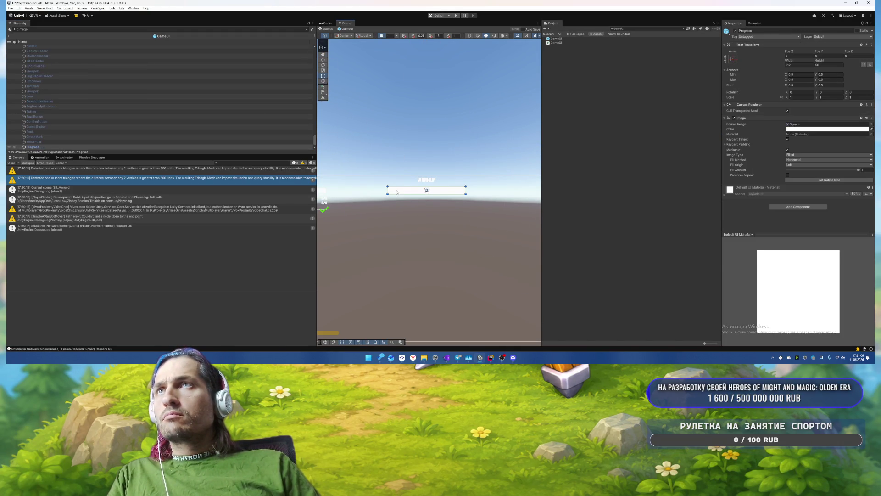
pyautogui.click(871, 124)
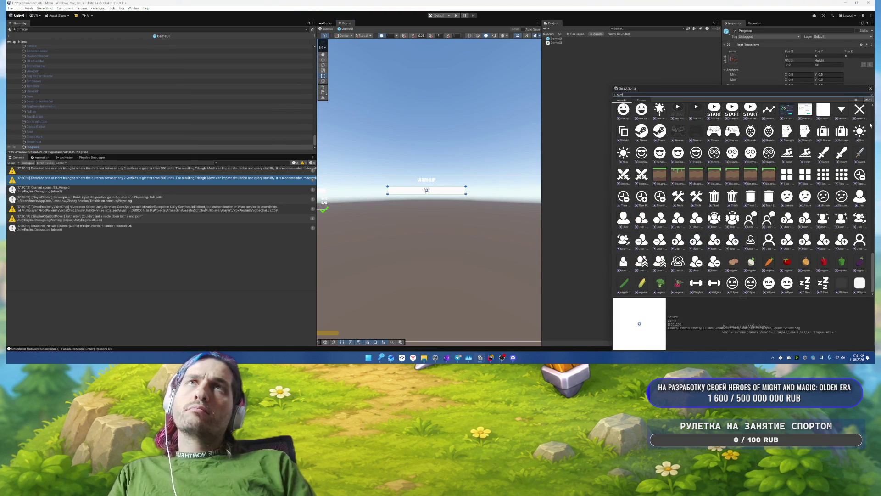
pyautogui.doubleClick(710, 112)
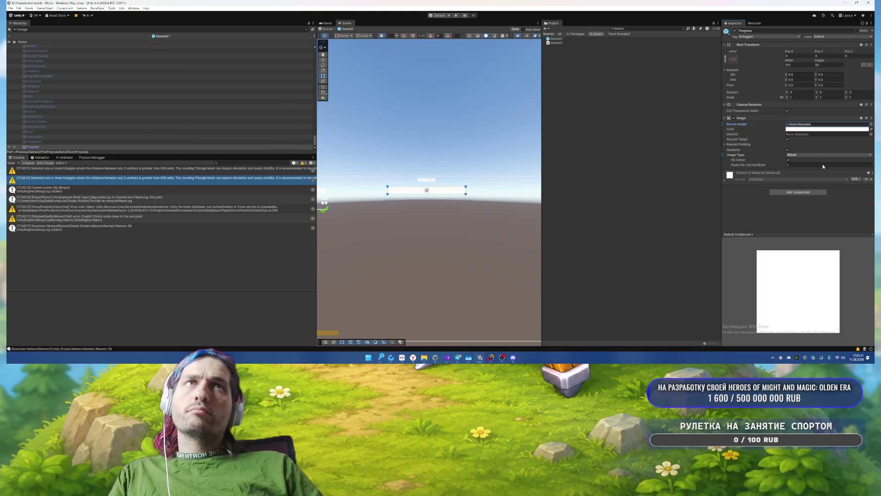
# Step: Pan the scene to show more of the HUD and select the FireProgressBarUI object
pyautogui.click(431, 150)
pyautogui.moveTo(389, 161)
pyautogui.mouseDown()
pyautogui.moveTo(432, 150)
pyautogui.moveTo(498, 46)
pyautogui.mouseUp()
pyautogui.click(433, 219)
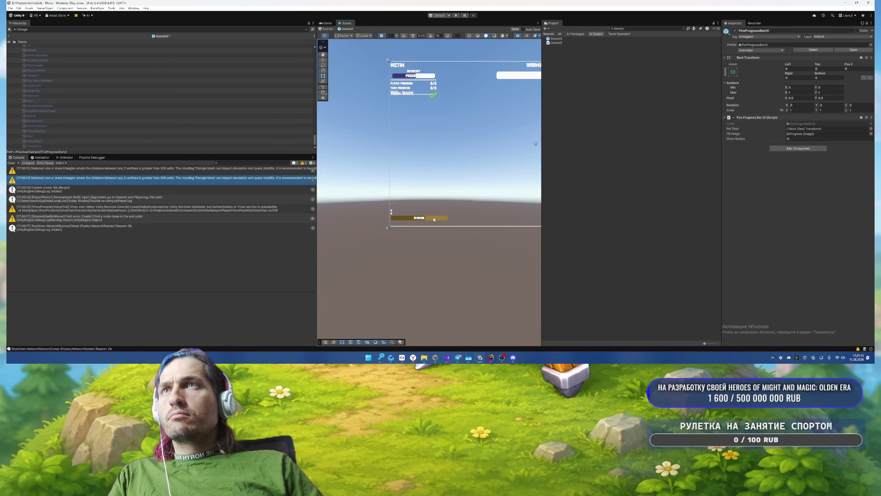
# Step: Clear the Hierarchy image filter, then select and expand GameHUD
pyautogui.scroll(3, 413, 217)
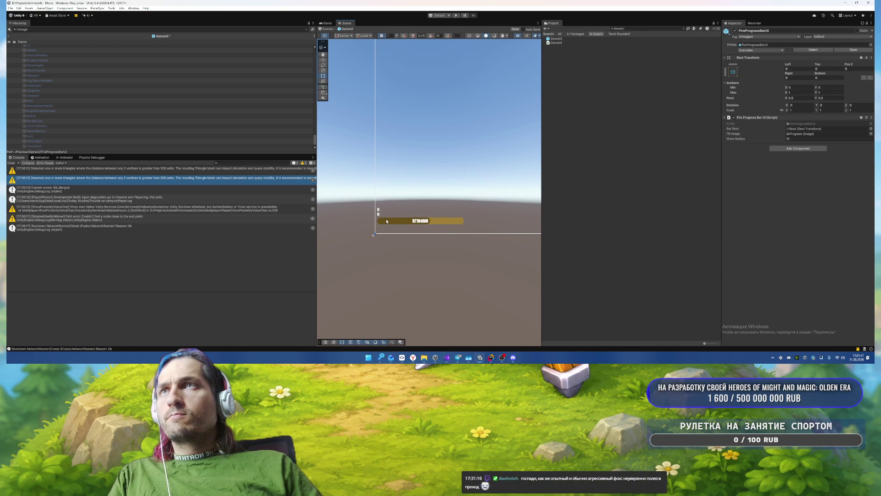
pyautogui.scroll(6, 184, 133)
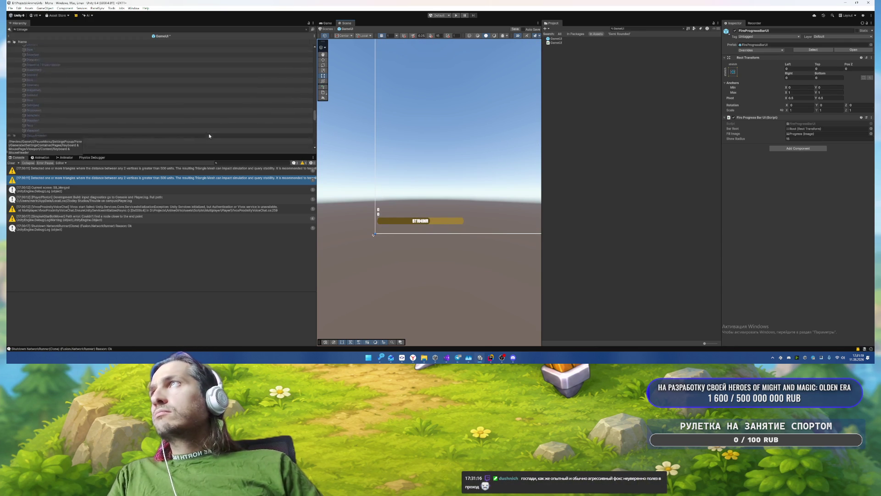
pyautogui.click(306, 29)
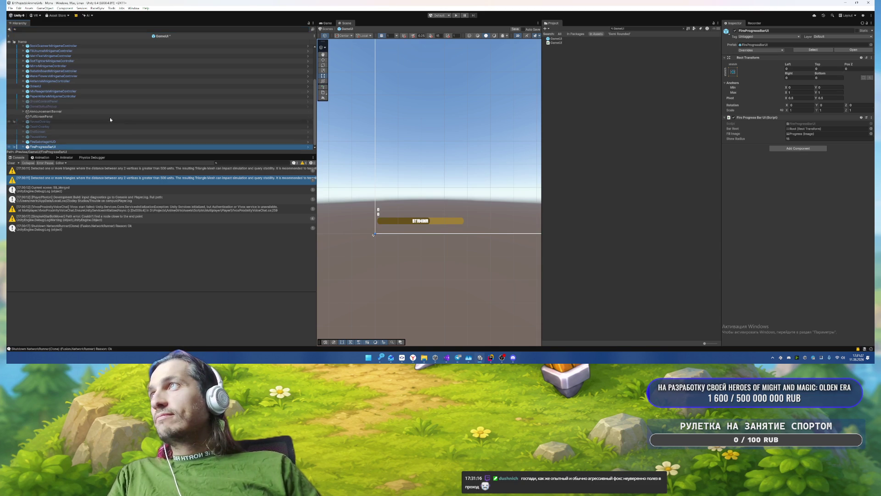
pyautogui.scroll(4, 168, 119)
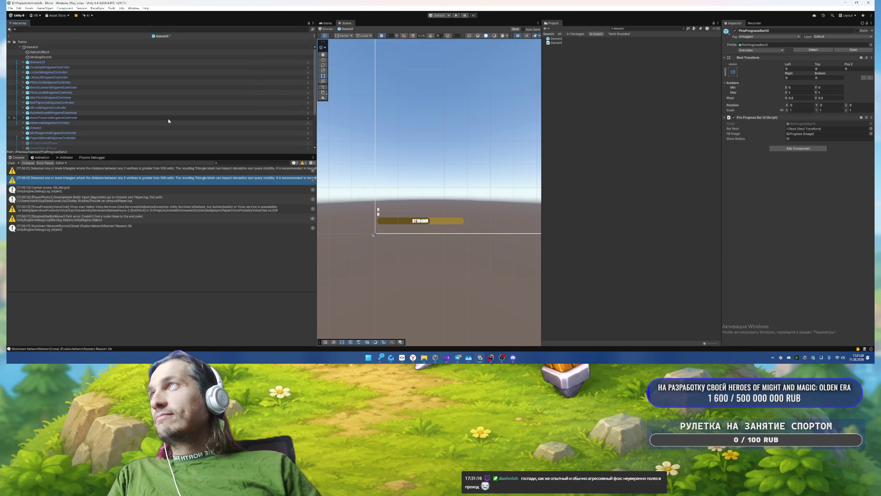
pyautogui.click(83, 62)
pyautogui.press('Right')
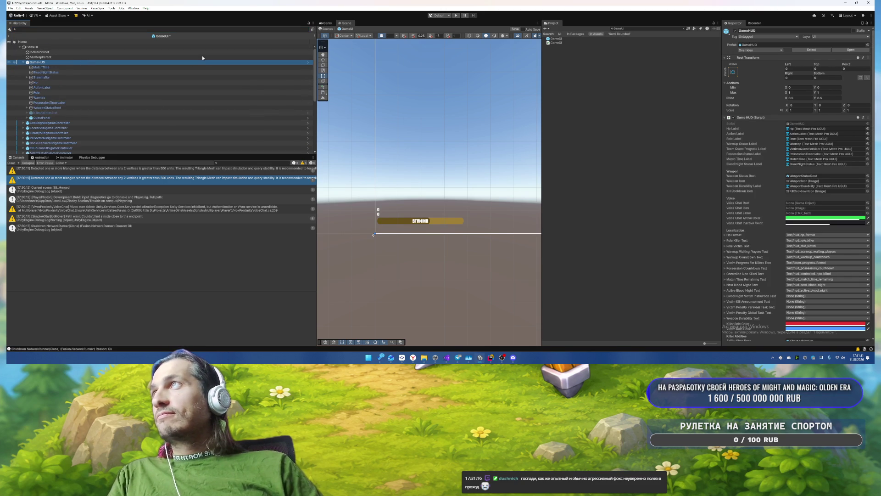
# Step: Step through GameHUD's children, review its prefab overrides, and open it in Prefab Mode
pyautogui.press('Down')
pyautogui.press('Down')
pyautogui.press('Down')
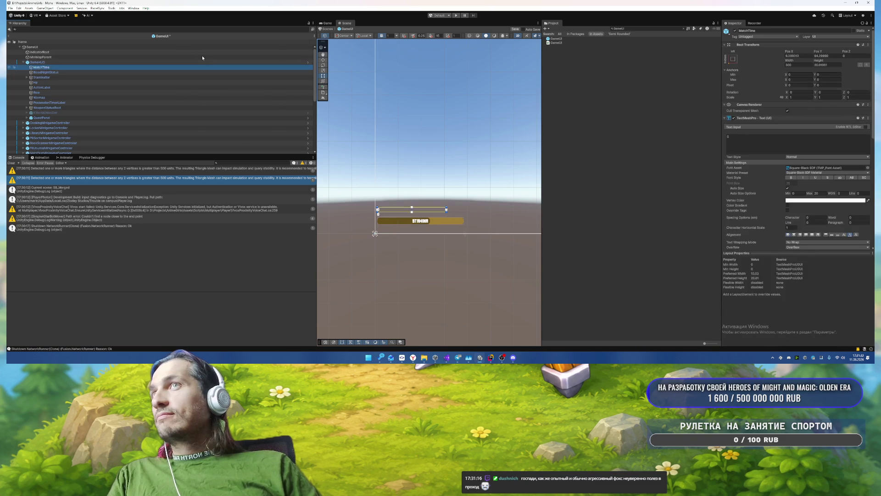
pyautogui.press('Up')
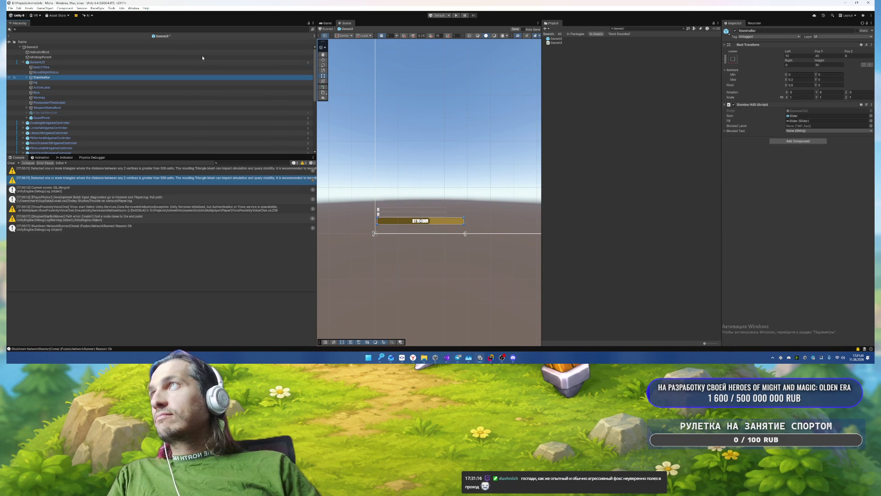
pyautogui.press('Up')
pyautogui.press('Up')
pyautogui.press('Up')
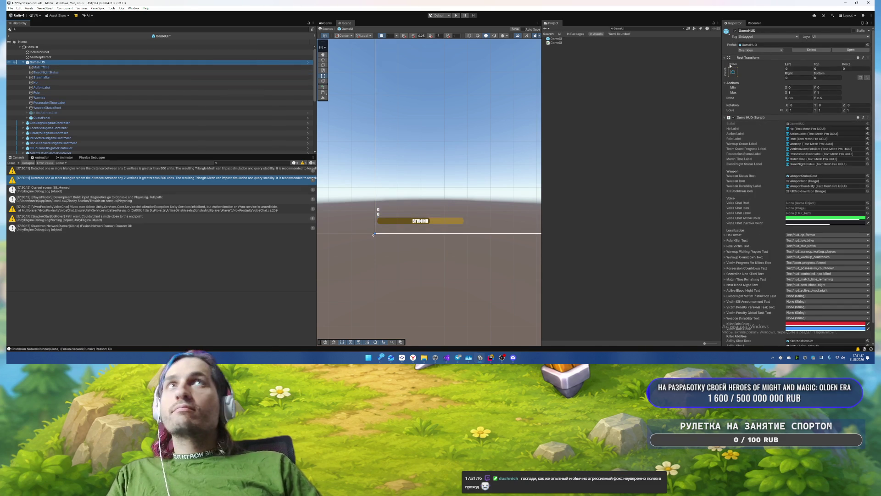
pyautogui.click(745, 50)
pyautogui.click(733, 58)
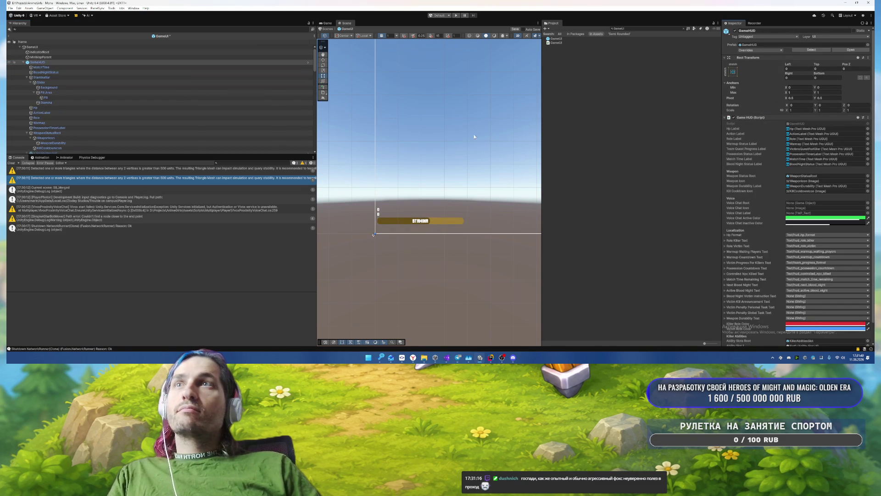
pyautogui.click(307, 64)
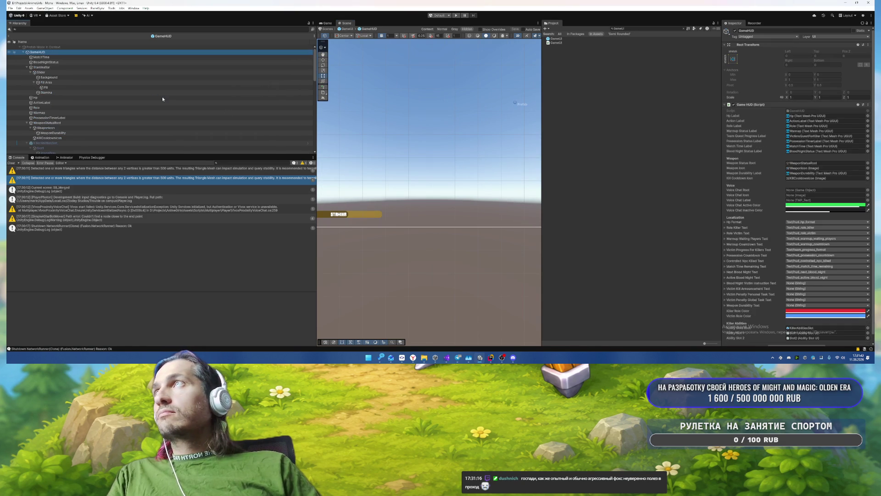
# Step: Set the stamina bar's Background image colour to purple 8D44F2
pyautogui.doubleClick(79, 77)
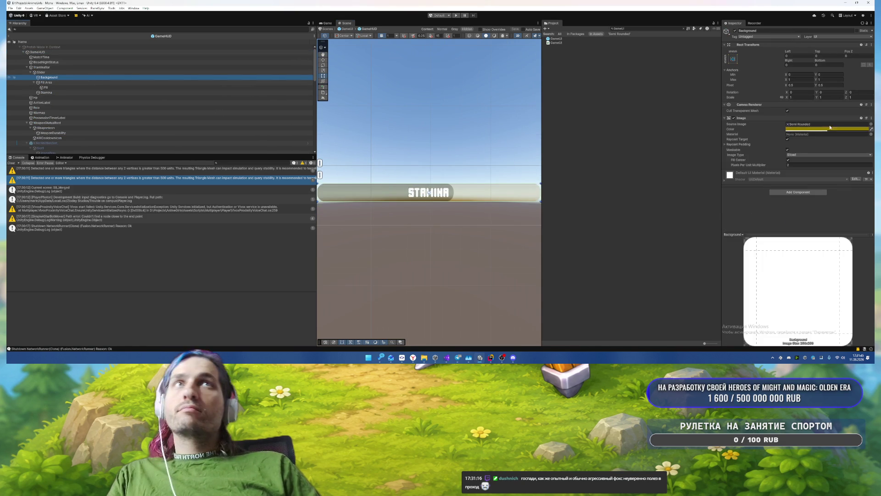
pyautogui.click(67, 72)
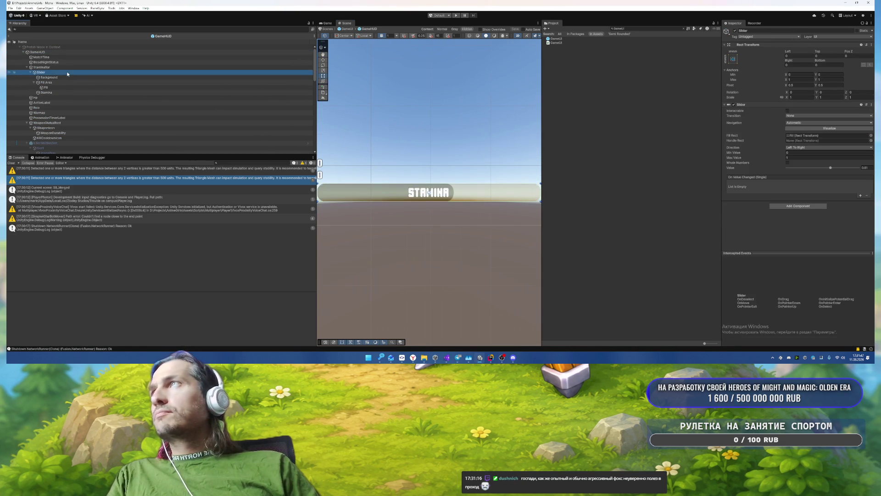
pyautogui.click(68, 77)
pyautogui.click(794, 129)
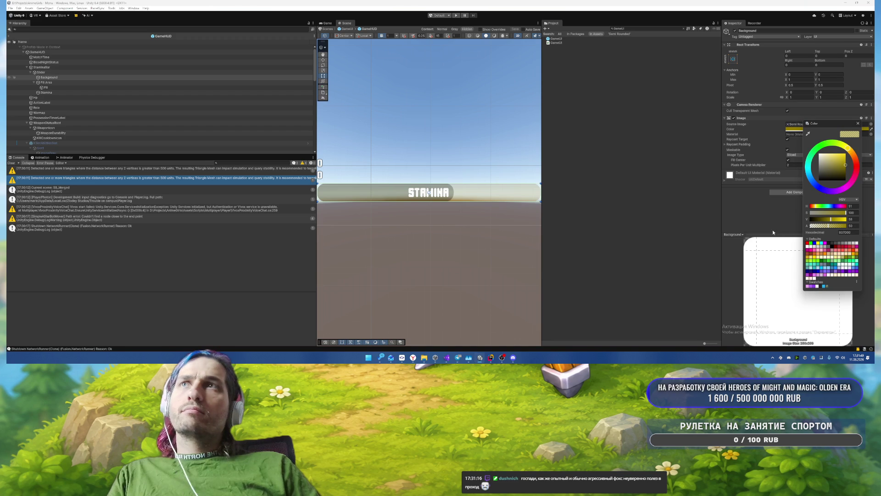
pyautogui.click(812, 286)
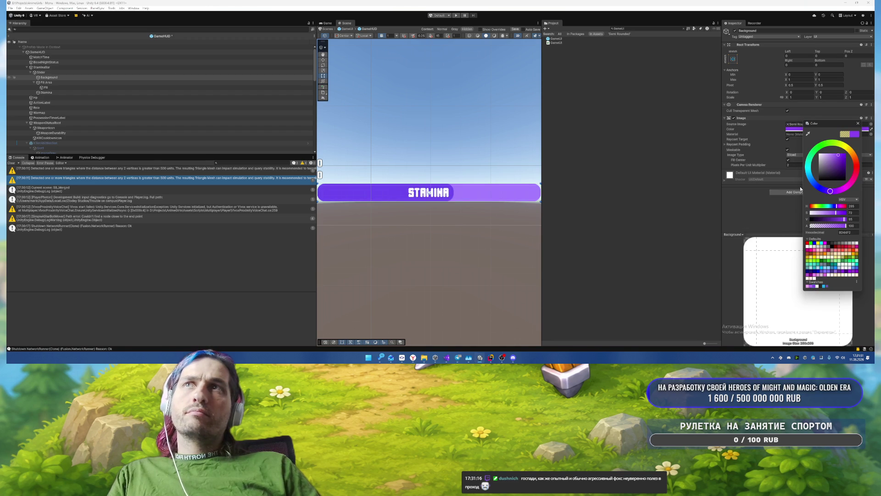
pyautogui.click(858, 123)
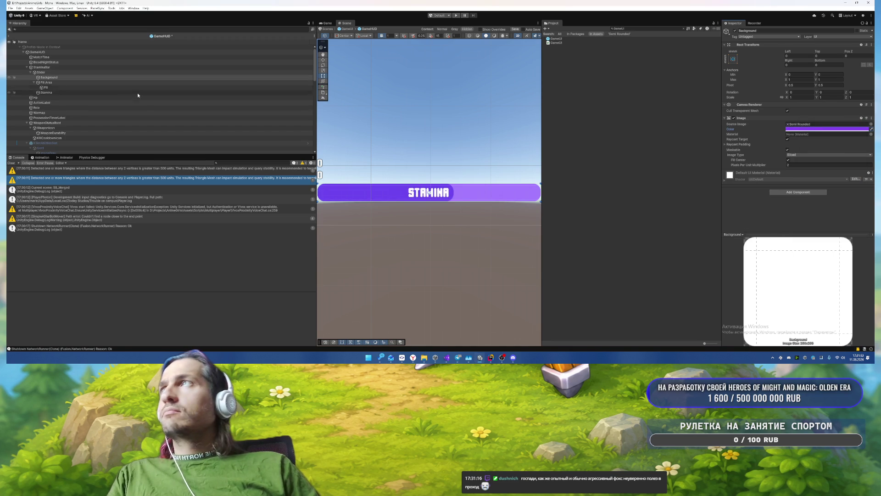
# Step: Set the stamina Fill image colour to lighter purple AE6BF2
pyautogui.click(63, 82)
pyautogui.click(64, 87)
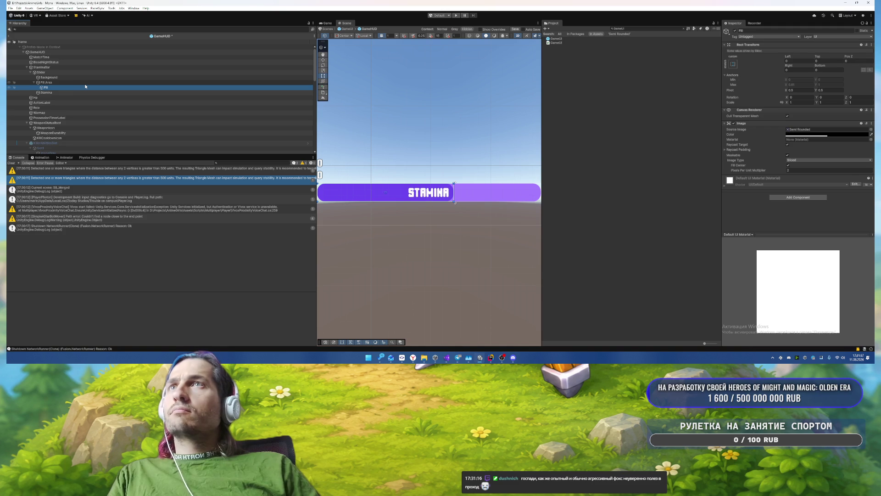
pyautogui.click(798, 134)
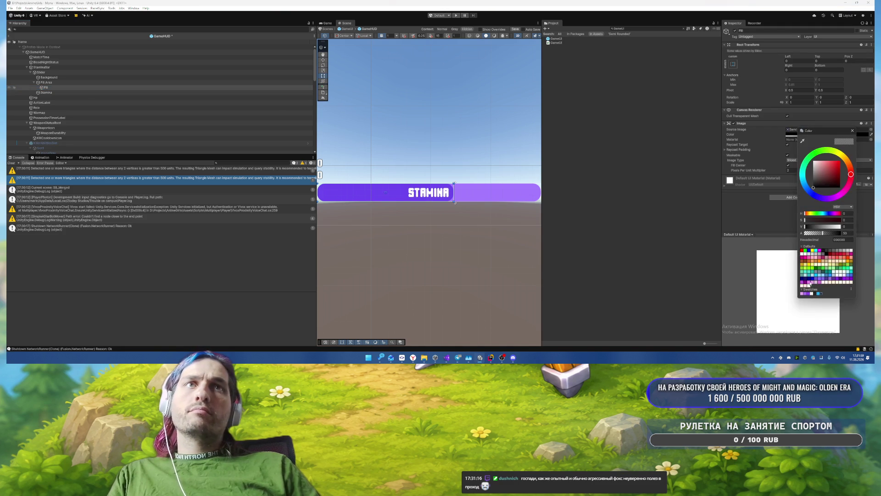
pyautogui.click(803, 293)
pyautogui.click(804, 294)
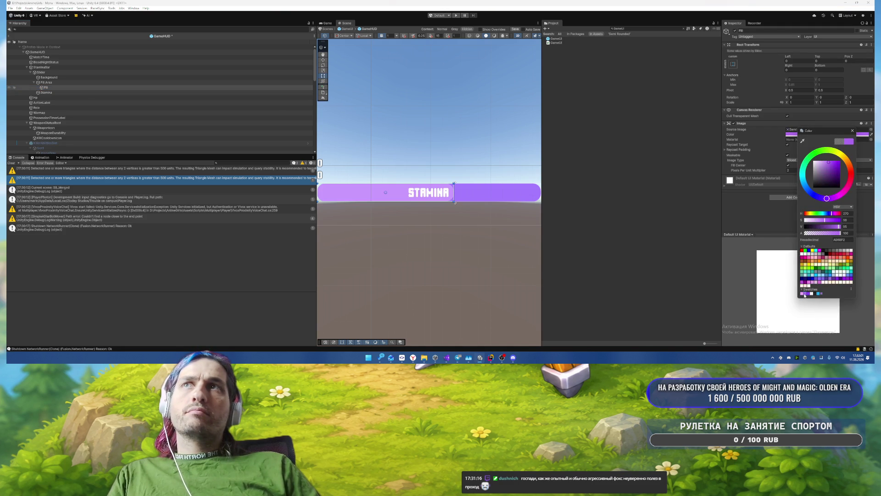
pyautogui.click(803, 293)
pyautogui.click(806, 294)
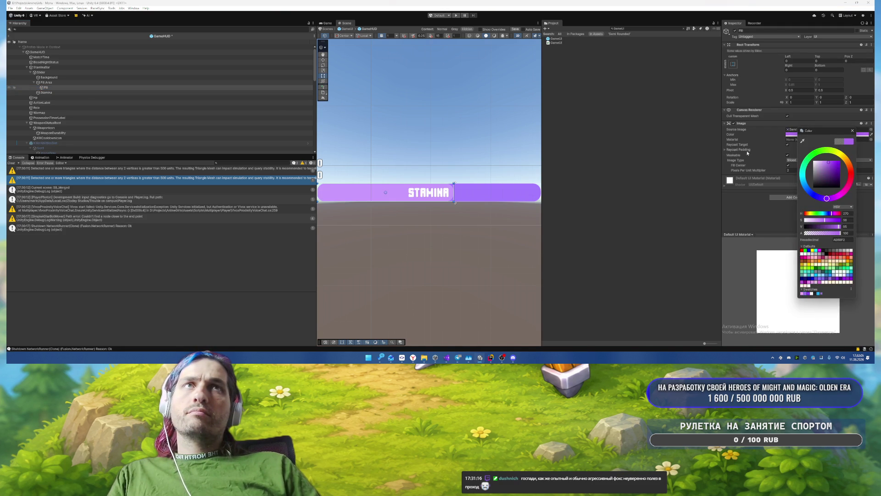
pyautogui.click(852, 131)
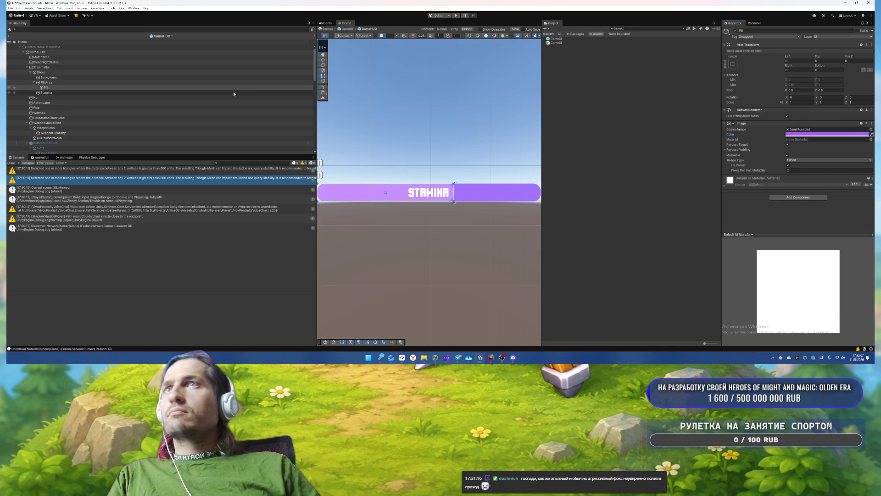
pyautogui.click(59, 92)
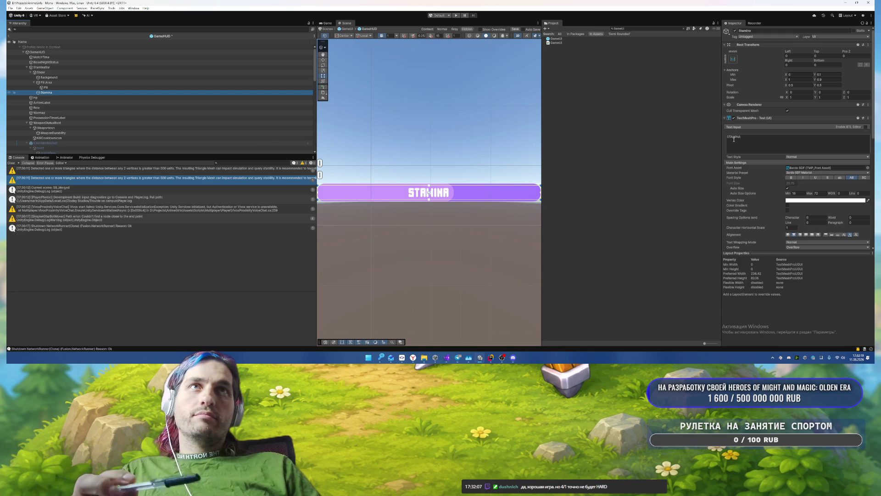
# Step: Apply the Square-Black SDF font to the STAMINA label
pyautogui.click(867, 168)
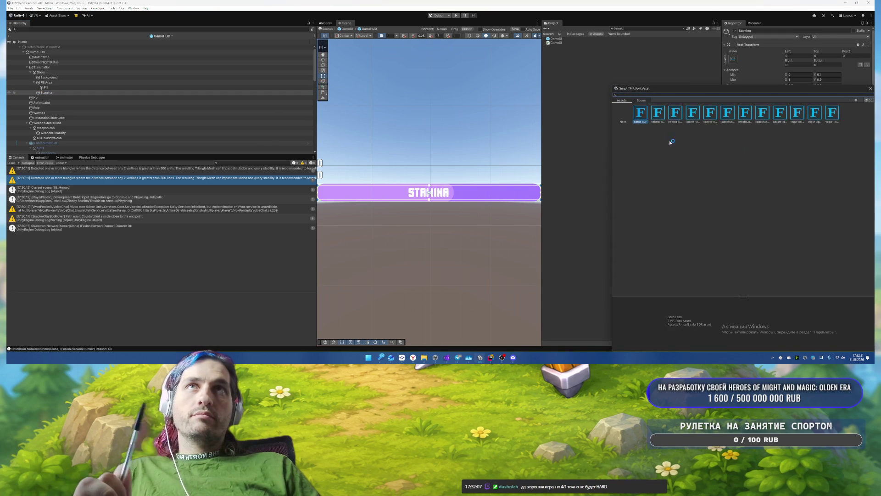
pyautogui.click(780, 114)
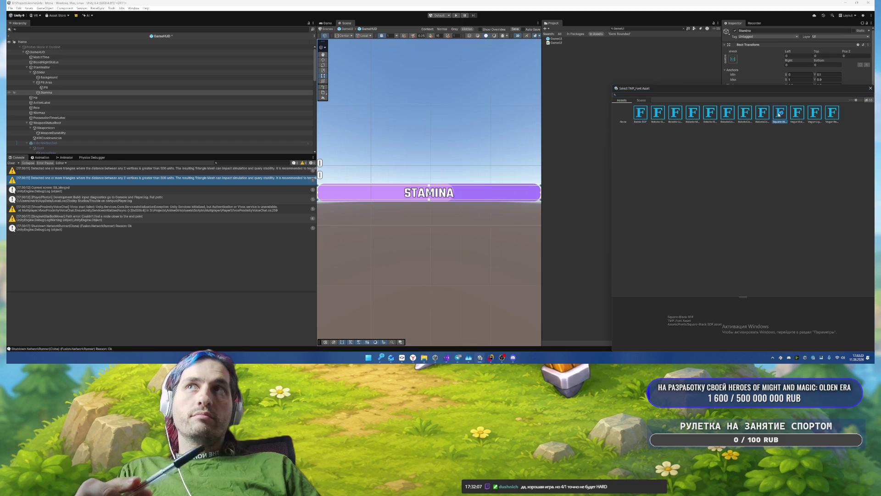
pyautogui.doubleClick(780, 113)
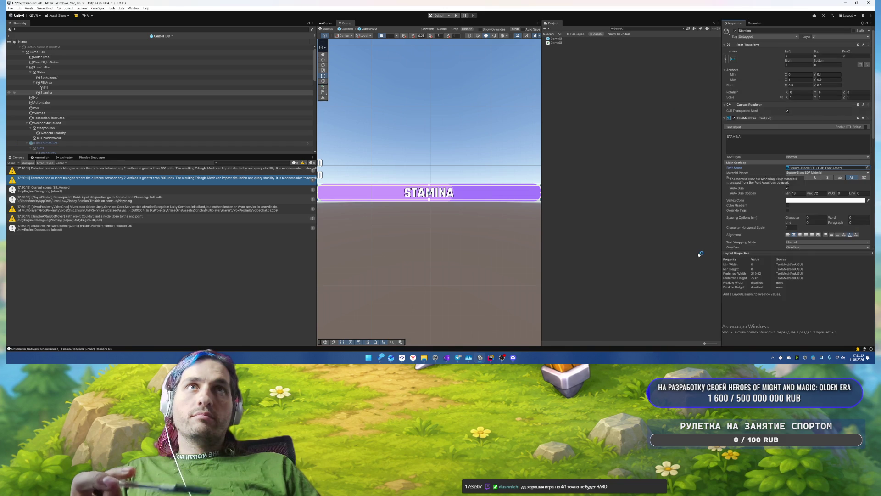
pyautogui.scroll(-5, 518, 185)
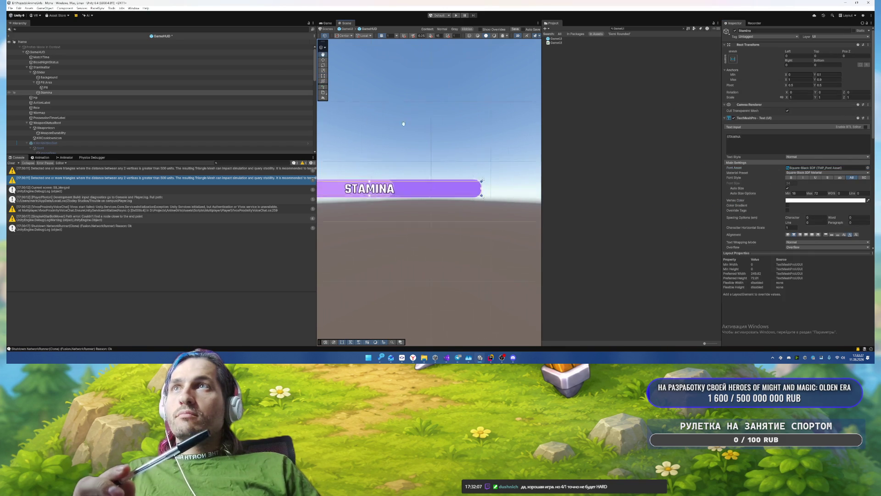
pyautogui.scroll(5, 465, 251)
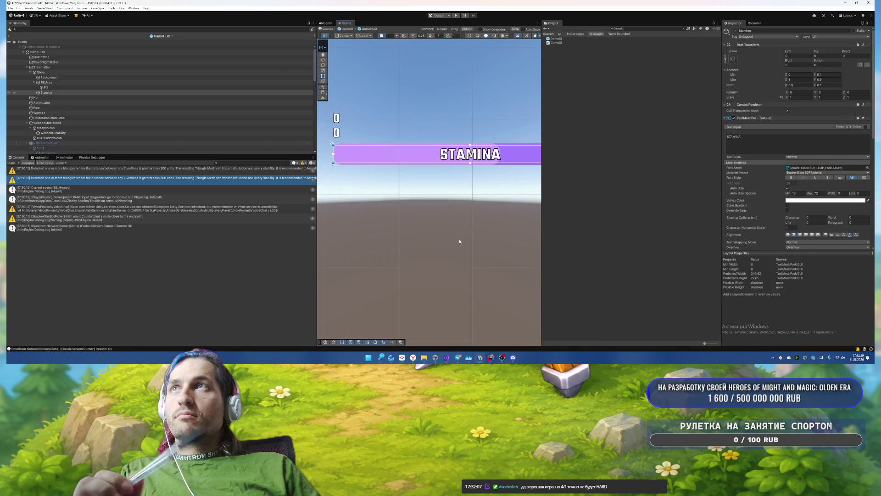
pyautogui.moveTo(350, 217); pyautogui.dragTo(497, 211)
# Step: Inspect the stamina bar's Background, Fill Area and Fill, framing Fill in the Scene view
pyautogui.click(52, 83)
pyautogui.click(55, 78)
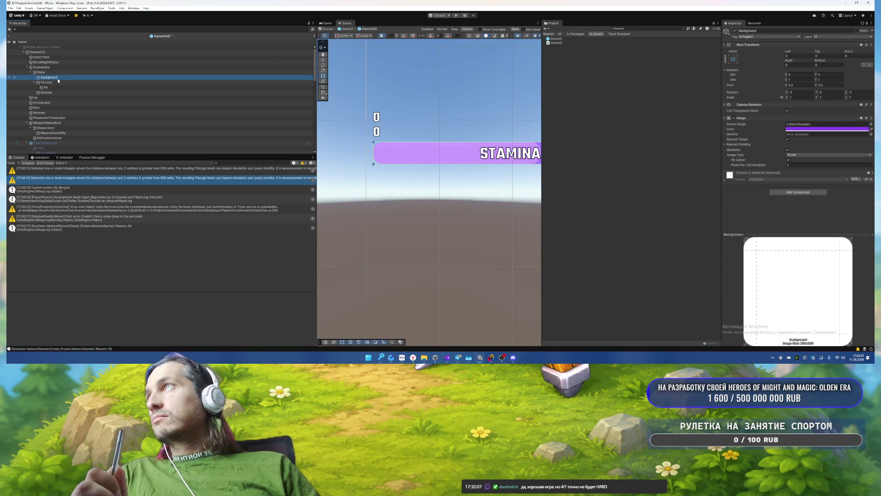
pyautogui.click(55, 82)
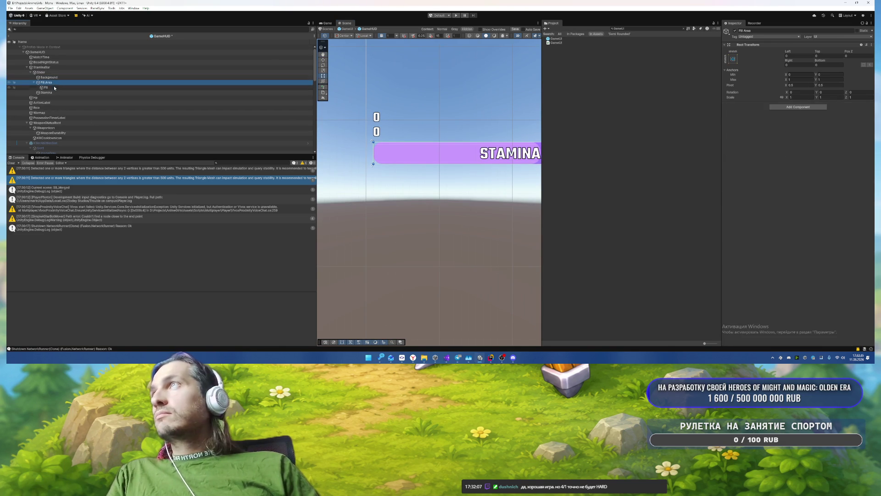
pyautogui.click(54, 88)
pyautogui.press('f')
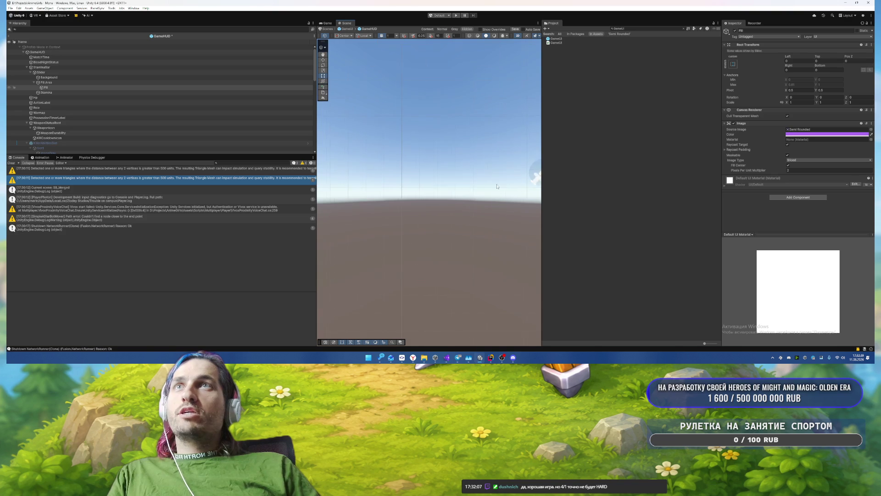
# Step: Bring the VICTIM quest panel fully into view and filter the Hierarchy by t:TMP_Text
pyautogui.moveTo(341, 200); pyautogui.dragTo(408, 194)
pyautogui.scroll(-5, 401, 71)
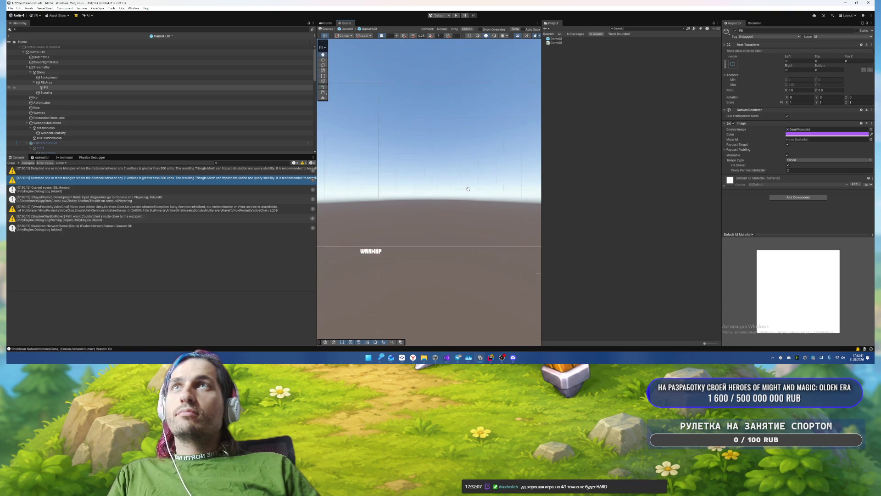
pyautogui.scroll(10, 386, 230)
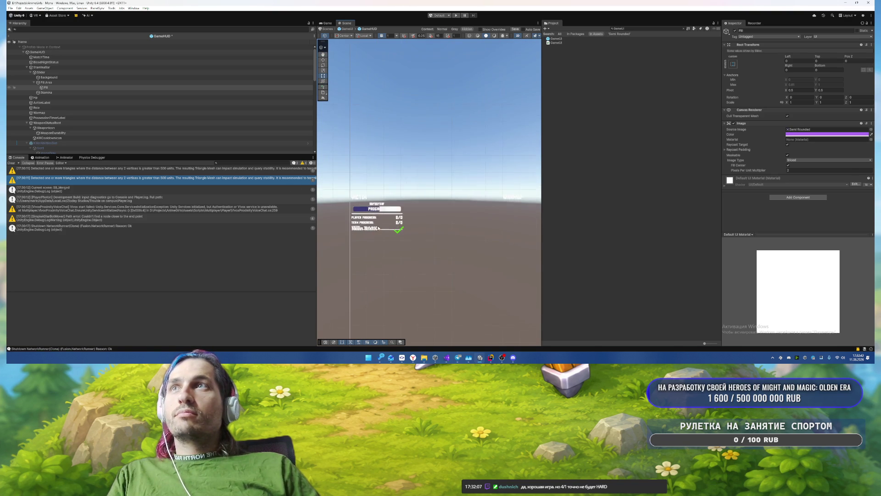
pyautogui.moveTo(395, 187); pyautogui.dragTo(468, 144)
pyautogui.click(173, 29)
pyautogui.write('t:TMP_Tex')
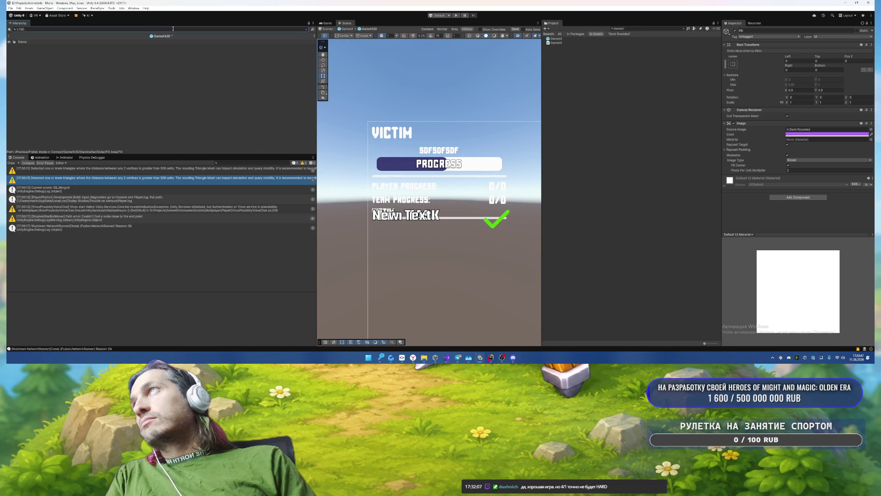
pyautogui.write('t')
# Step: Select all 27 filtered text objects and give them the Square-Black SDF font
pyautogui.click(154, 84)
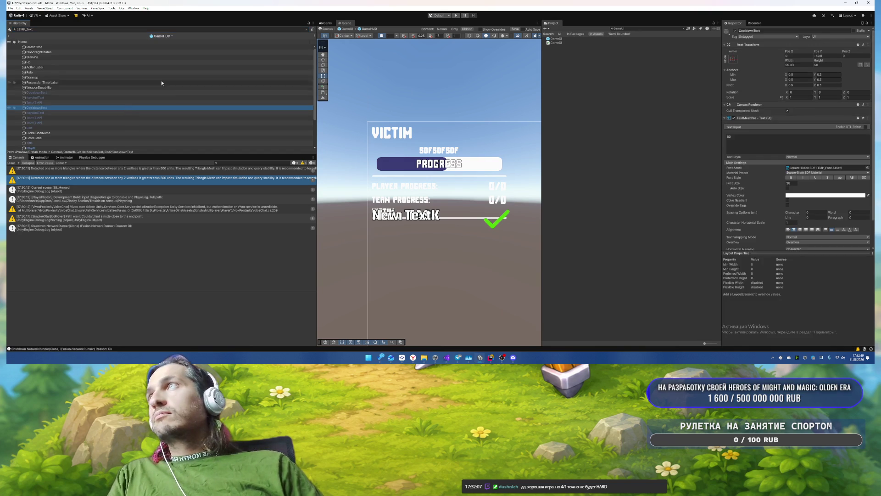
pyautogui.hotkey('ctrl', 'a')
pyautogui.click(867, 173)
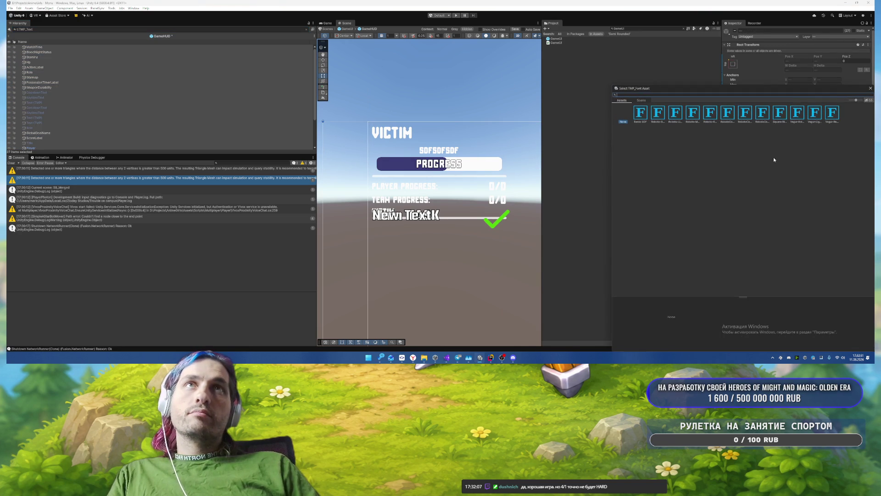
pyautogui.doubleClick(780, 112)
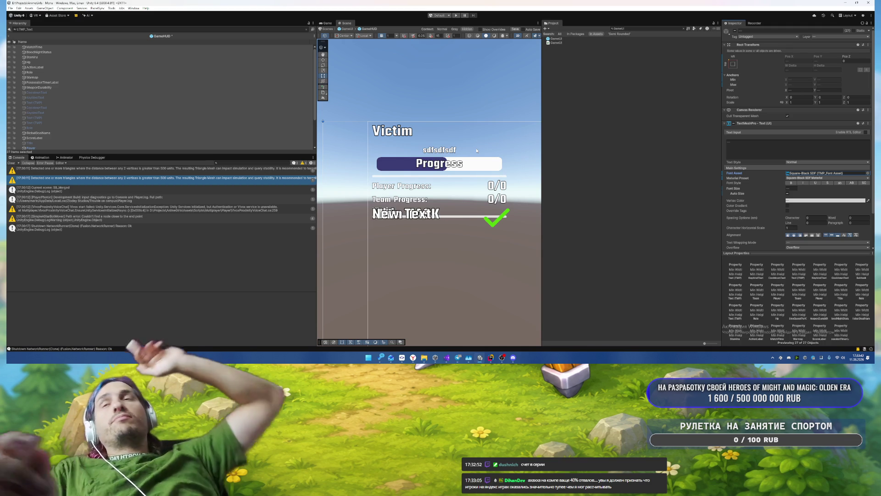
# Step: Re-filter the Hierarchy by t:TMP_Text and set the labels' vertex colour to off-white F2F2F2
pyautogui.scroll(-1, 461, 222)
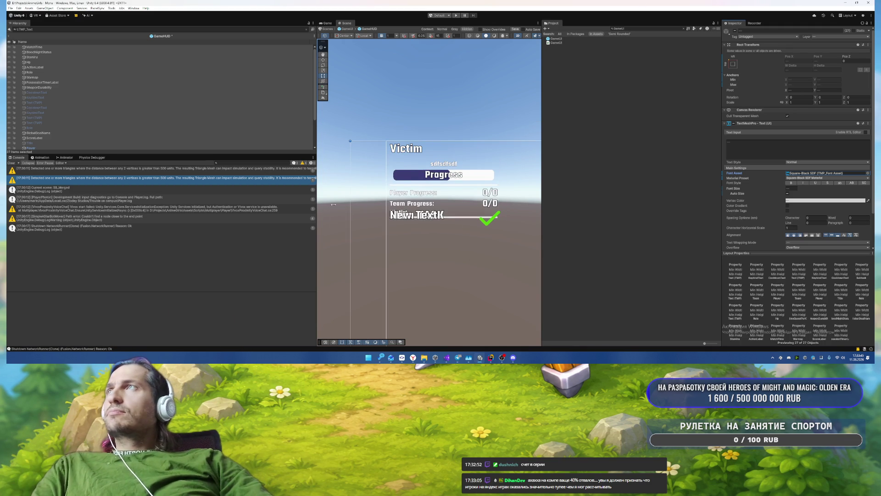
pyautogui.click(307, 29)
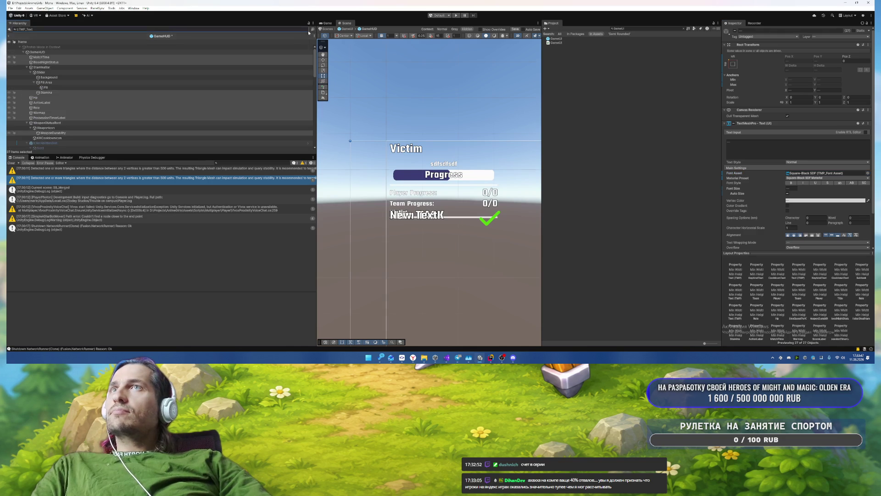
pyautogui.press('f')
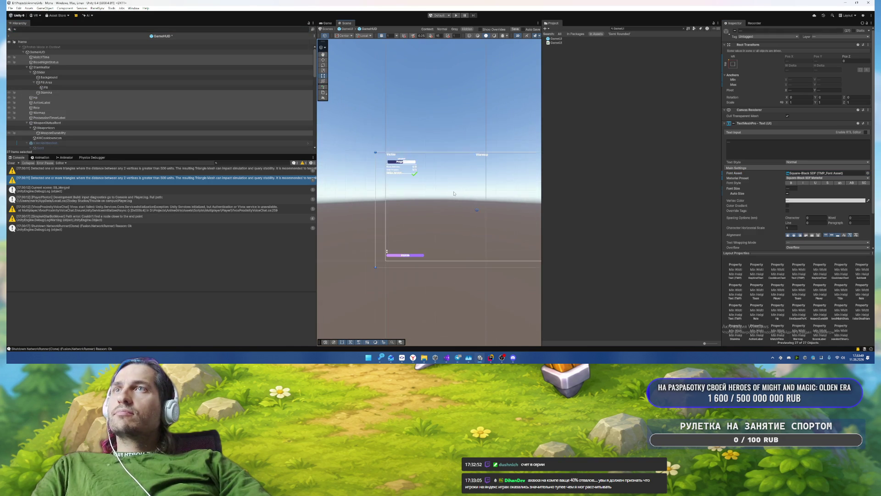
pyautogui.scroll(-3, 464, 115)
pyautogui.click(189, 29)
pyautogui.write('t:TMP_Text')
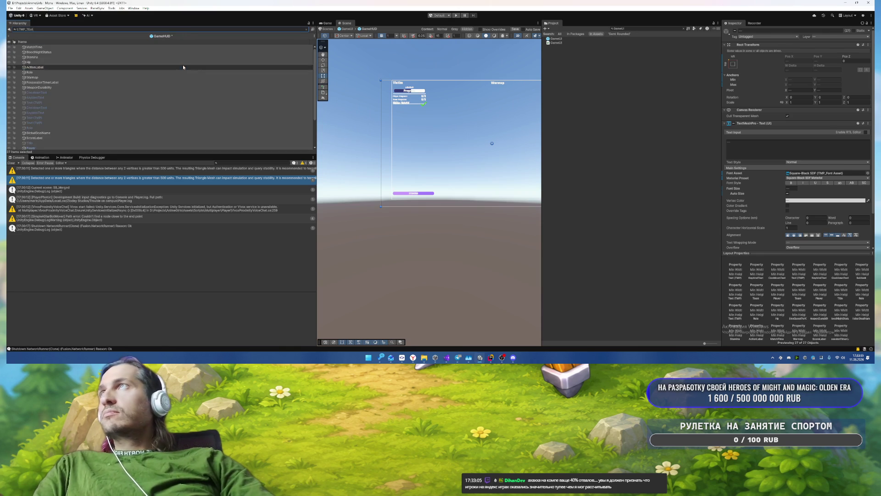
pyautogui.click(797, 200)
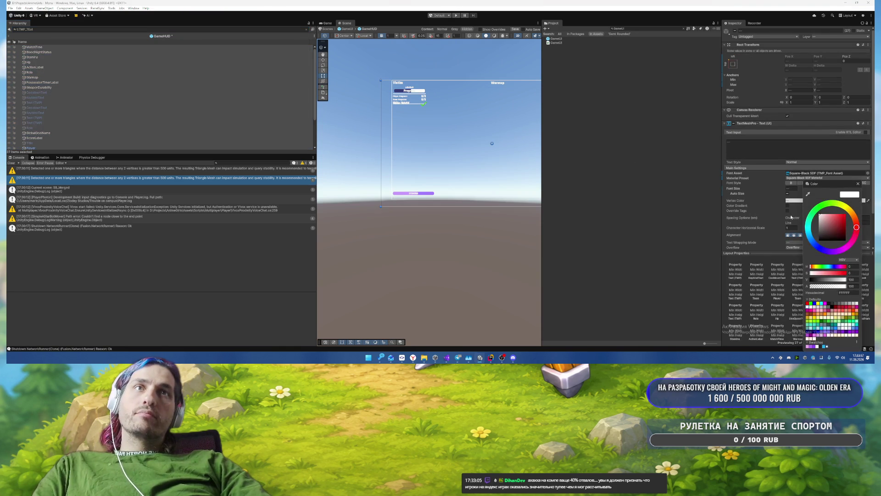
pyautogui.click(817, 347)
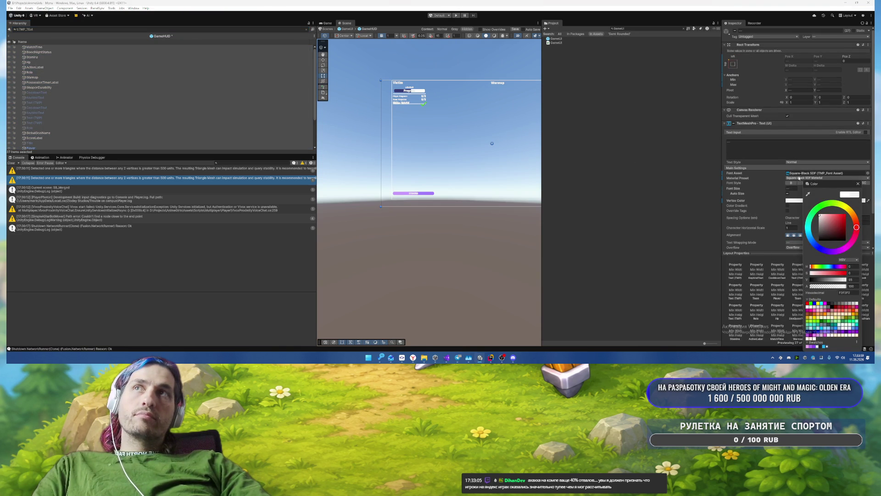
pyautogui.click(857, 184)
pyautogui.click(404, 106)
# Step: Frame the QuestPanel, clear the type filter, and collapse CommonGoalScore and QuestProgress
pyautogui.press('f')
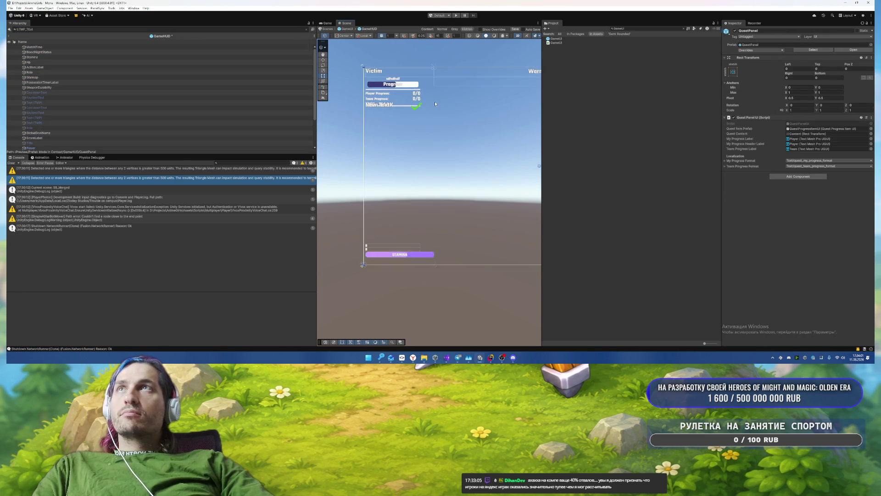
pyautogui.click(362, 106)
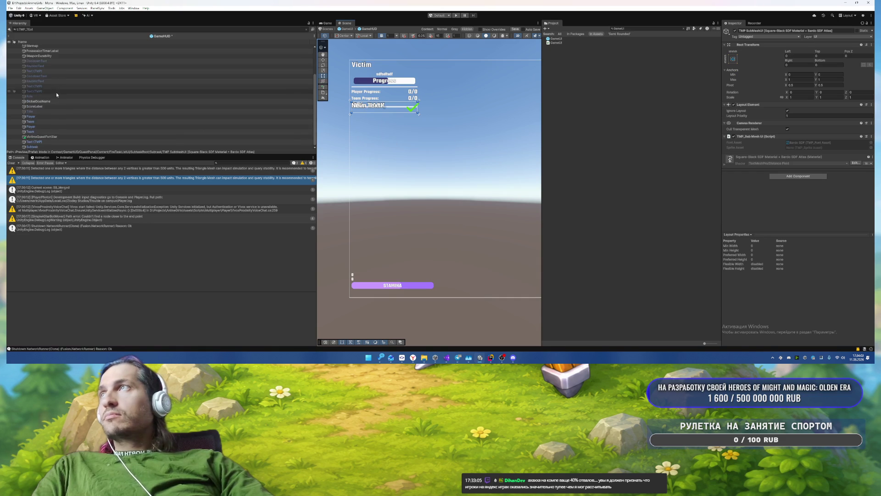
pyautogui.click(306, 29)
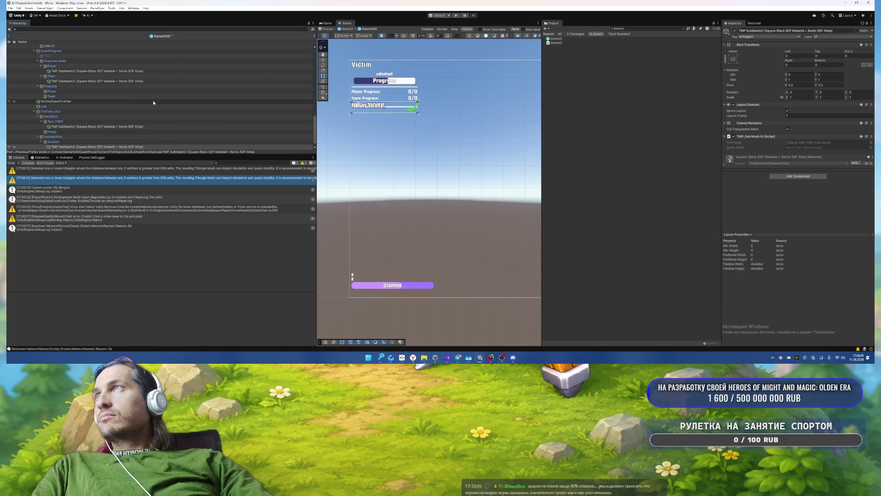
pyautogui.scroll(5, 134, 101)
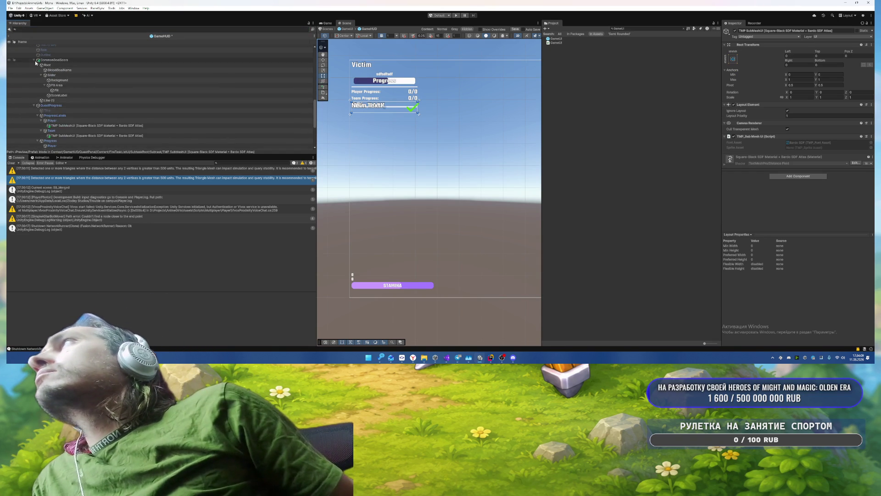
pyautogui.click(34, 59)
pyautogui.click(33, 65)
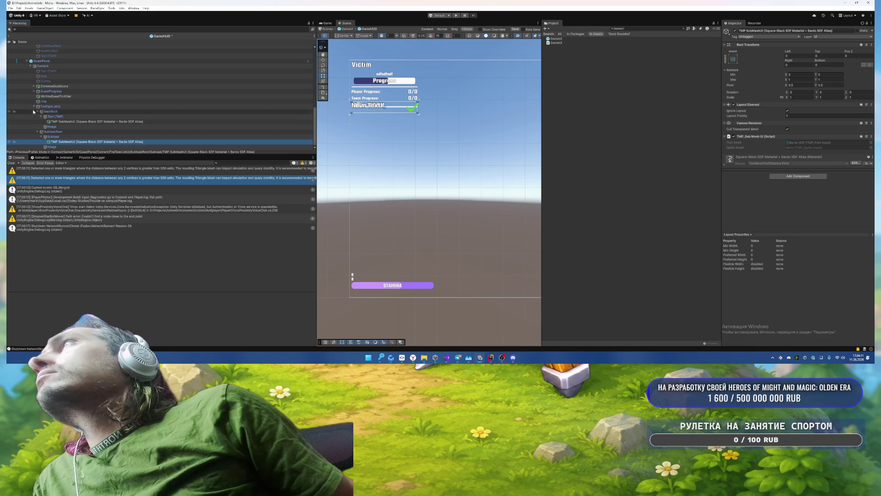
pyautogui.scroll(3, 57, 133)
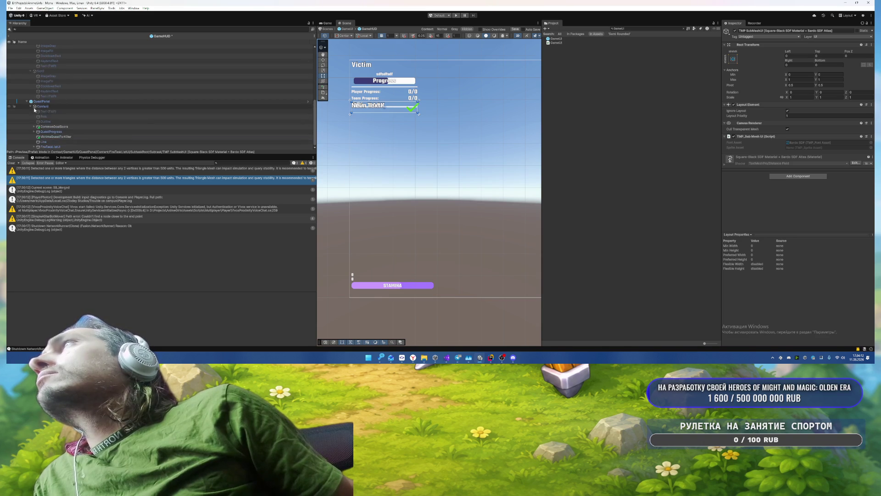
# Step: Inspect QuestProgress, VictimsQuestForKiller, Line, FireTaskListUI and MainRoot in turn
pyautogui.click(77, 132)
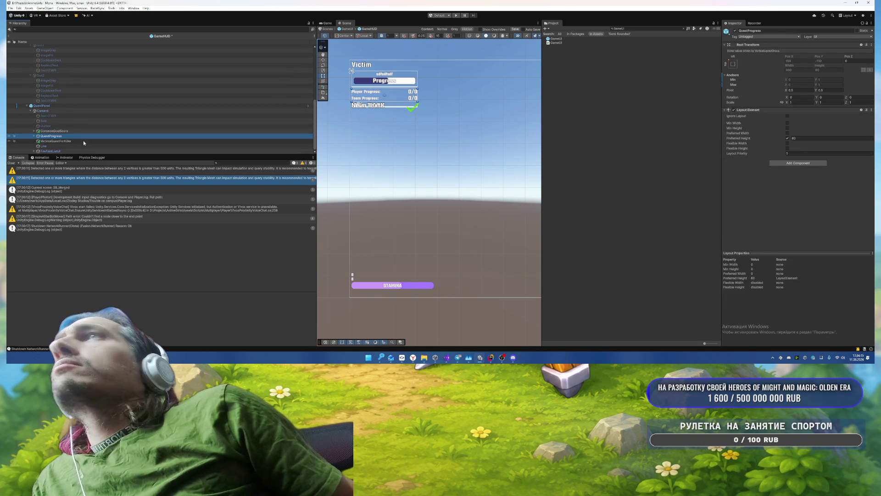
pyautogui.click(55, 141)
pyautogui.click(53, 147)
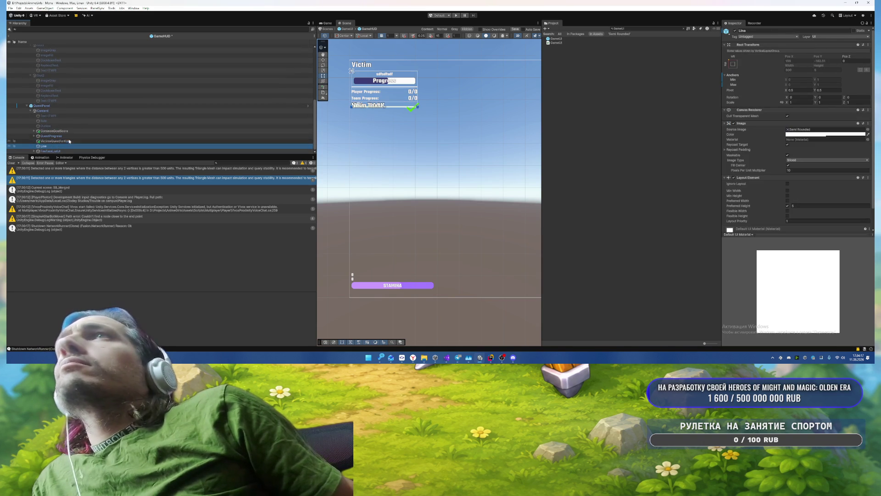
pyautogui.click(57, 151)
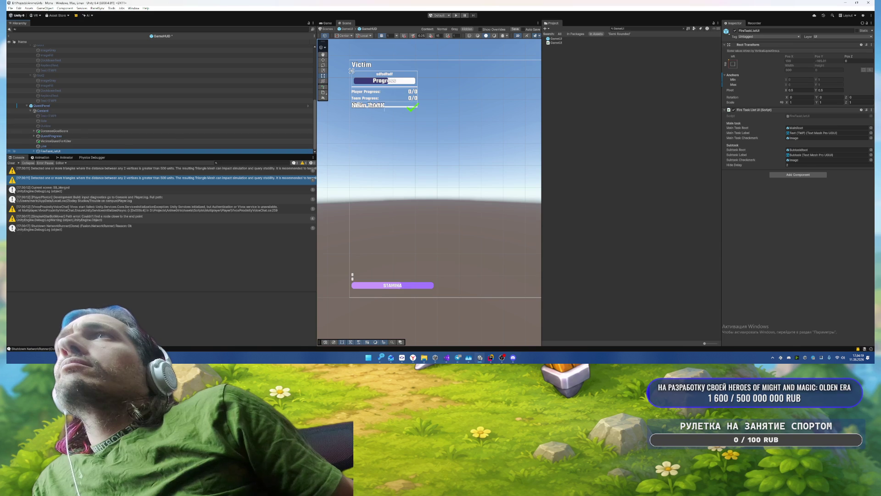
pyautogui.click(362, 107)
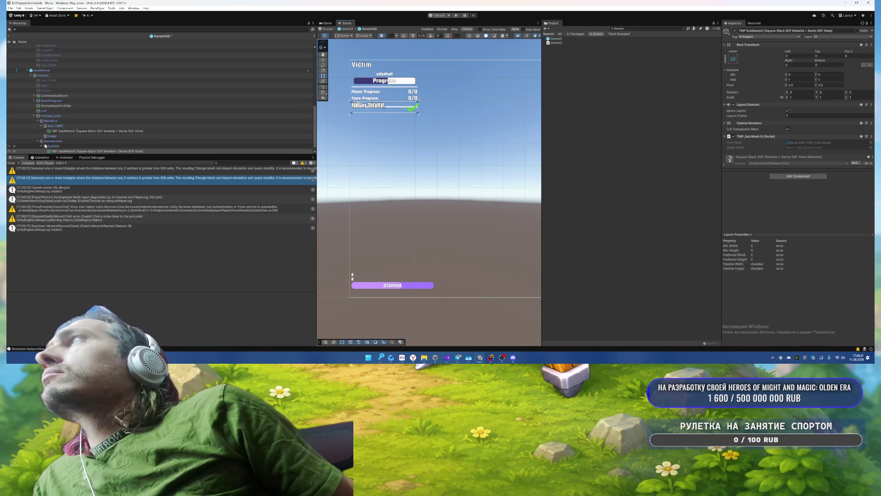
pyautogui.click(59, 116)
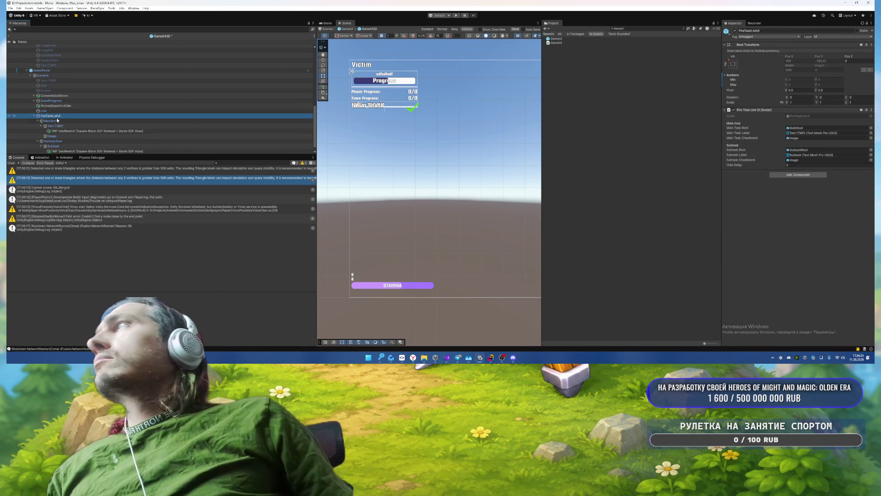
pyautogui.click(55, 121)
pyautogui.click(53, 116)
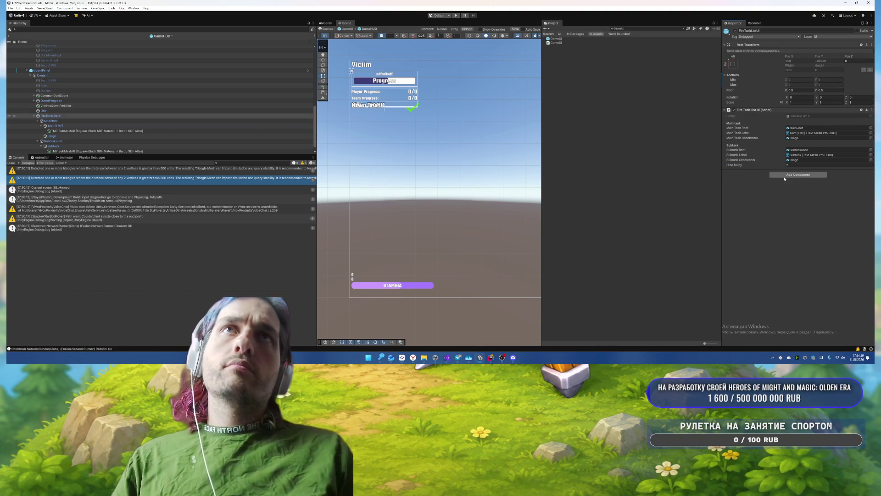
# Step: Add a Layout Element to FireTaskListUI with preferred height 100
pyautogui.click(784, 176)
pyautogui.write('Layou')
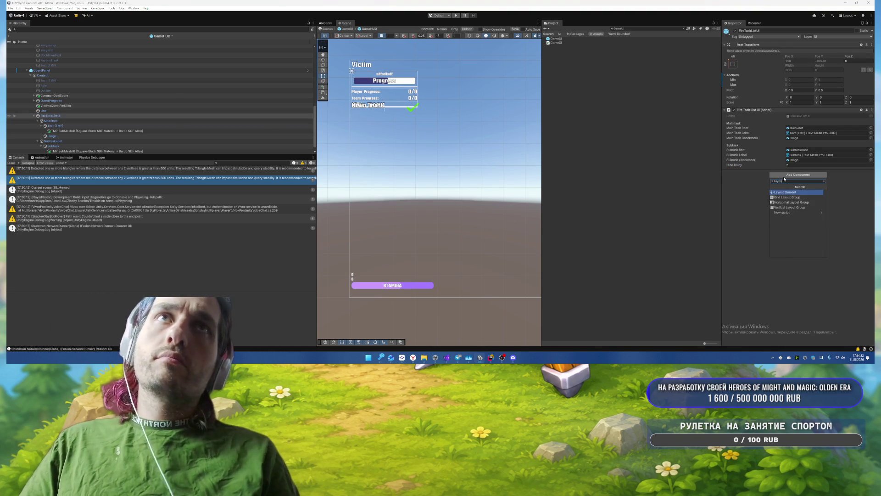
pyautogui.press('Return')
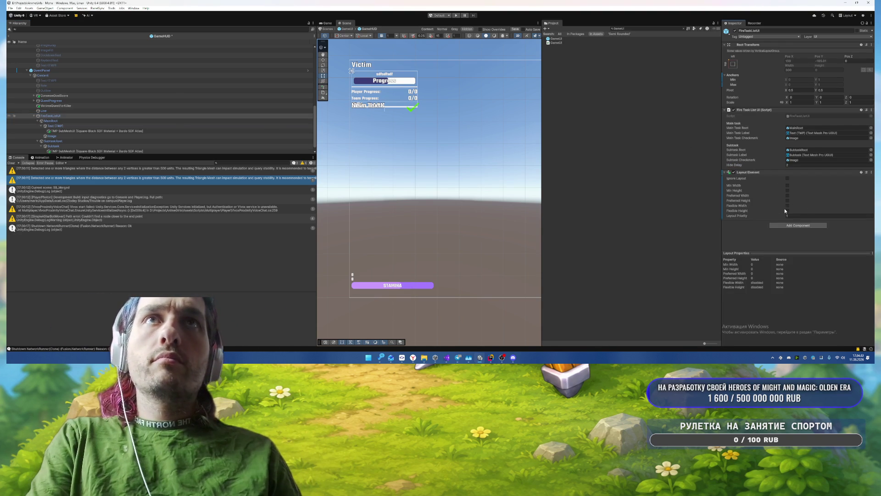
pyautogui.click(788, 201)
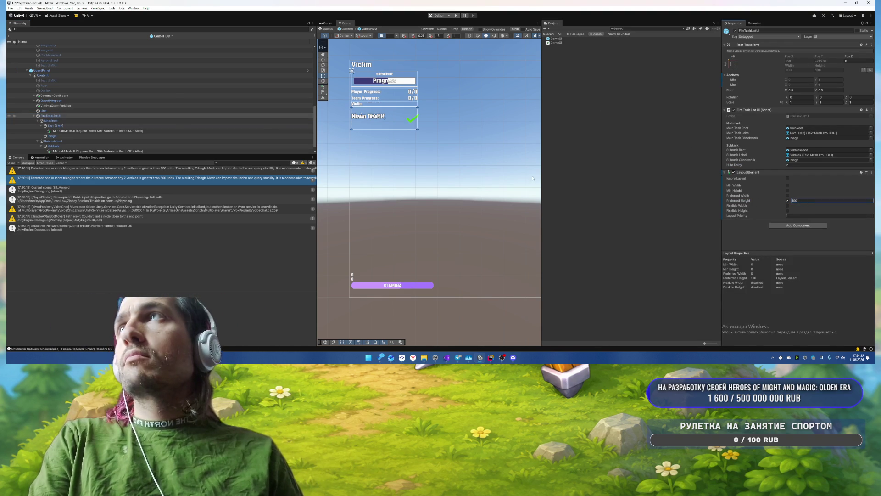
# Step: Expand MainRoot and select the main task's Text (TMP) label
pyautogui.scroll(2, 400, 137)
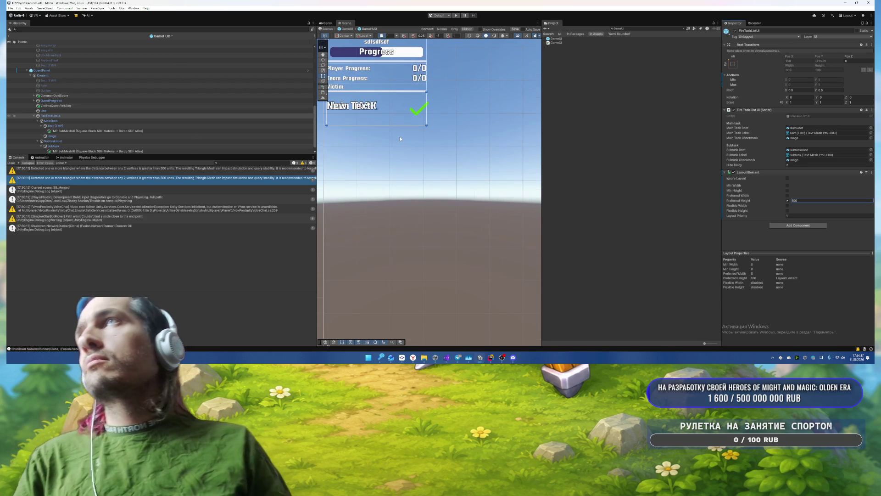
pyautogui.scroll(-1, 29, 119)
pyautogui.click(38, 116)
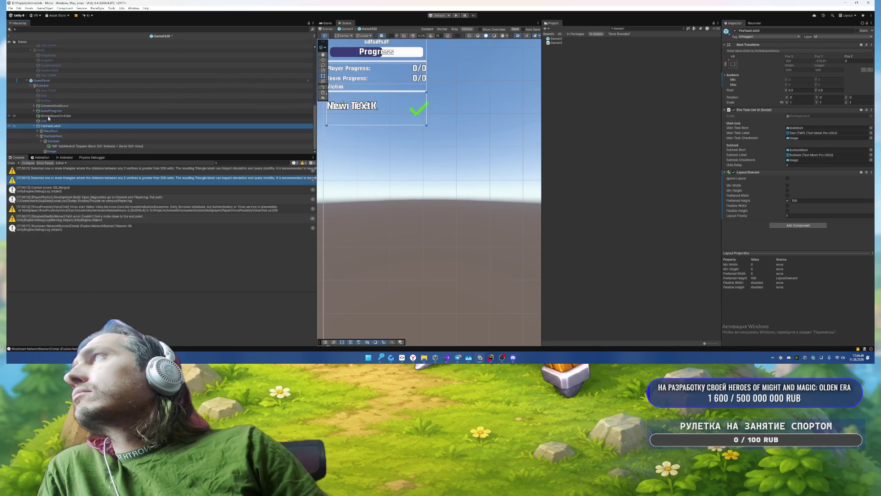
pyautogui.click(55, 137)
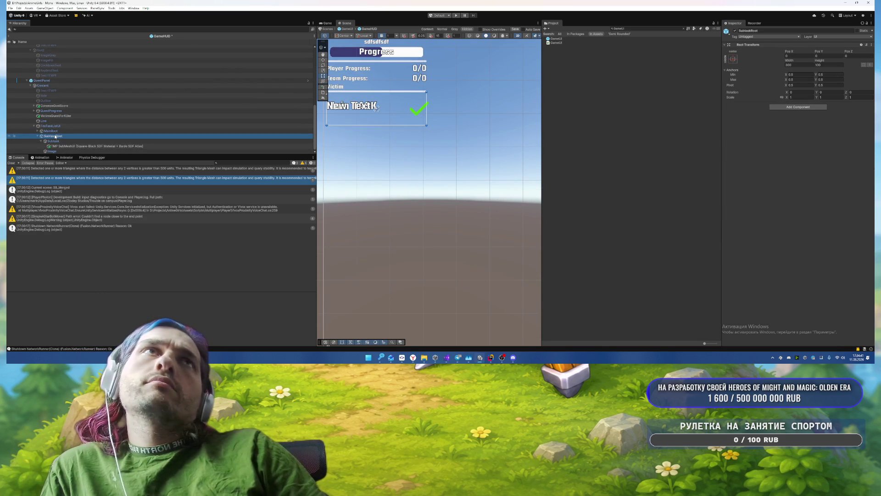
pyautogui.scroll(2, 56, 140)
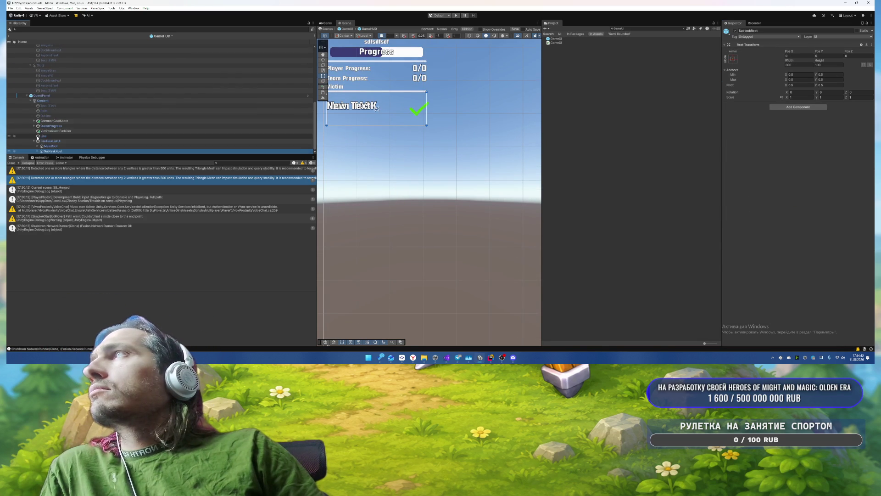
pyautogui.click(57, 145)
pyautogui.click(37, 145)
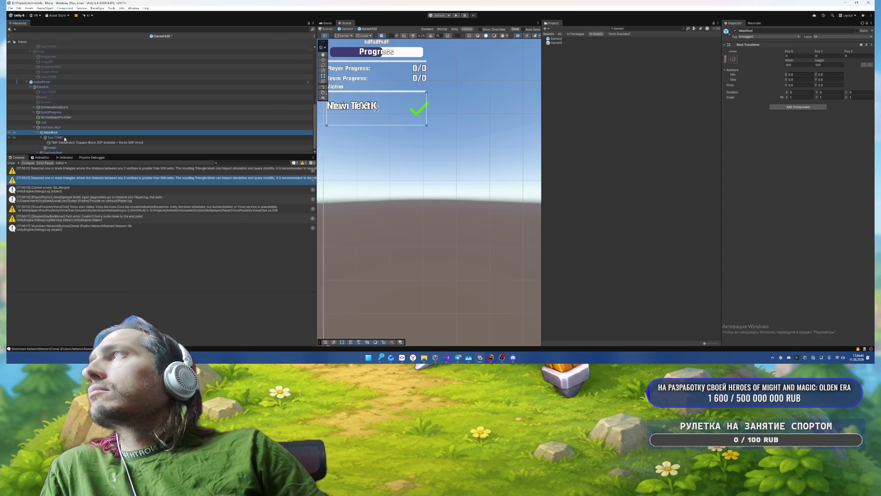
pyautogui.click(66, 137)
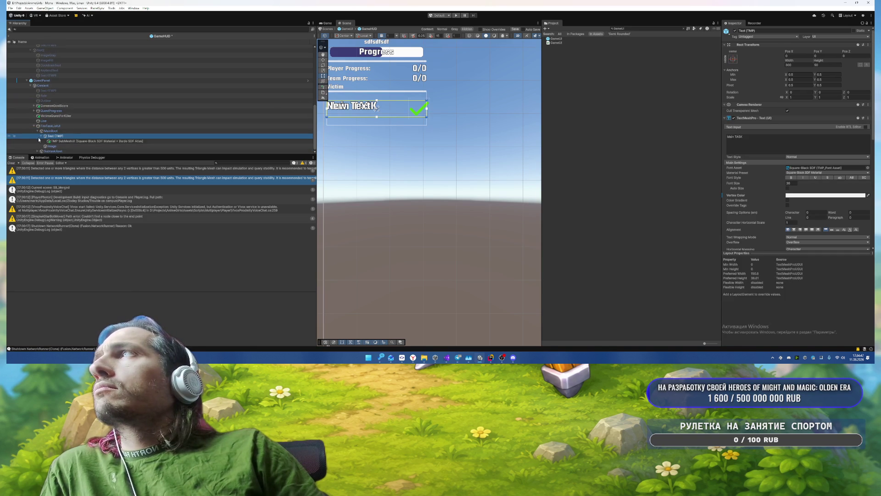
# Step: Delete the subtask label's 'New Text' placeholder text
pyautogui.click(780, 137)
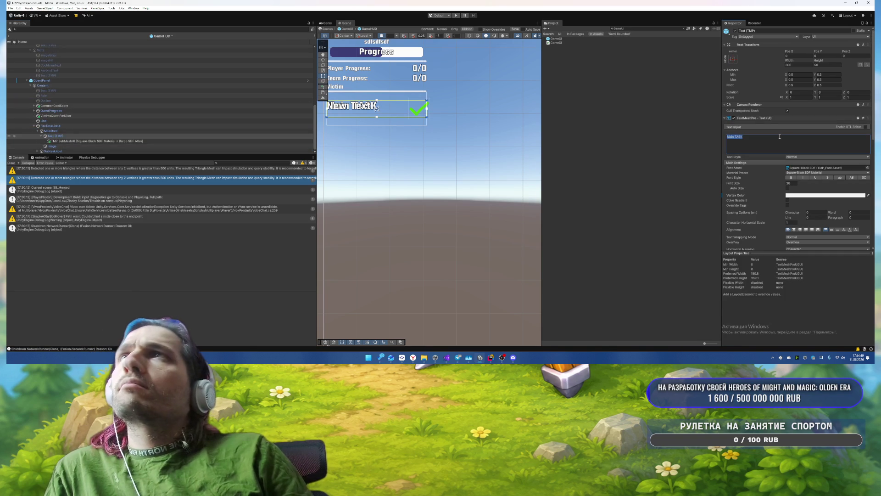
pyautogui.click(64, 147)
pyautogui.click(148, 151)
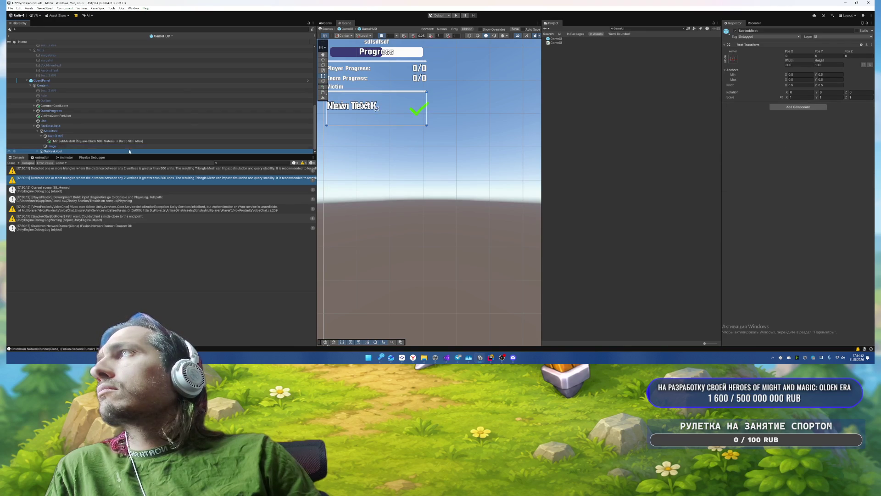
pyautogui.press('Right')
pyautogui.press('Down')
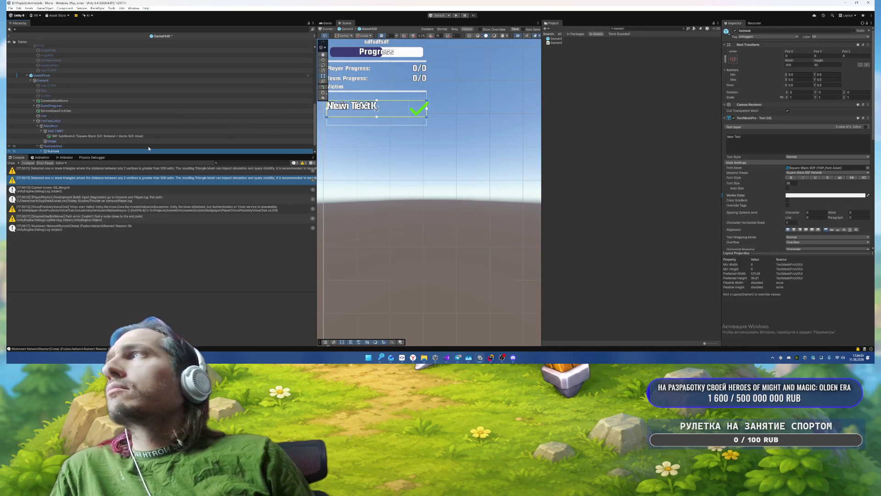
pyautogui.press('Right')
pyautogui.press('Down')
pyautogui.press('Up')
pyautogui.click(748, 141)
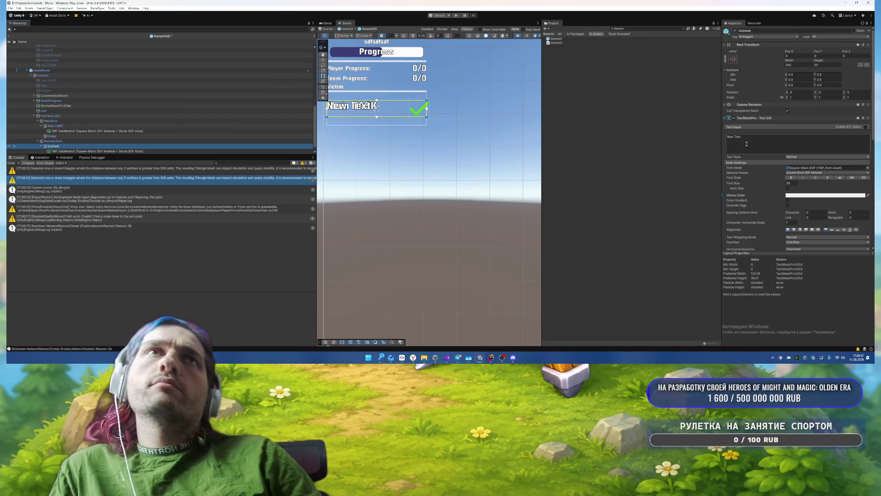
pyautogui.press('BackSpace')
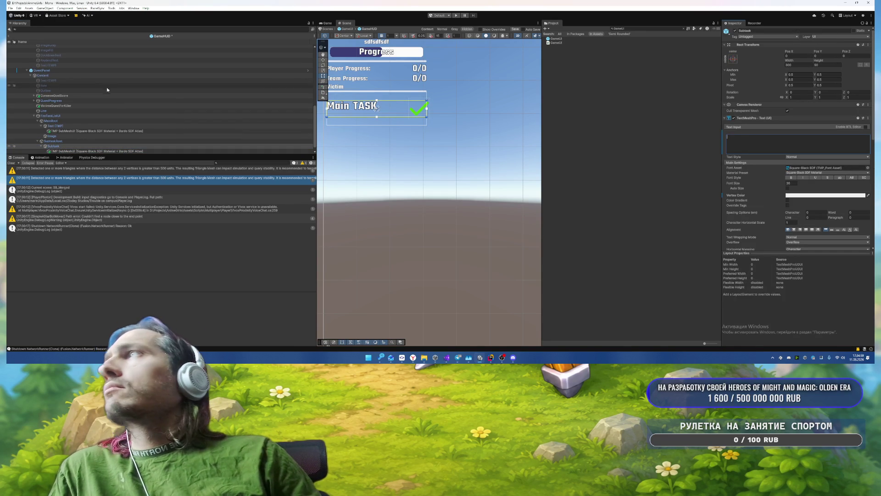
# Step: Delete the main task label's 'Main TASK' text, then select FireTaskListUI
pyautogui.click(55, 126)
pyautogui.click(748, 138)
pyautogui.press('BackSpace')
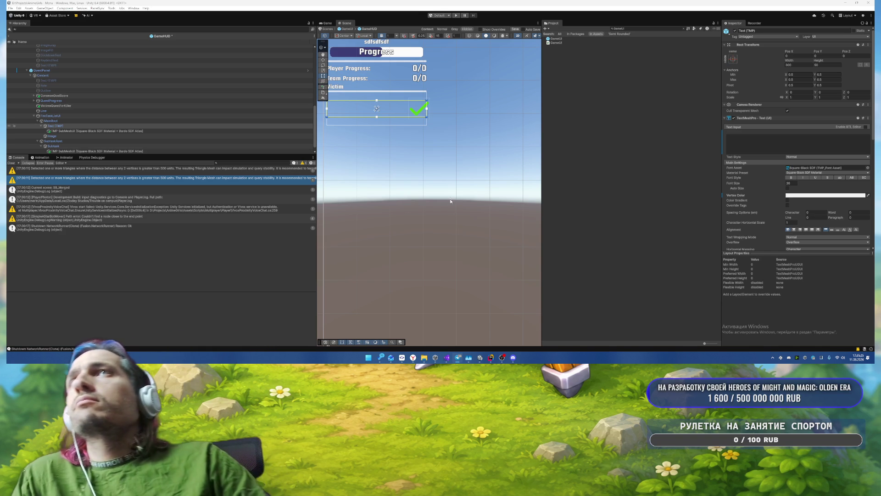
pyautogui.click(69, 115)
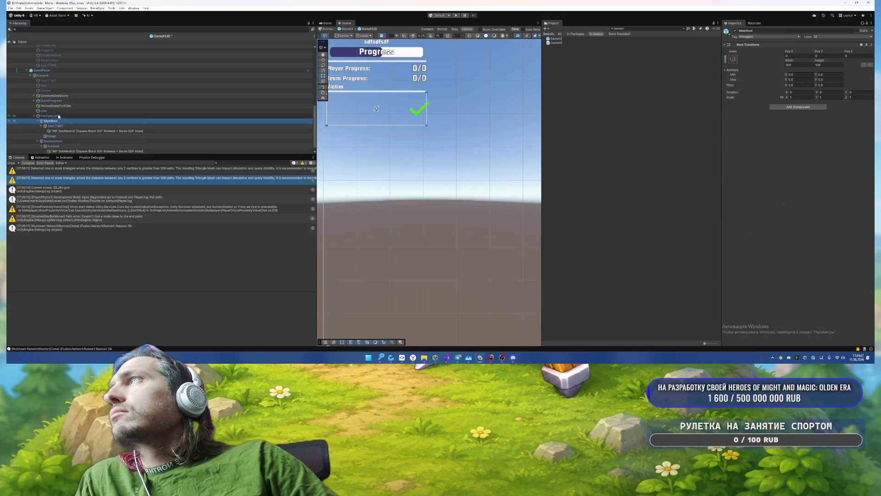
pyautogui.doubleClick(799, 116)
pyautogui.scroll(-5, 516, 137)
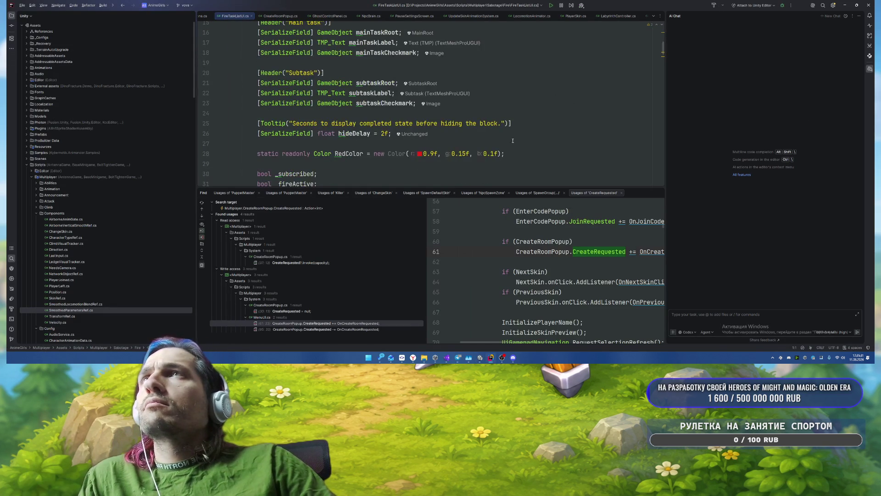
pyautogui.click(659, 192)
pyautogui.scroll(-8, 494, 191)
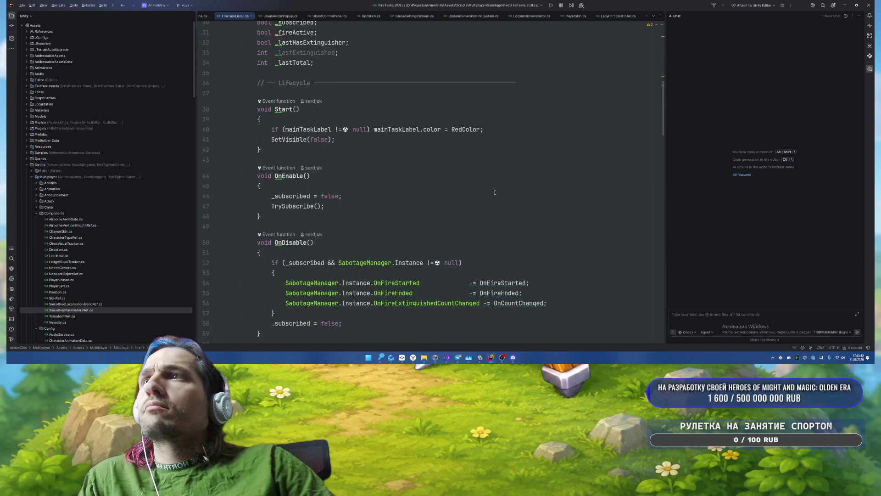
pyautogui.scroll(-10, 495, 192)
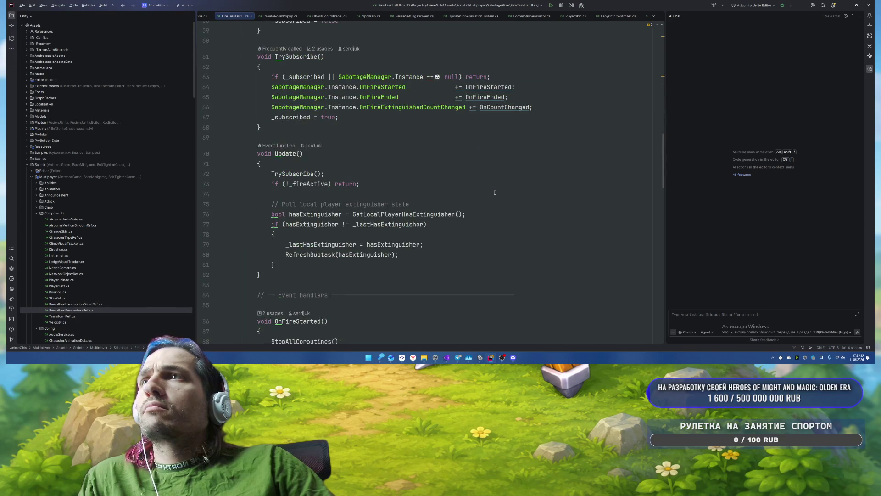
pyautogui.scroll(-4, 494, 193)
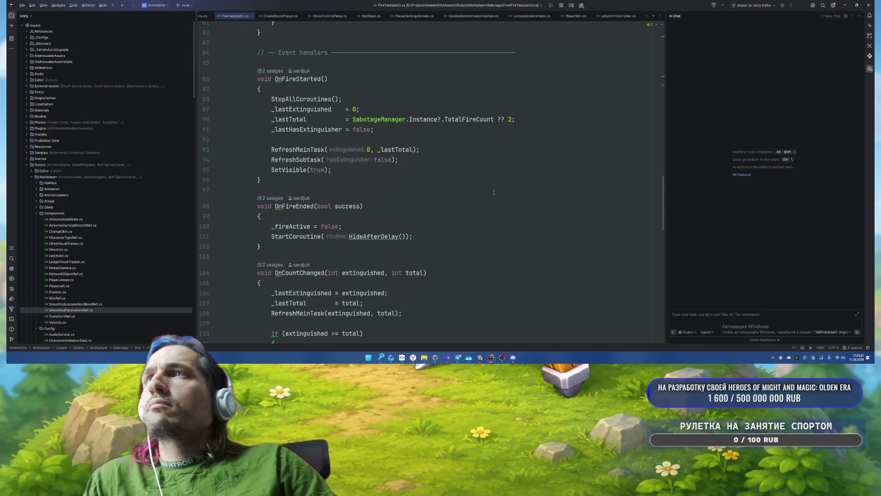
pyautogui.scroll(-2, 487, 200)
pyautogui.scroll(-4, 487, 200)
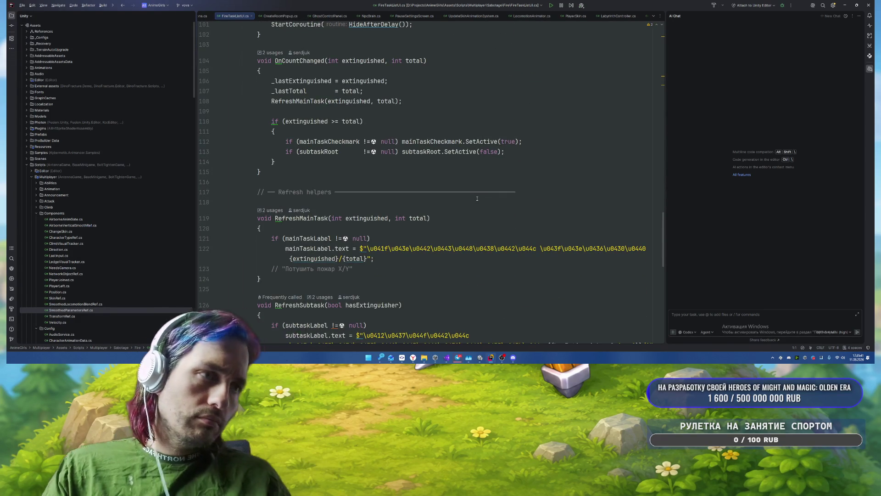
pyautogui.hotkey('alt', 'Tab')
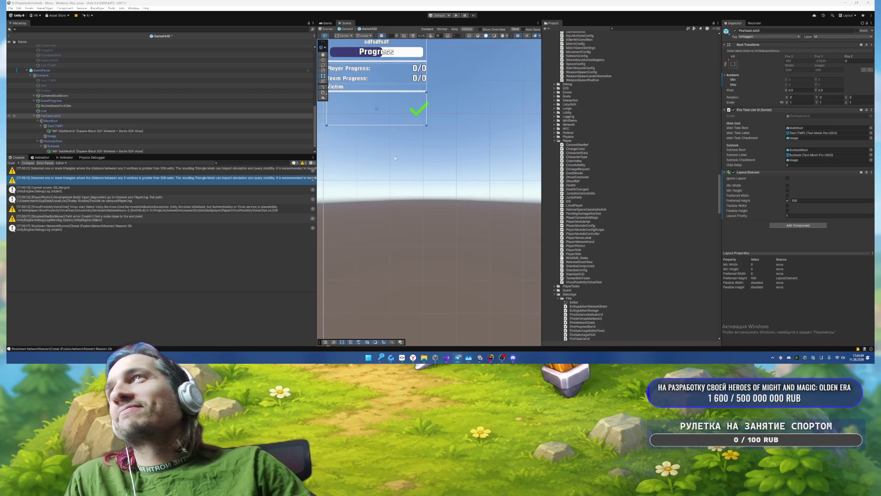
# Step: Frame the quest panel and delete the 'sdfsdfsdf' goal name text above the Progress bar
pyautogui.scroll(2, 393, 158)
pyautogui.scroll(1, 411, 154)
pyautogui.moveTo(412, 154)
pyautogui.mouseDown()
pyautogui.moveTo(403, 226)
pyautogui.moveTo(396, 226)
pyautogui.mouseUp()
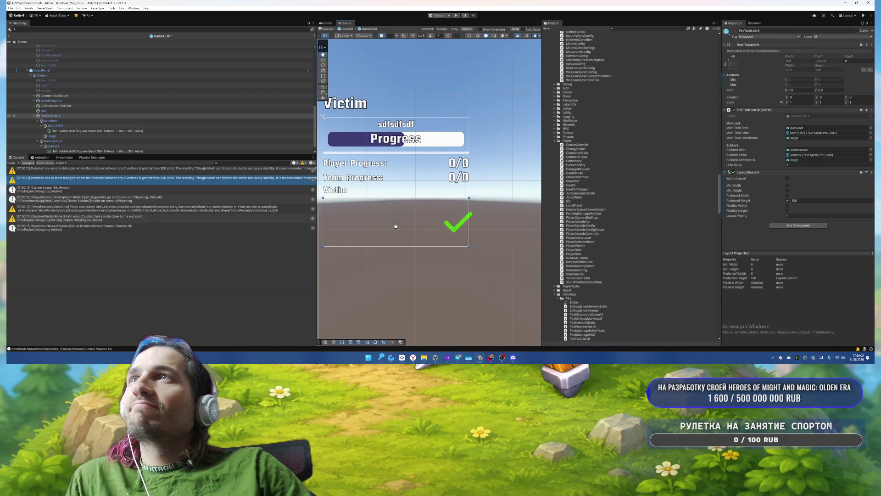
pyautogui.moveTo(395, 225); pyautogui.dragTo(418, 197)
pyautogui.click(417, 96)
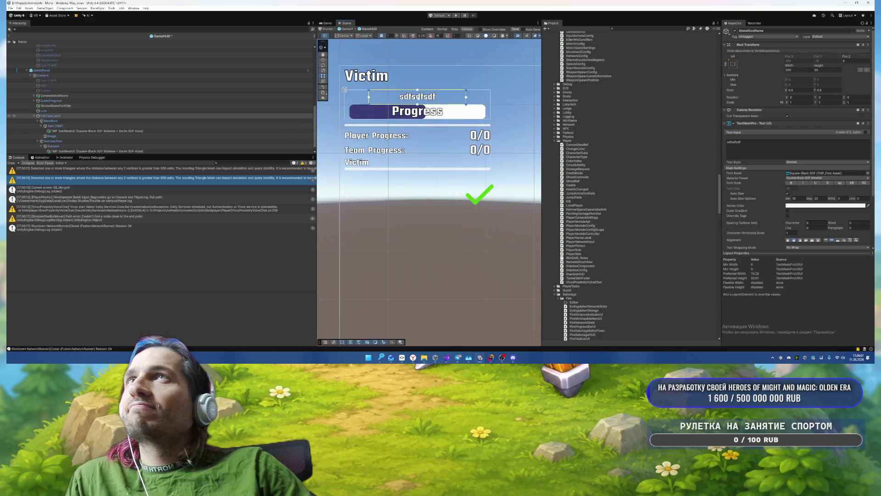
pyautogui.click(746, 145)
pyautogui.press('BackSpace')
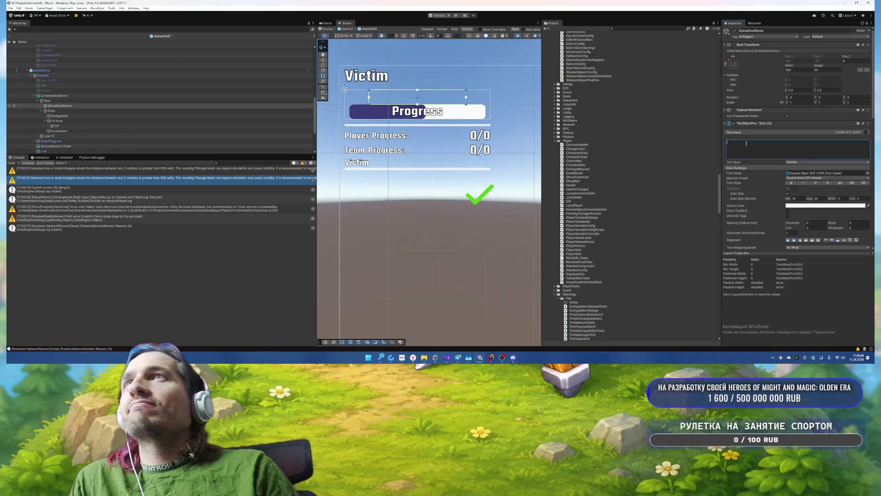
pyautogui.click(352, 149)
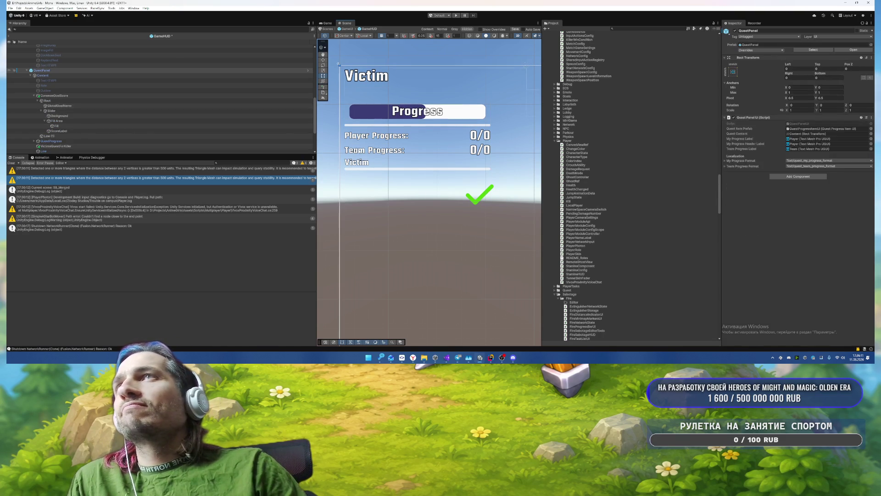
# Step: Make the Team and Player progress labels uppercase and no-wrap, adjusting their vertical alignment
pyautogui.click(849, 240)
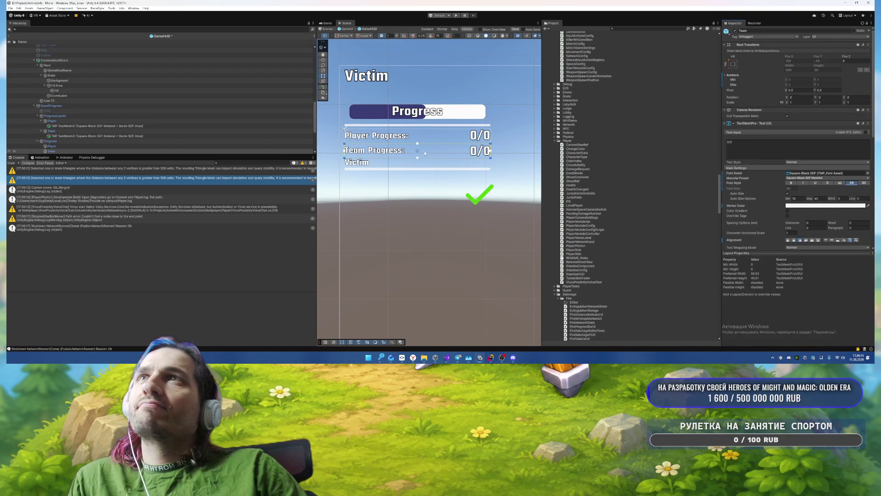
pyautogui.scroll(-2, 68, 115)
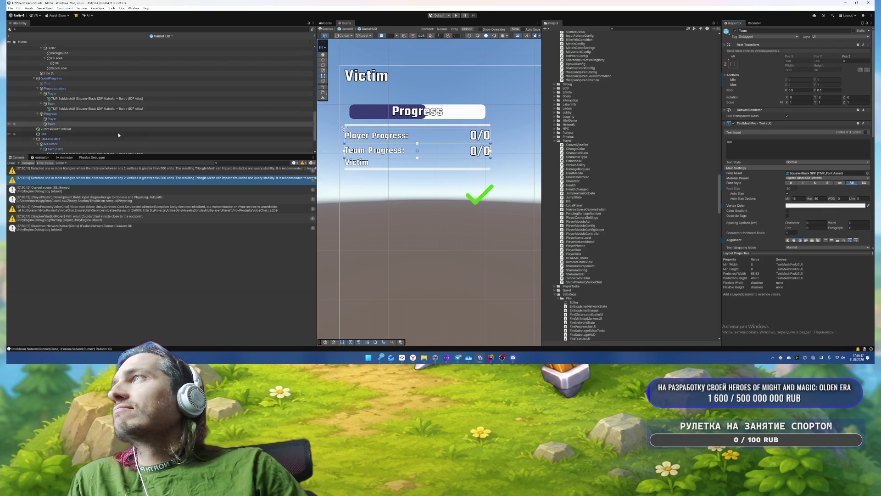
pyautogui.click(67, 118)
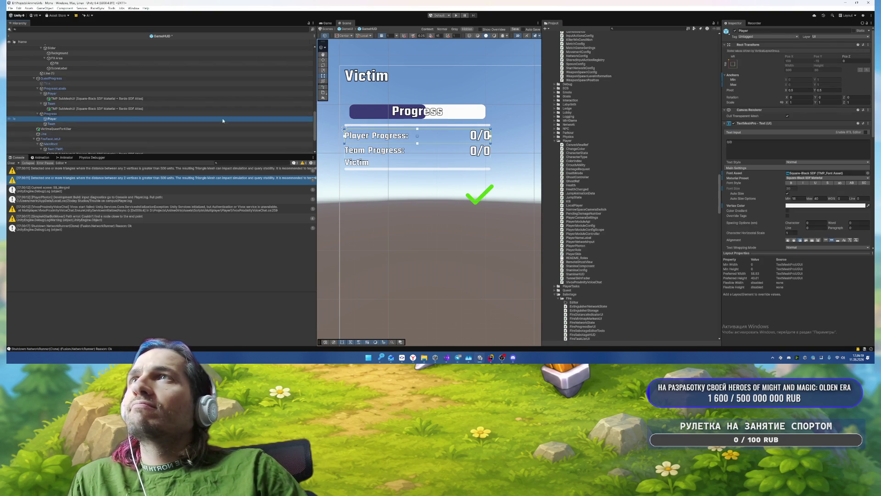
pyautogui.click(851, 183)
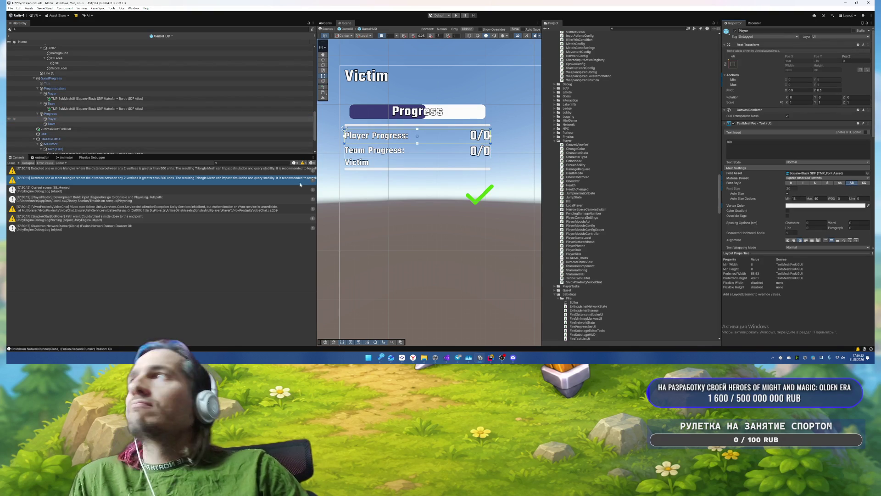
pyautogui.click(64, 104)
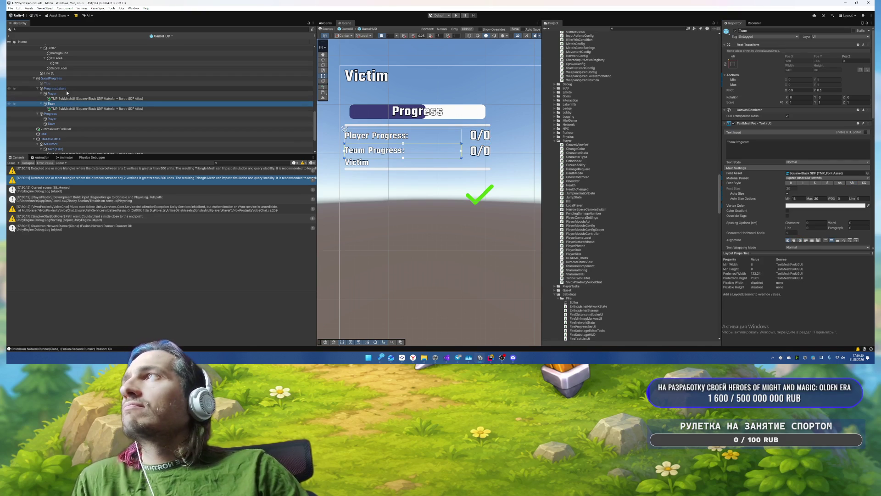
pyautogui.keyDown('ctrl'); pyautogui.click(67, 93); pyautogui.keyUp('ctrl')
pyautogui.click(850, 183)
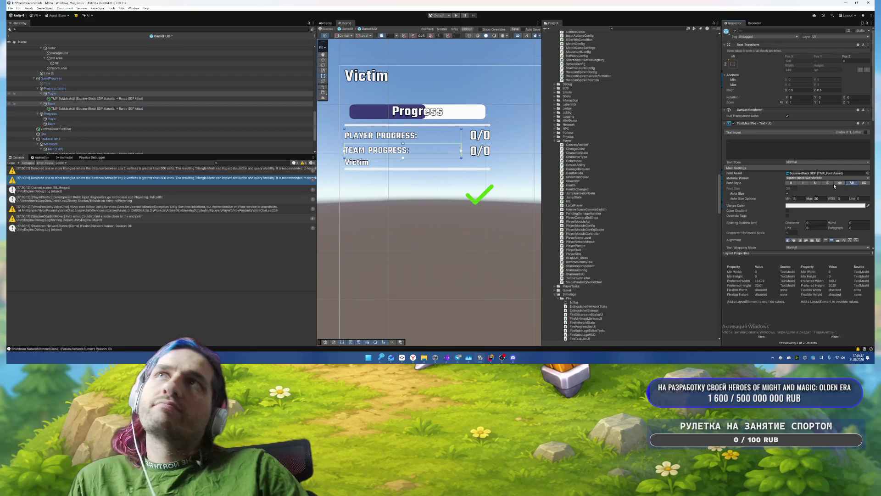
pyautogui.scroll(-3, 769, 205)
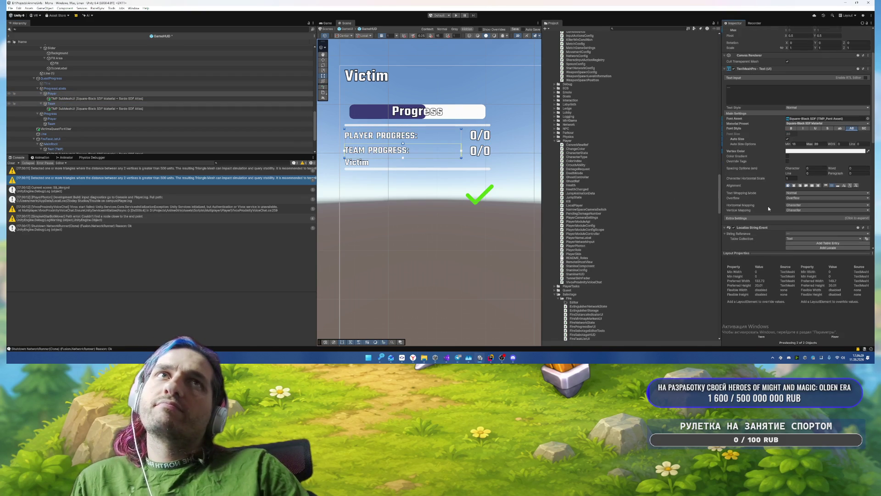
pyautogui.click(849, 185)
pyautogui.click(822, 193)
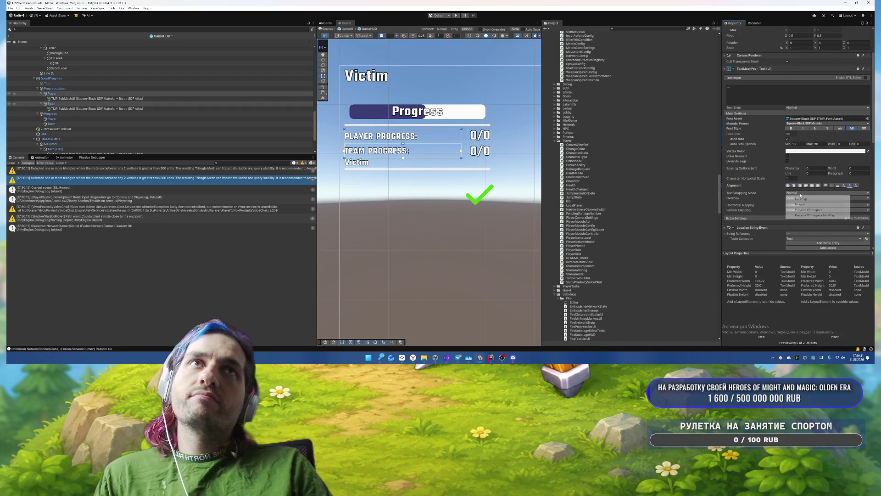
pyautogui.click(803, 202)
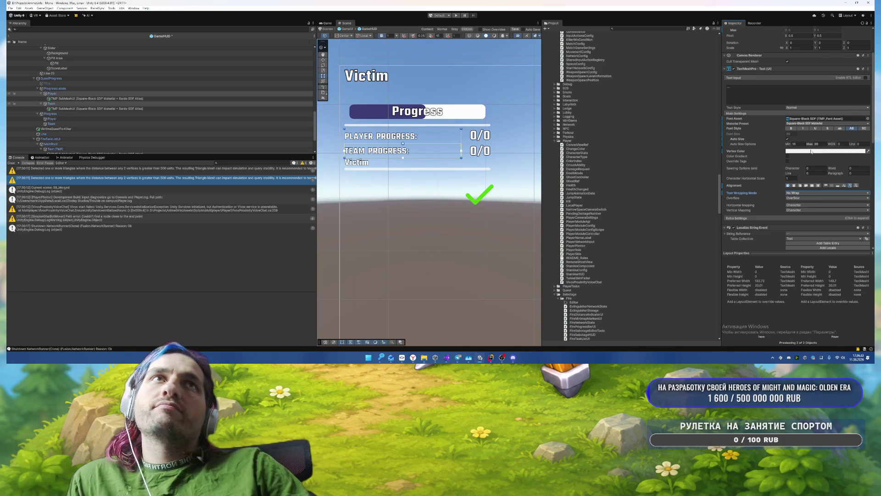
pyautogui.click(796, 144)
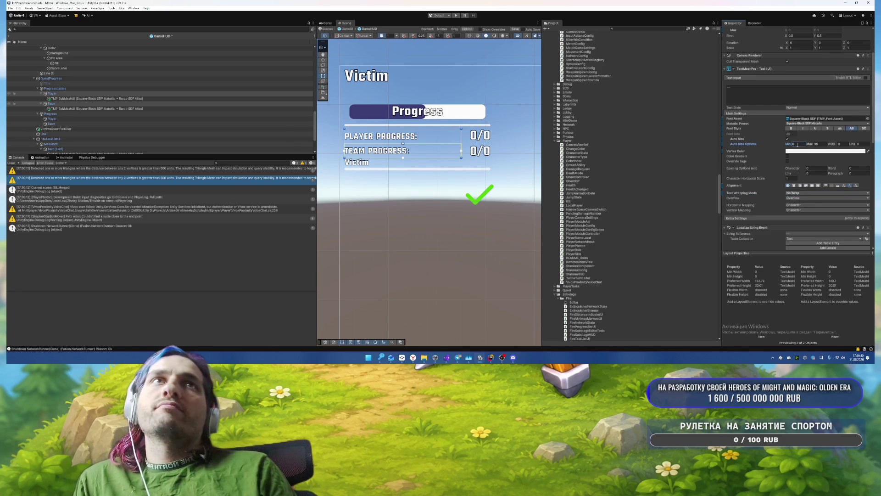
# Step: Make the Victim label uppercase and no-wrap with auto-size minimum 0, shifting it lower
pyautogui.click(360, 164)
pyautogui.click(360, 165)
pyautogui.click(360, 163)
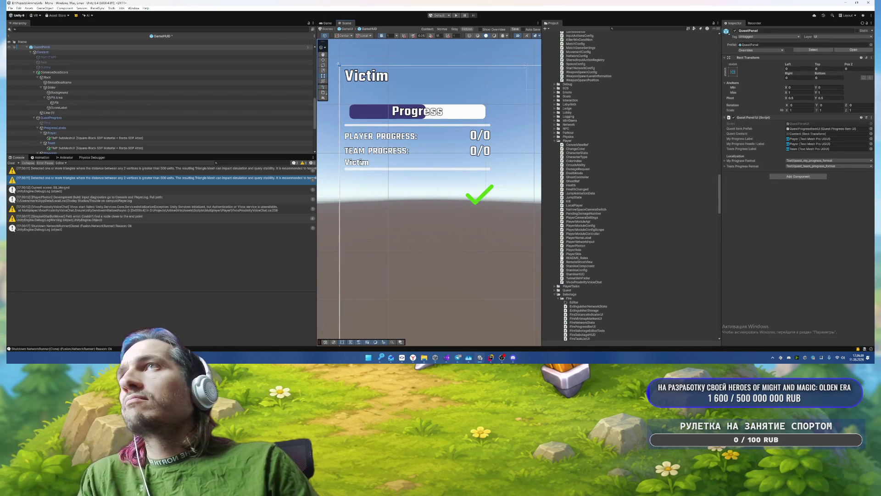
pyautogui.click(57, 124)
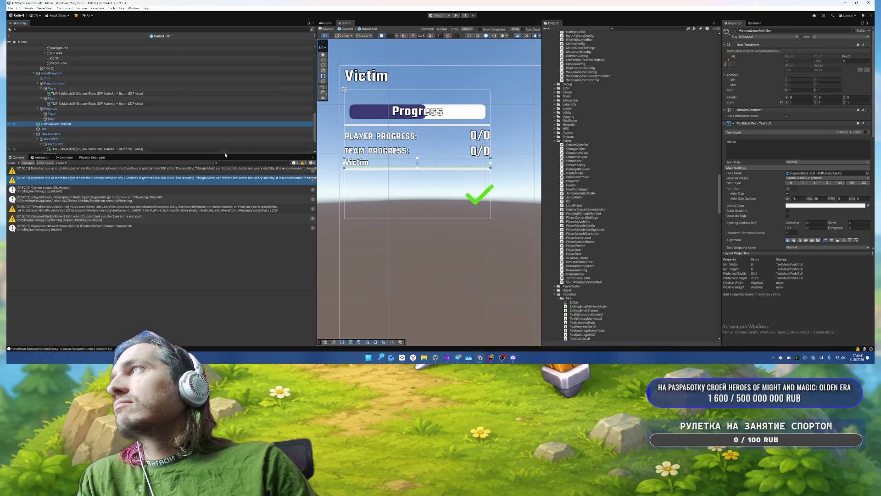
pyautogui.click(852, 182)
pyautogui.click(849, 240)
pyautogui.scroll(-2, 799, 228)
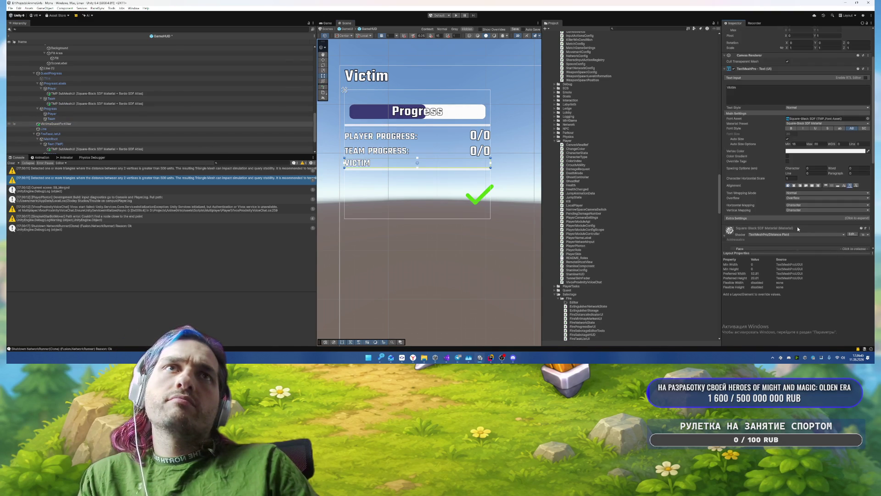
pyautogui.click(796, 193)
pyautogui.click(798, 198)
pyautogui.click(797, 143)
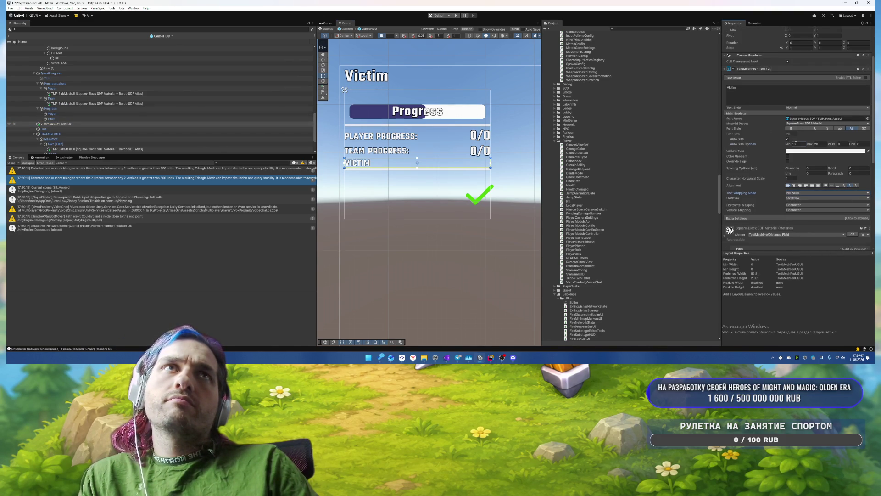
pyautogui.write('0')
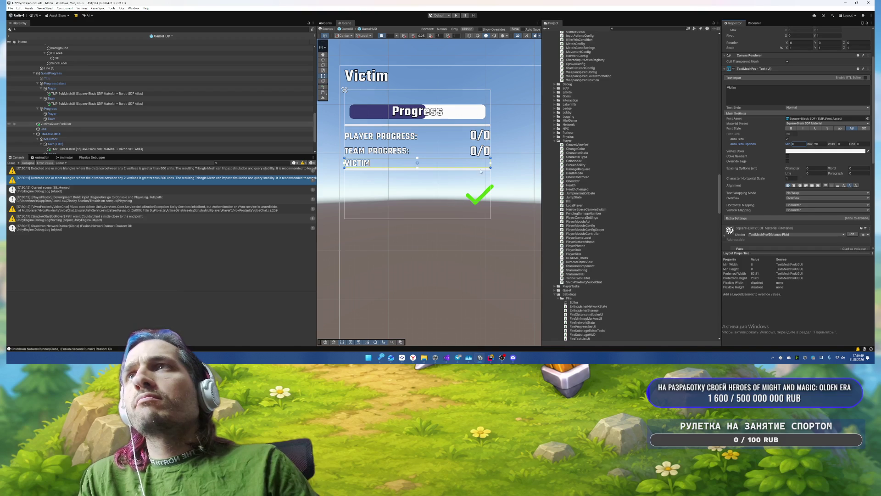
pyautogui.click(475, 177)
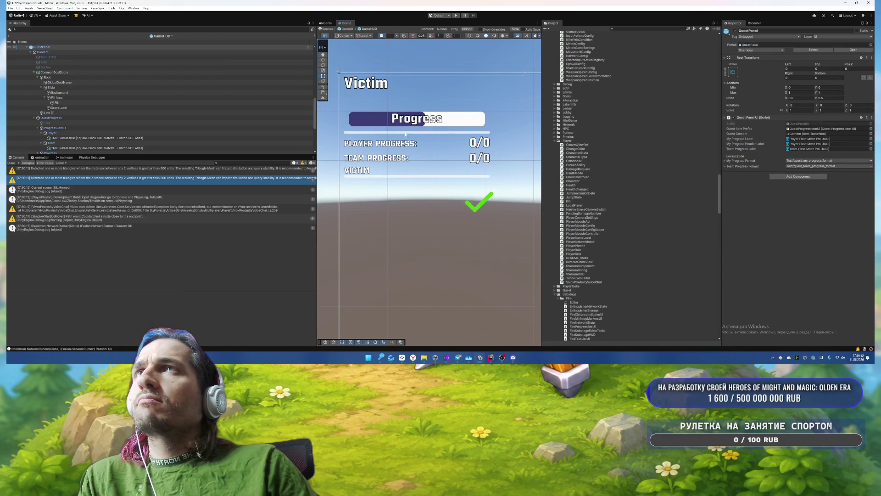
# Step: Enable Control Child Size Width on Root's Vertical Layout Group so children stretch to full width
pyautogui.click(354, 121)
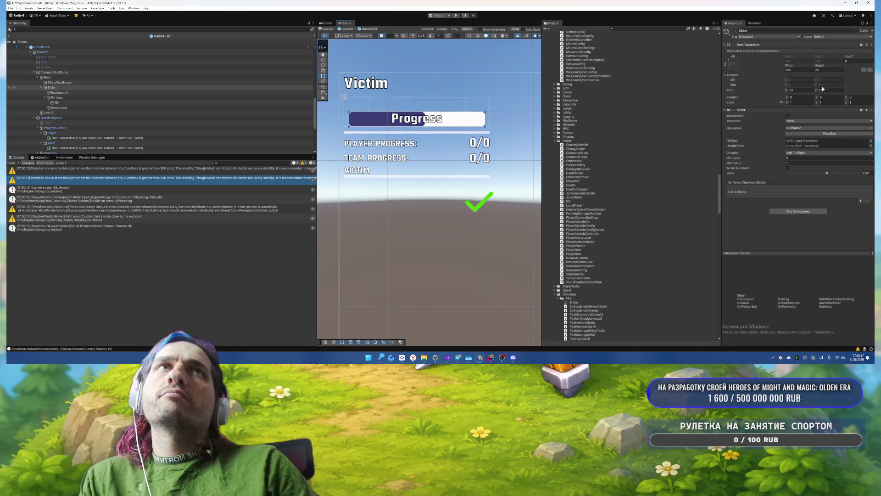
pyautogui.click(138, 77)
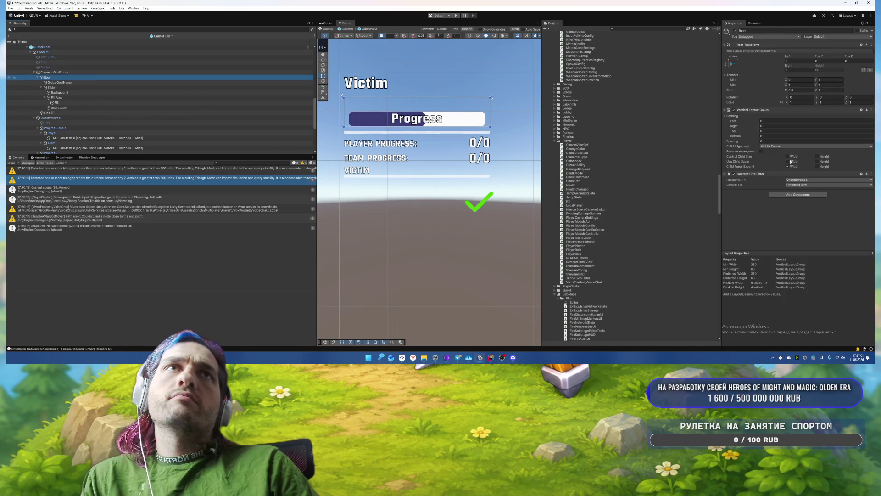
pyautogui.click(788, 156)
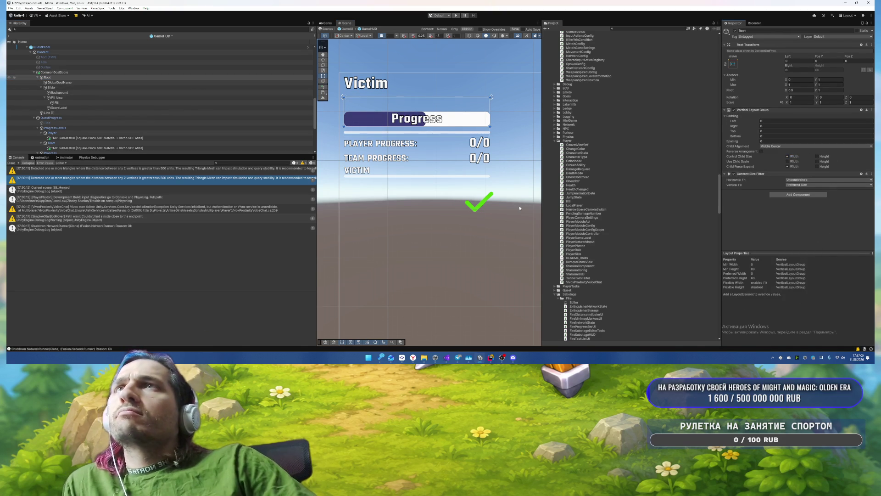
# Step: Browse the HUD hierarchy, checking GlobalGoalName, Outline, Role, Text (TMP), Content and CommonGoalScore
pyautogui.click(42, 88)
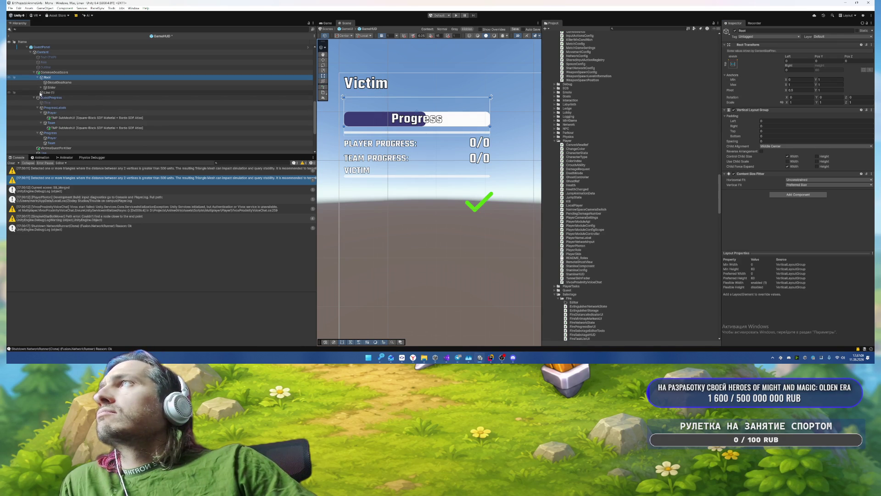
pyautogui.click(62, 83)
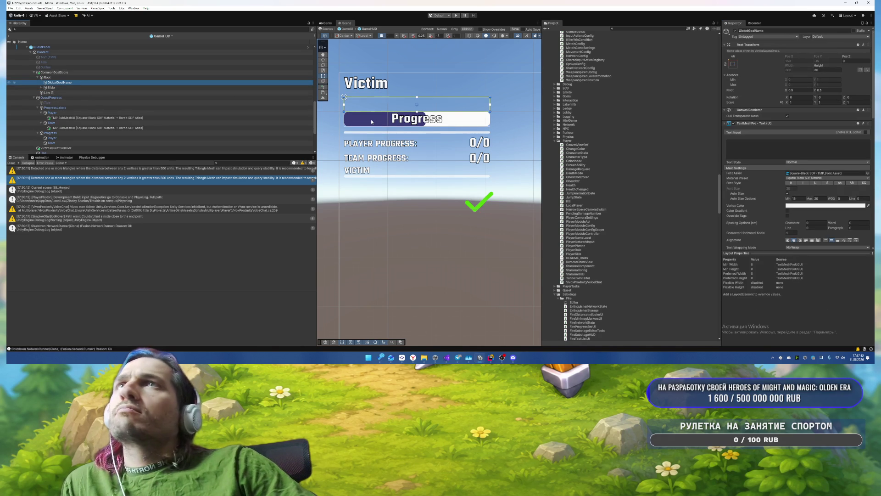
pyautogui.click(35, 72)
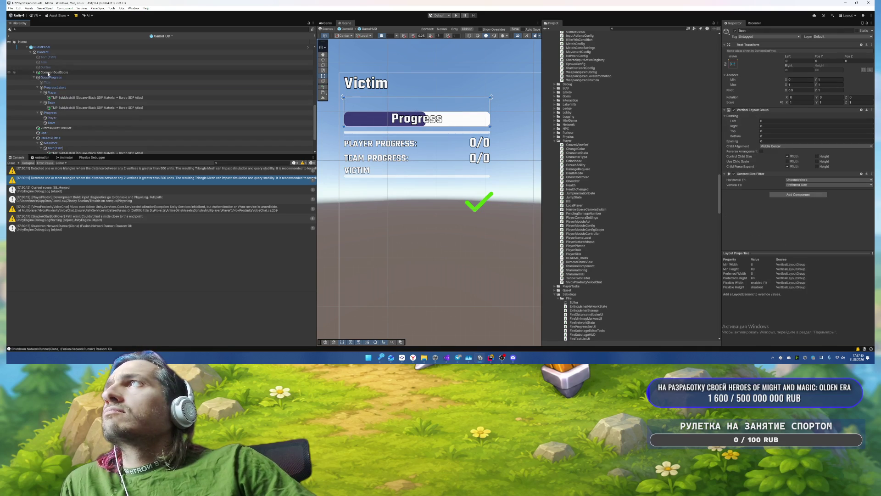
pyautogui.click(58, 67)
pyautogui.click(58, 62)
pyautogui.click(63, 57)
pyautogui.click(67, 52)
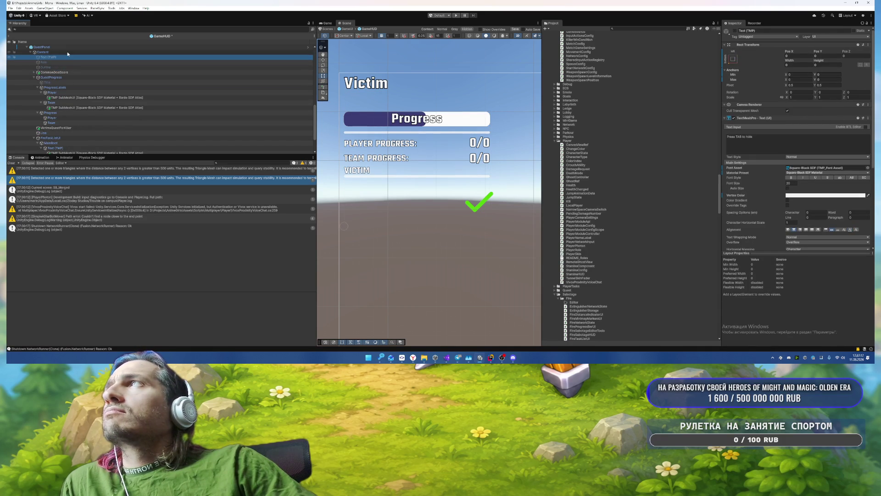
pyautogui.click(68, 57)
pyautogui.click(68, 62)
pyautogui.click(68, 67)
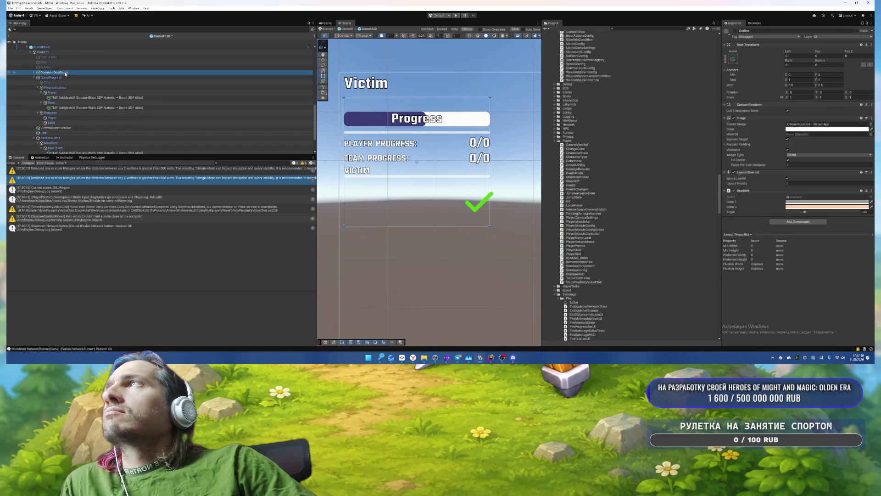
pyautogui.click(66, 72)
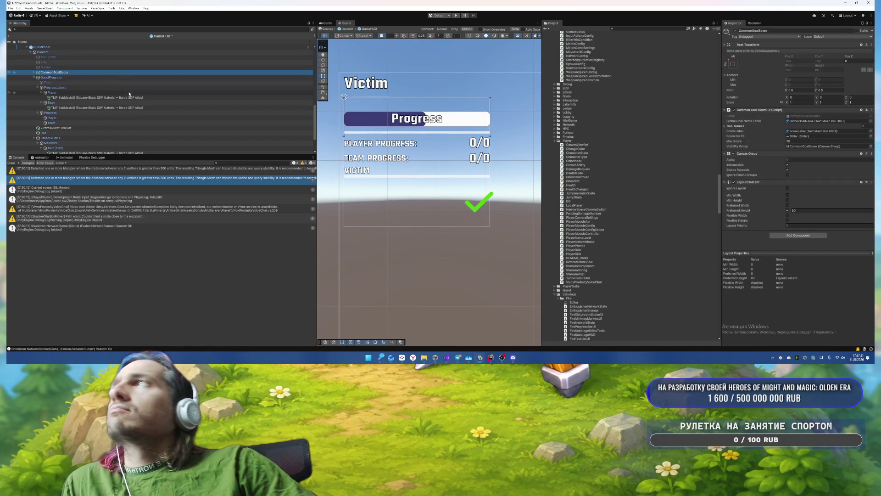
# Step: Select FireTaskListUI and open its script in the code editor
pyautogui.moveTo(372, 137)
pyautogui.mouseDown()
pyautogui.moveTo(373, 180)
pyautogui.moveTo(439, 74)
pyautogui.mouseUp()
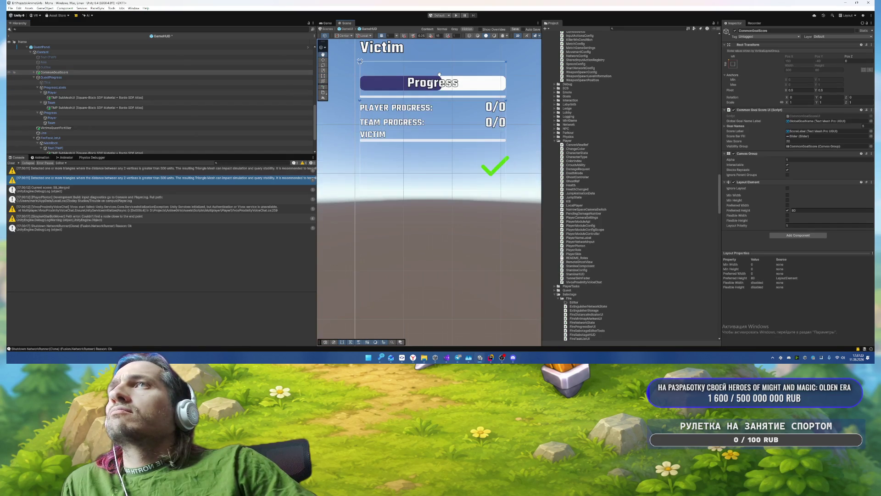
pyautogui.scroll(-1, 74, 130)
pyautogui.click(55, 134)
pyautogui.click(42, 135)
pyautogui.click(50, 129)
pyautogui.click(53, 145)
pyautogui.click(50, 124)
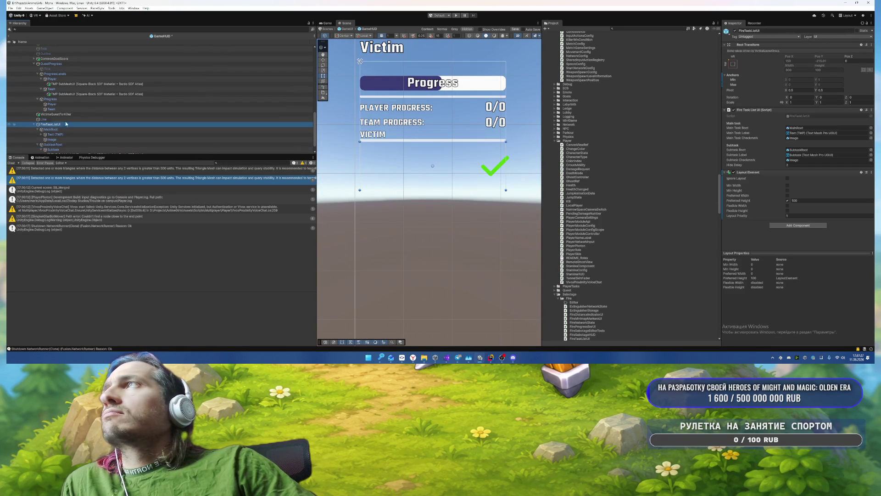
pyautogui.click(802, 117)
pyautogui.doubleClick(802, 116)
pyautogui.scroll(-10, 534, 182)
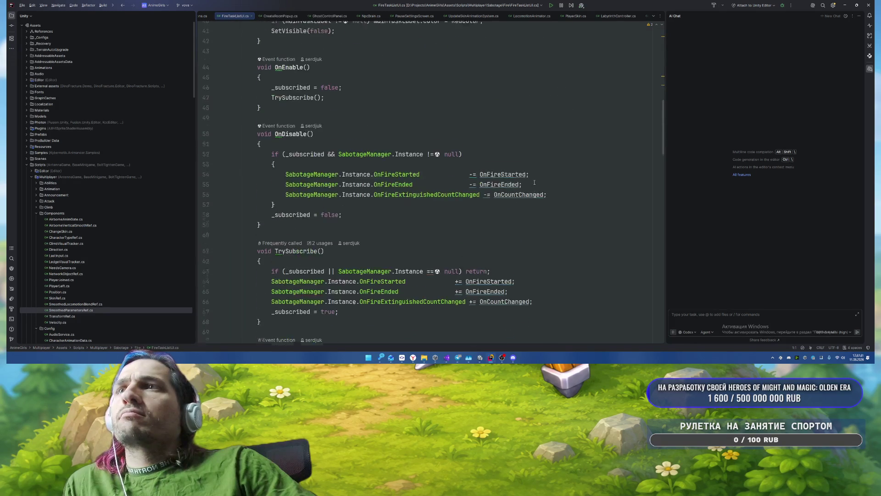
pyautogui.scroll(-15, 534, 182)
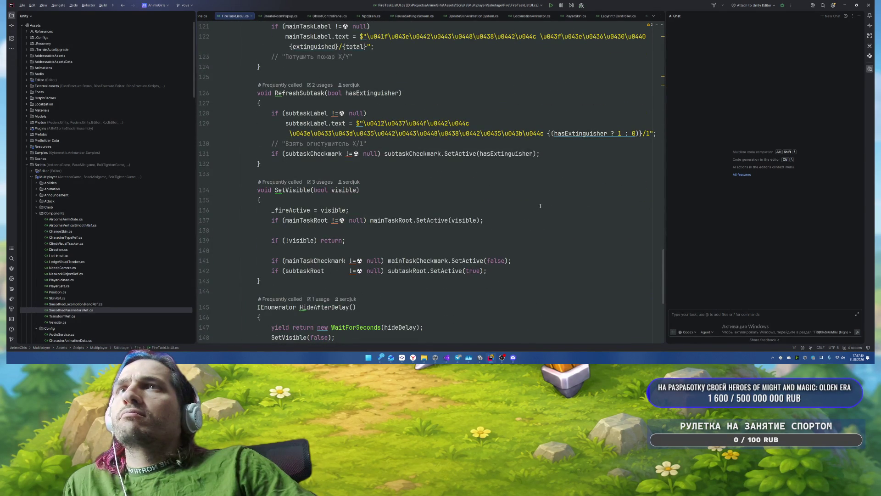
pyautogui.scroll(-6, 541, 205)
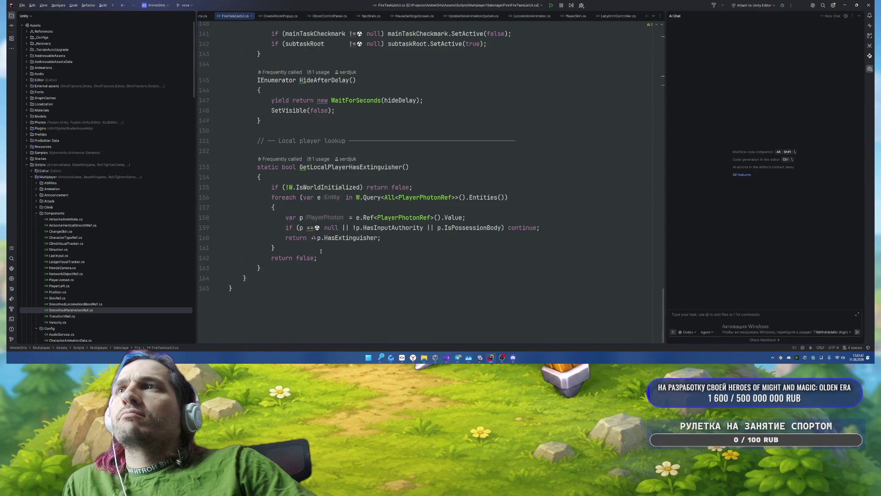
pyautogui.scroll(6, 474, 220)
pyautogui.scroll(-4, 474, 218)
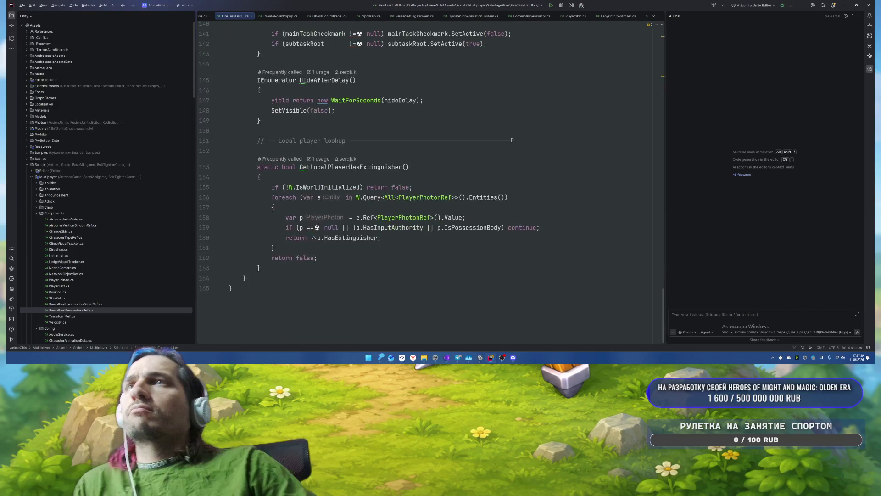
pyautogui.hotkey('alt', 'Tab')
pyautogui.scroll(-1, 101, 136)
pyautogui.click(67, 135)
pyautogui.scroll(5, 122, 123)
pyautogui.moveTo(524, 118)
pyautogui.mouseDown()
pyautogui.moveTo(504, 147)
pyautogui.moveTo(512, 156)
pyautogui.mouseUp()
# Step: Tint the Progress slider's Fill light blue
pyautogui.click(357, 124)
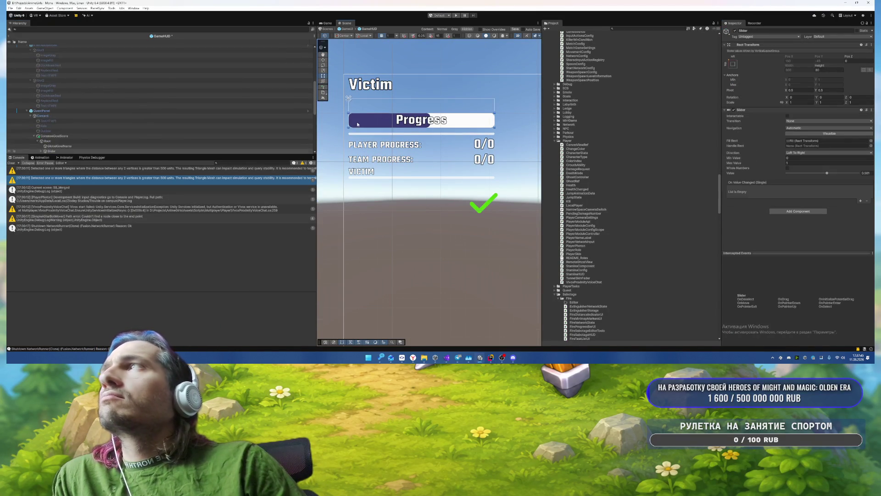
pyautogui.scroll(-3, 115, 119)
pyautogui.click(42, 110)
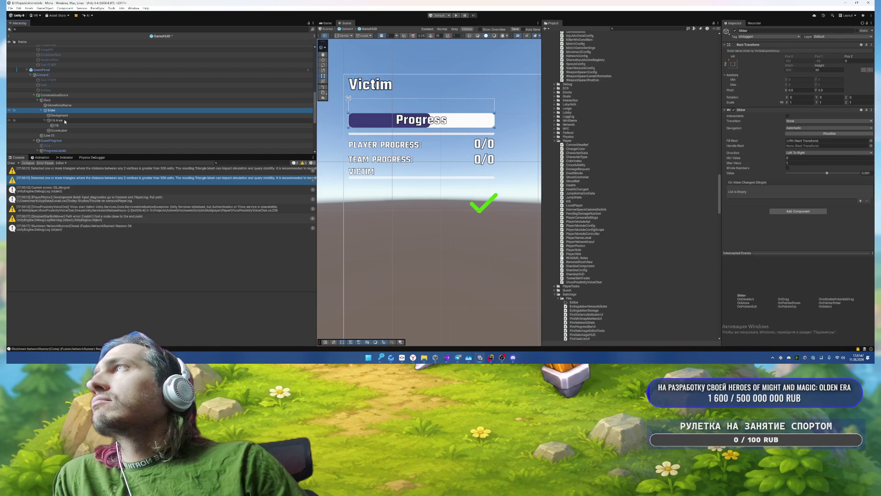
pyautogui.click(108, 125)
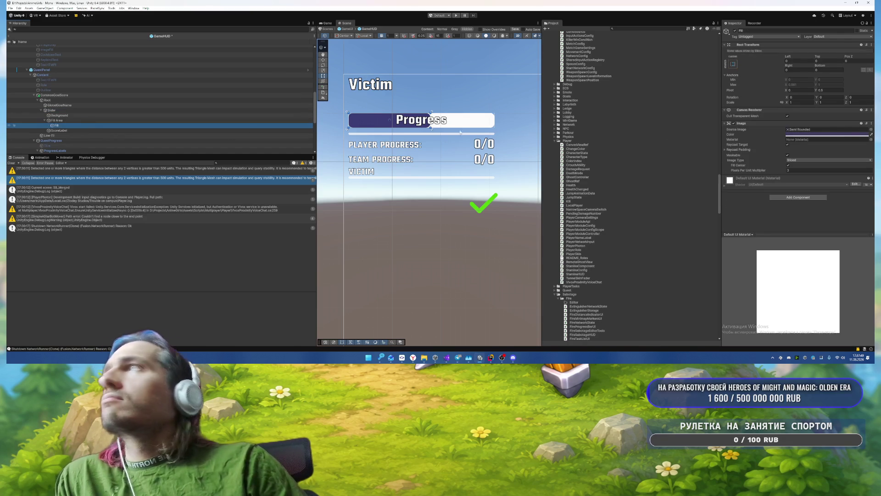
pyautogui.click(799, 134)
pyautogui.click(820, 292)
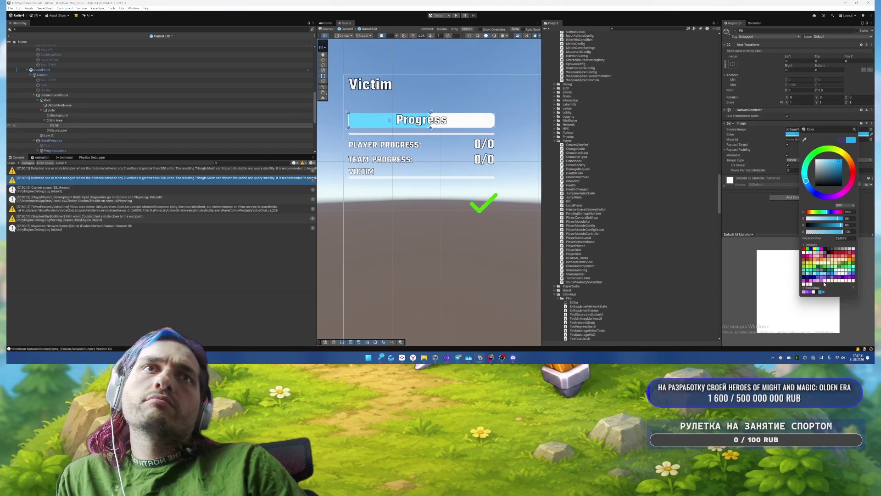
# Step: Make the Progress slider's Background a deep purple
pyautogui.click(854, 130)
pyautogui.press('Up')
pyautogui.press('Up')
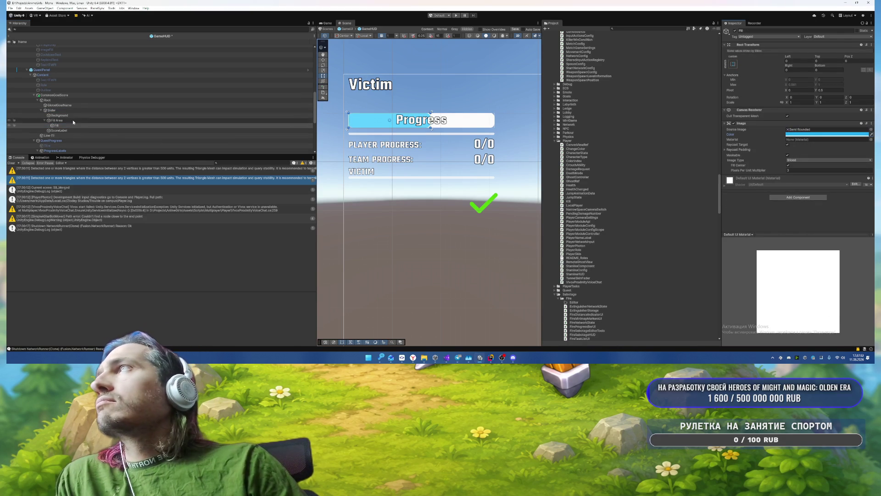
pyautogui.click(815, 129)
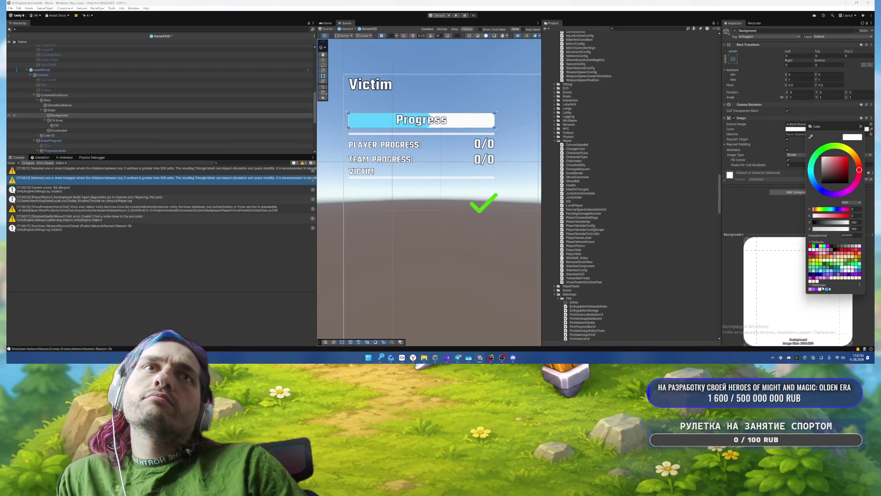
pyautogui.click(813, 290)
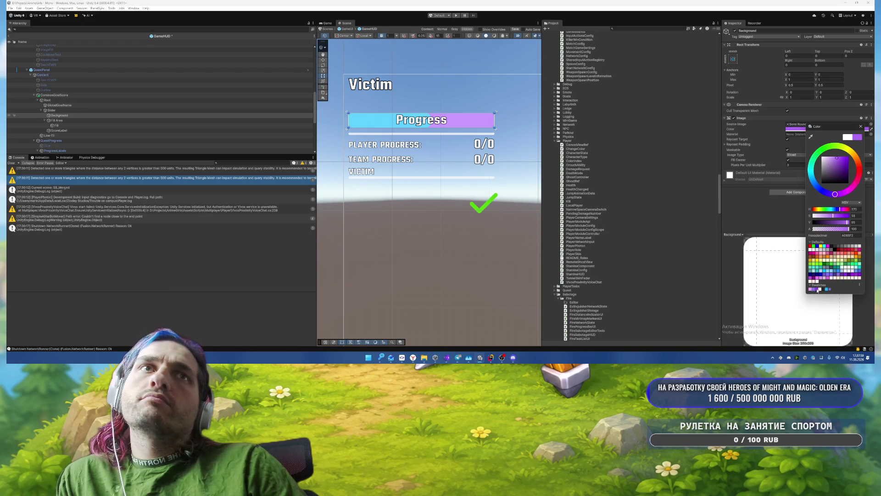
pyautogui.click(817, 289)
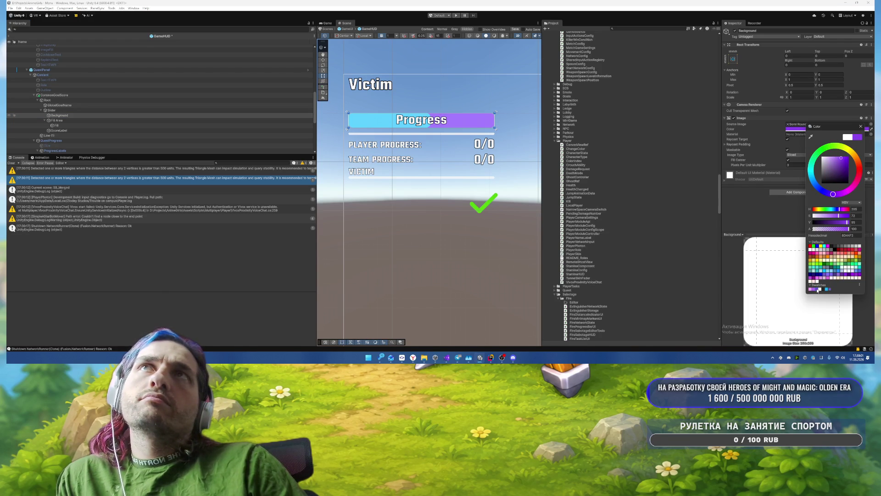
pyautogui.click(814, 290)
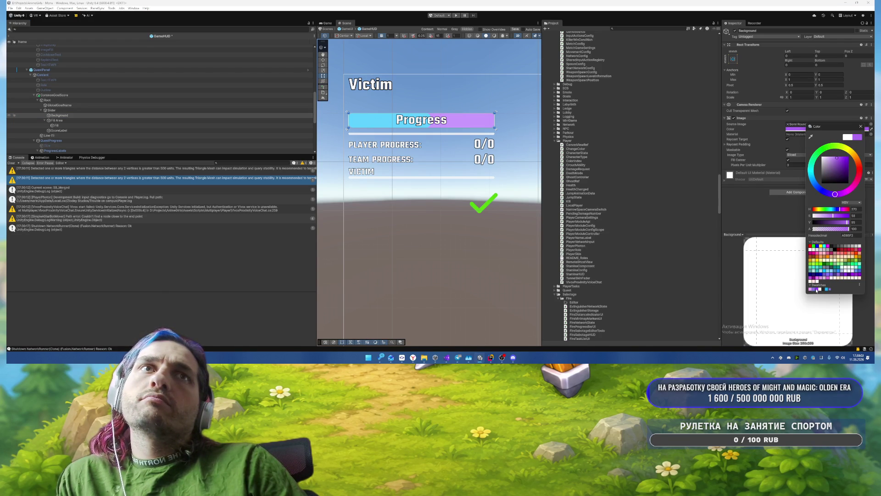
pyautogui.click(816, 289)
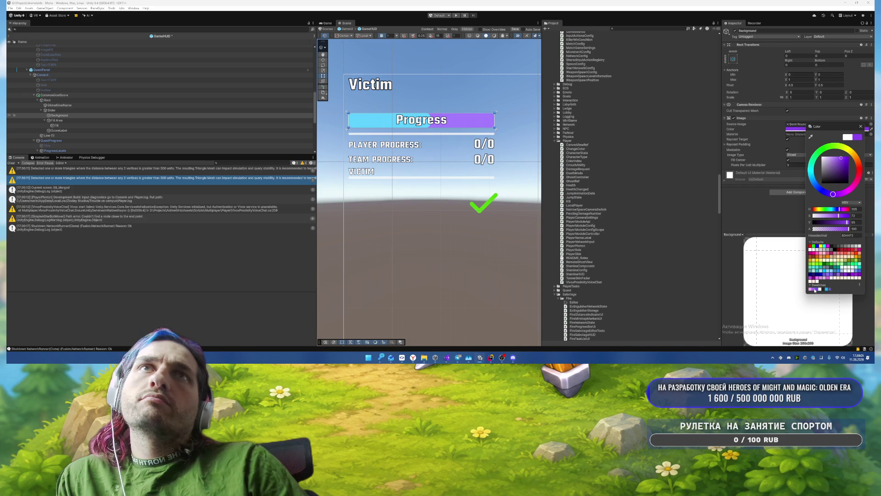
pyautogui.click(861, 126)
# Step: Recolor the Progress slider's Fill purple to match the STAMINA bar
pyautogui.scroll(-2, 472, 266)
pyautogui.moveTo(472, 266)
pyautogui.mouseDown()
pyautogui.moveTo(427, 106)
pyautogui.moveTo(448, 153)
pyautogui.moveTo(448, 275)
pyautogui.mouseUp()
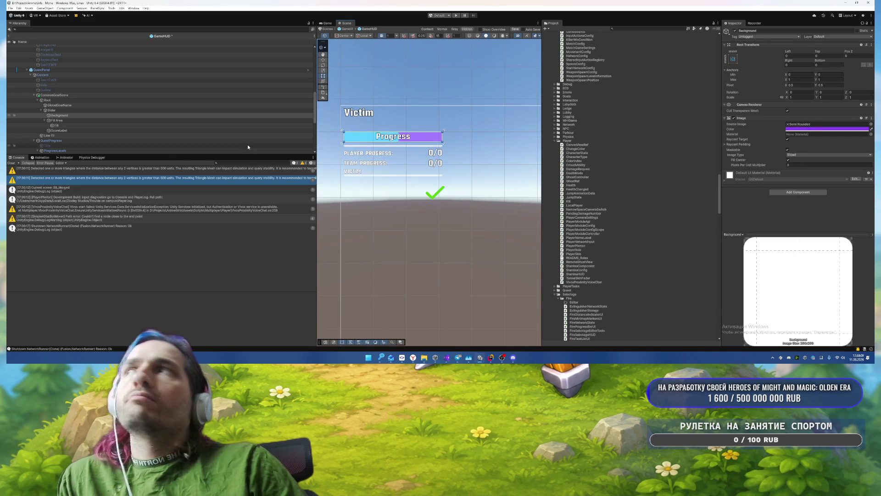
pyautogui.click(246, 125)
pyautogui.click(826, 134)
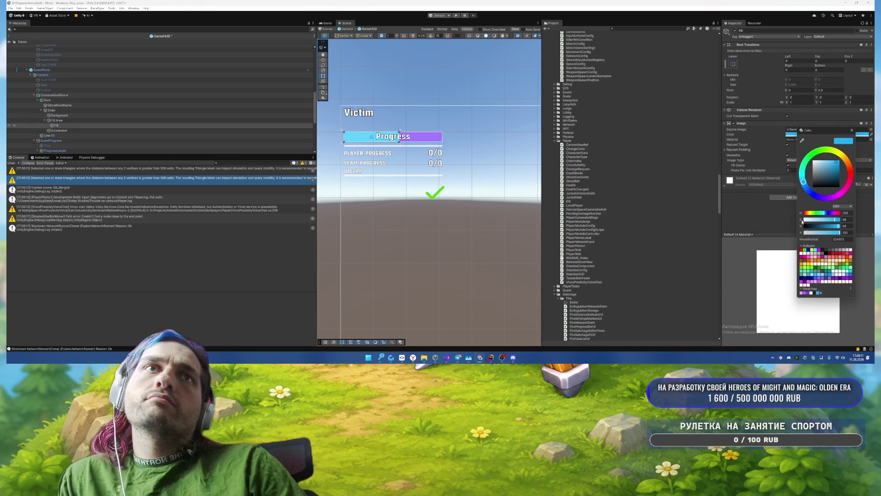
pyautogui.click(802, 293)
pyautogui.scroll(-1, 505, 252)
pyautogui.moveTo(506, 252)
pyautogui.mouseDown()
pyautogui.moveTo(463, 144)
pyautogui.moveTo(466, 182)
pyautogui.mouseUp()
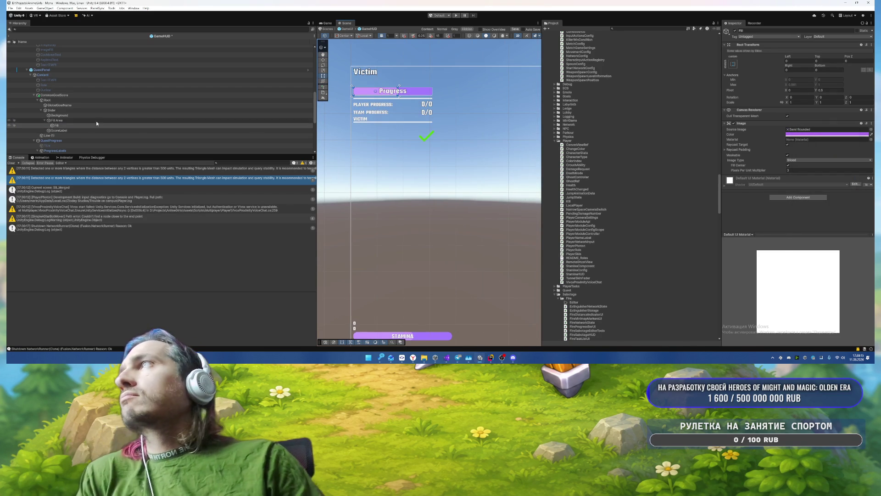
pyautogui.scroll(-3, 92, 122)
pyautogui.scroll(10, 115, 108)
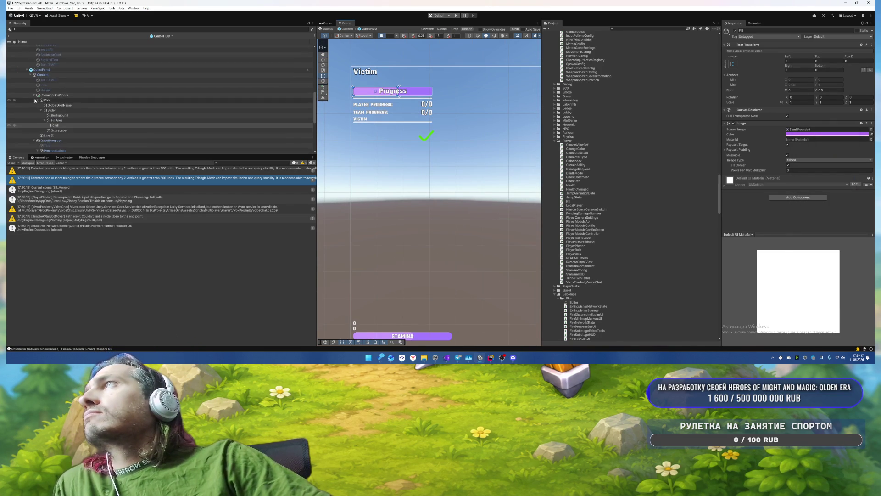
pyautogui.scroll(7, 95, 102)
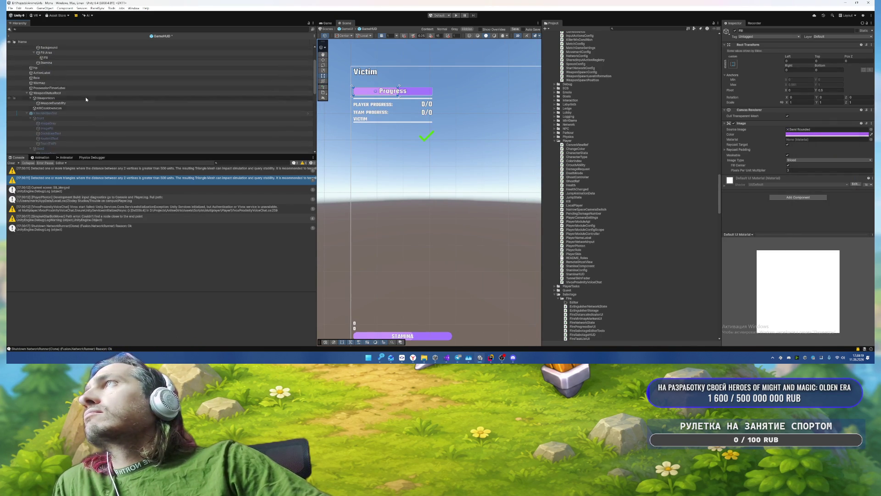
# Step: Set the StaminaBar's Rect Transform Right offset to 0
pyautogui.click(57, 67)
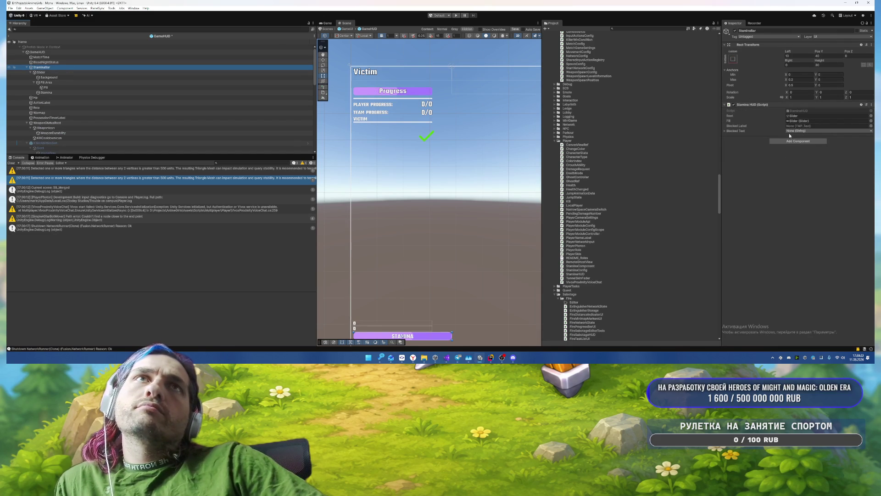
pyautogui.click(801, 79)
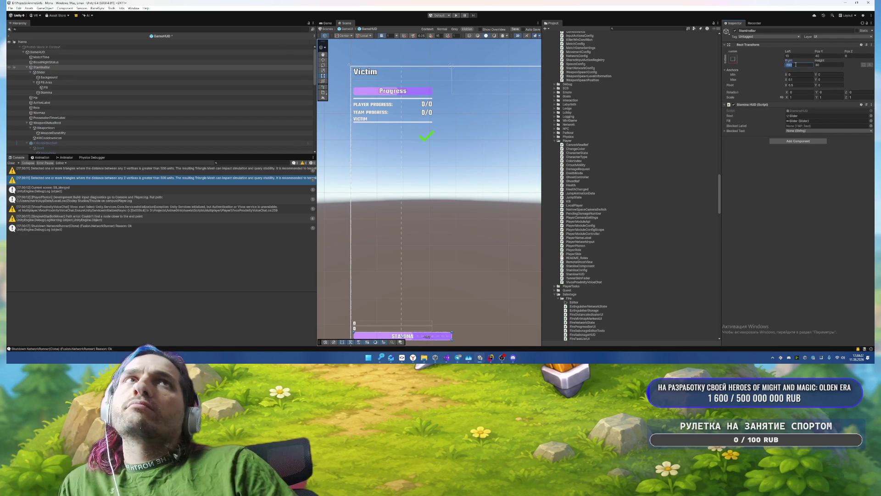
pyautogui.write('0')
pyautogui.moveTo(421, 215)
pyautogui.mouseDown()
pyautogui.moveTo(437, 98)
pyautogui.moveTo(439, 211)
pyautogui.moveTo(394, 130)
pyautogui.mouseUp()
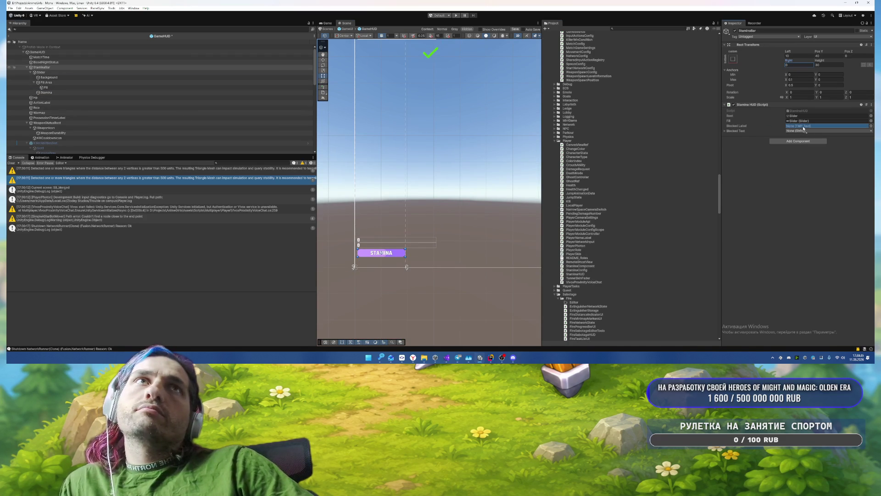
# Step: Duplicate the Stamina text object and rename the copy Blocked
pyautogui.click(46, 92)
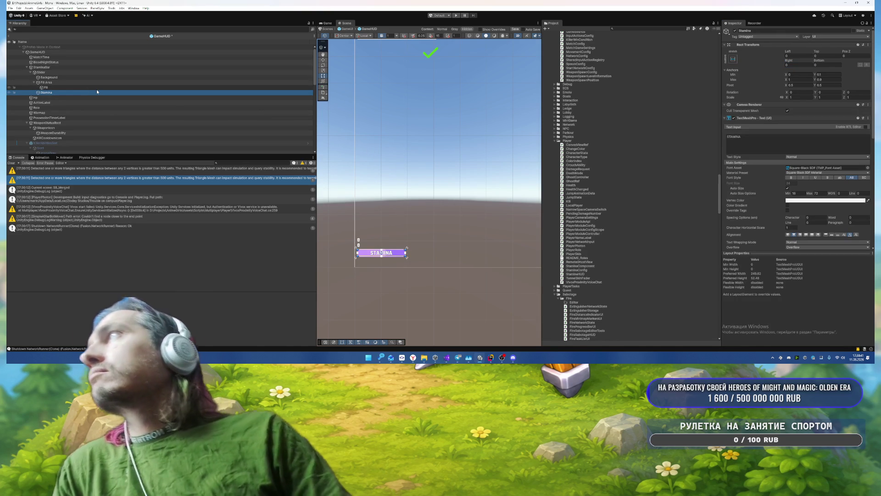
pyautogui.hotkey('ctrl', 'd')
pyautogui.press('F2')
pyautogui.write('Max')
pyautogui.press('BackSpace')
pyautogui.press('BackSpace')
pyautogui.press('BackSpace')
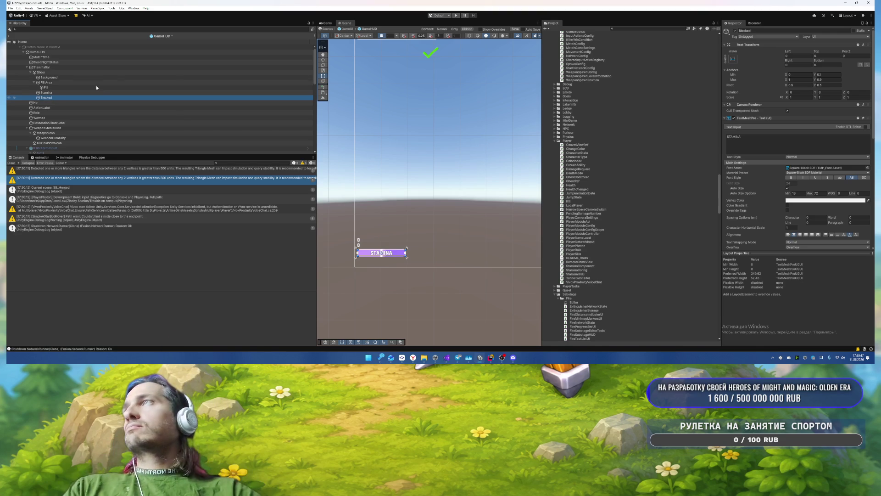
# Step: On StaminaBar's Stamina HUD, link Blocked as Blocked Label and set Blocked Text to hud_victim_penalty_blocked
pyautogui.click(60, 72)
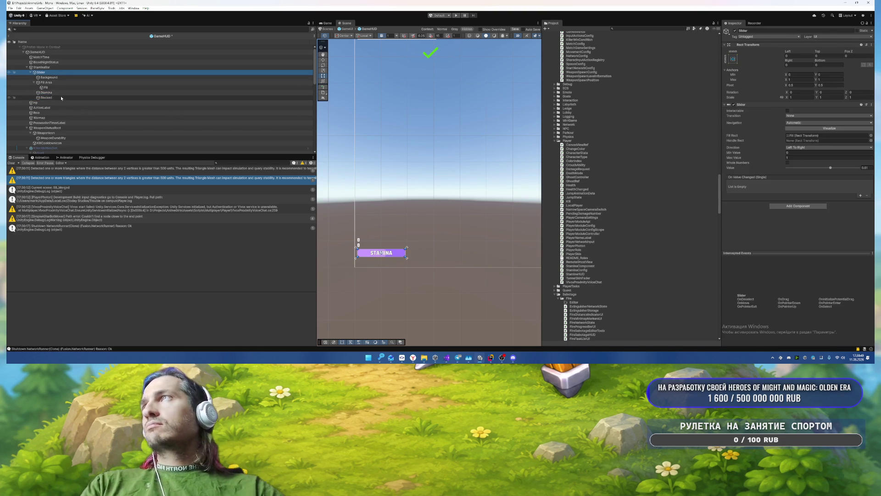
pyautogui.click(41, 67)
pyautogui.moveTo(46, 98)
pyautogui.mouseDown()
pyautogui.moveTo(191, 112)
pyautogui.moveTo(808, 128)
pyautogui.mouseUp()
pyautogui.click(799, 131)
pyautogui.write('bloc')
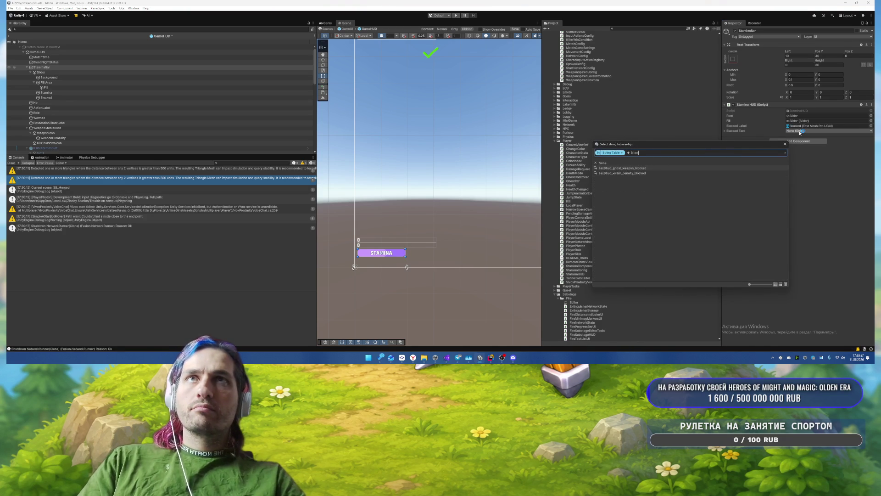
pyautogui.press('Down')
pyautogui.press('Down')
pyautogui.press('Down')
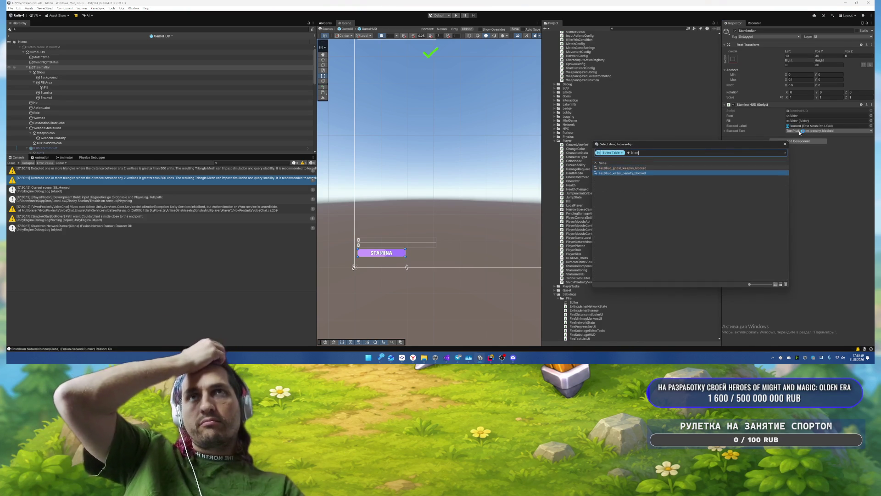
pyautogui.press('Return')
pyautogui.click(739, 132)
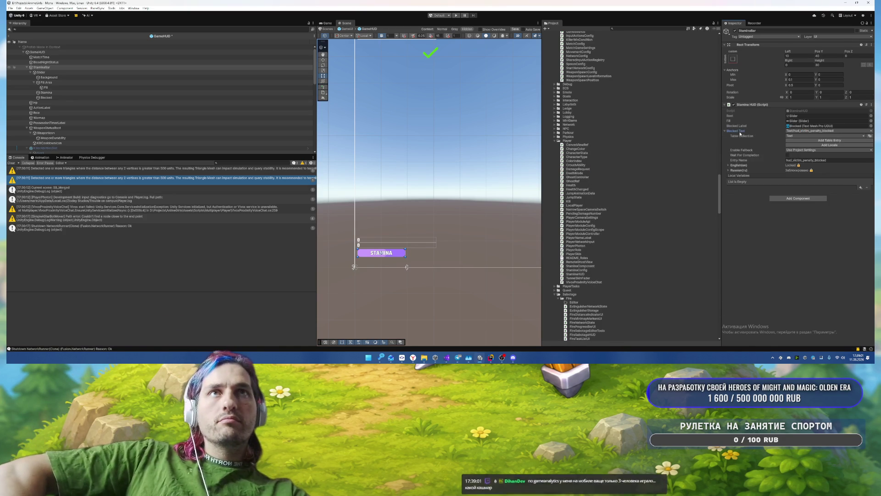
pyautogui.click(738, 132)
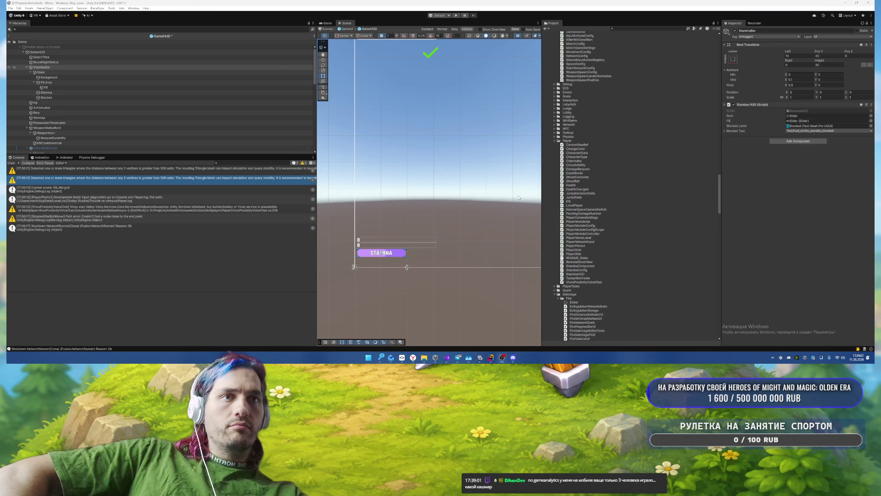
# Step: Give the Stamina text Left alignment, No Wrap, Auto Size max 10 and Rect Left 5
pyautogui.scroll(3, 404, 158)
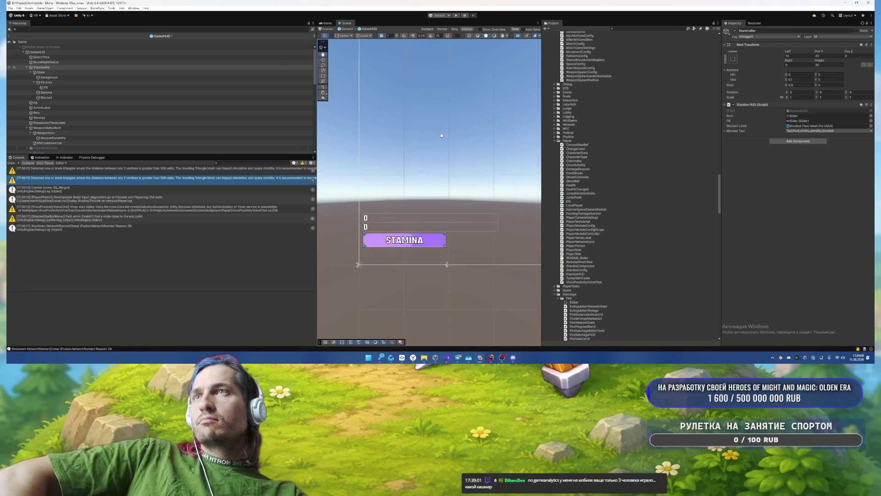
pyautogui.scroll(3, 438, 159)
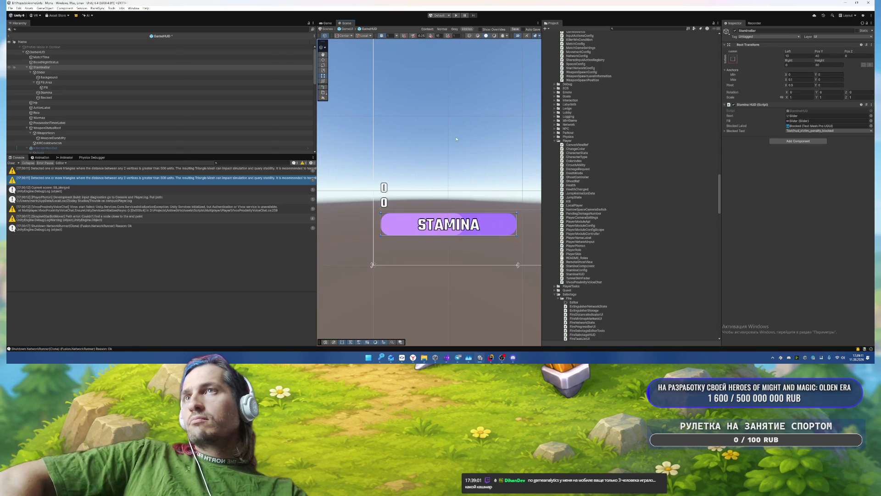
pyautogui.click(136, 93)
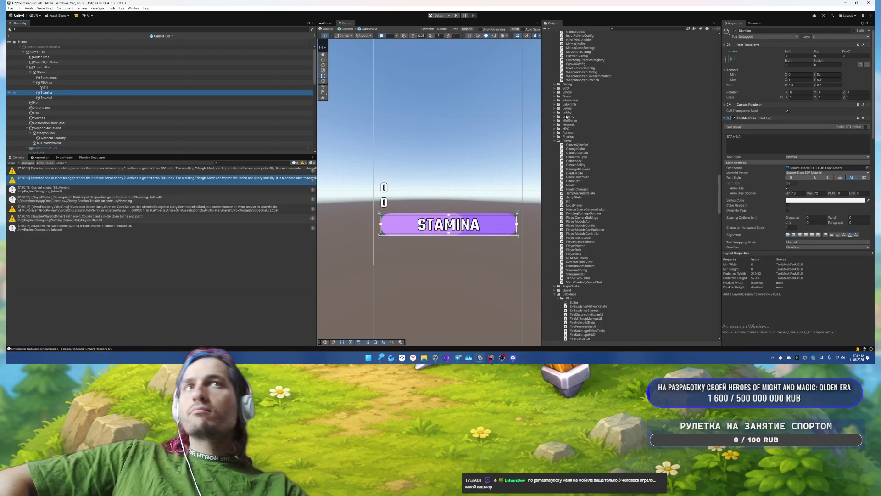
pyautogui.click(788, 234)
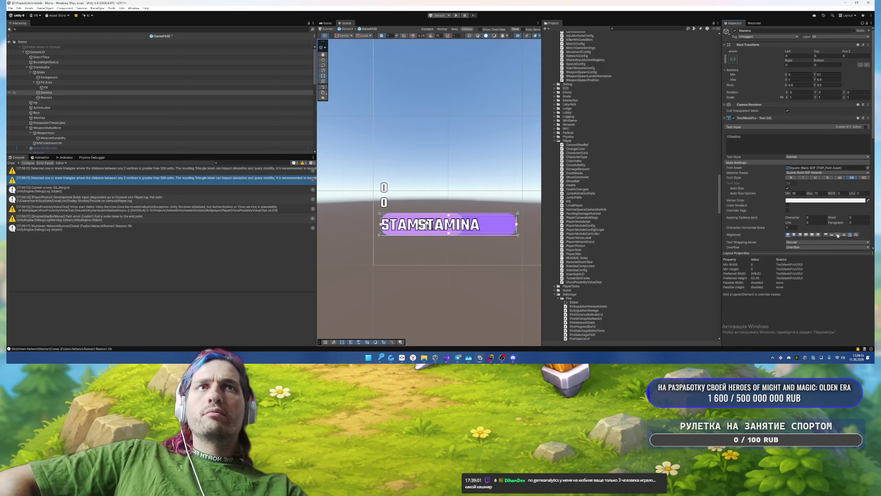
pyautogui.click(840, 241)
pyautogui.click(843, 243)
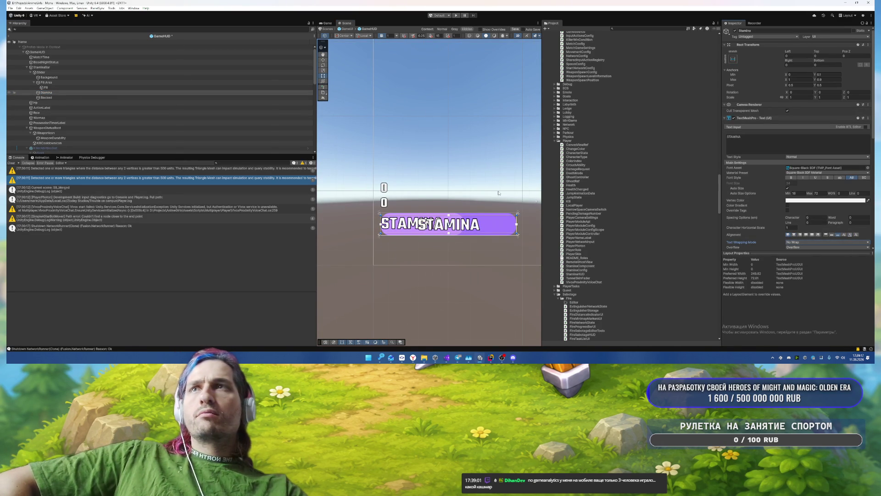
pyautogui.click(799, 195)
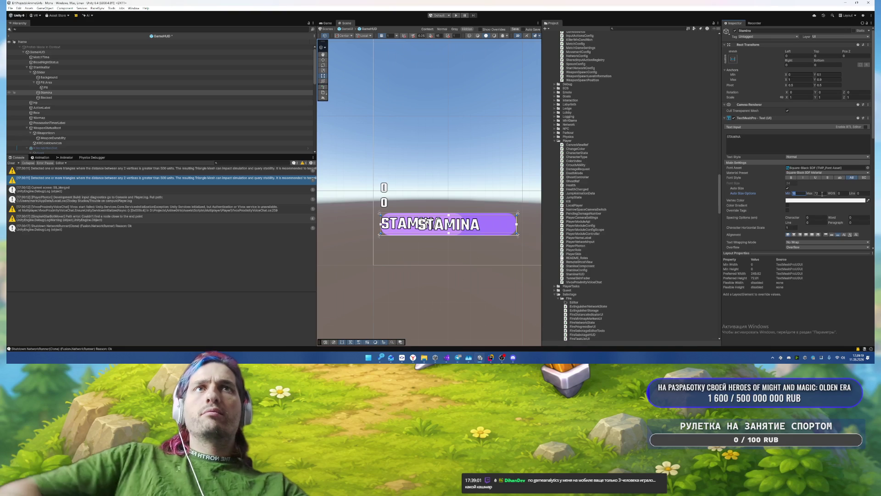
pyautogui.write('10')
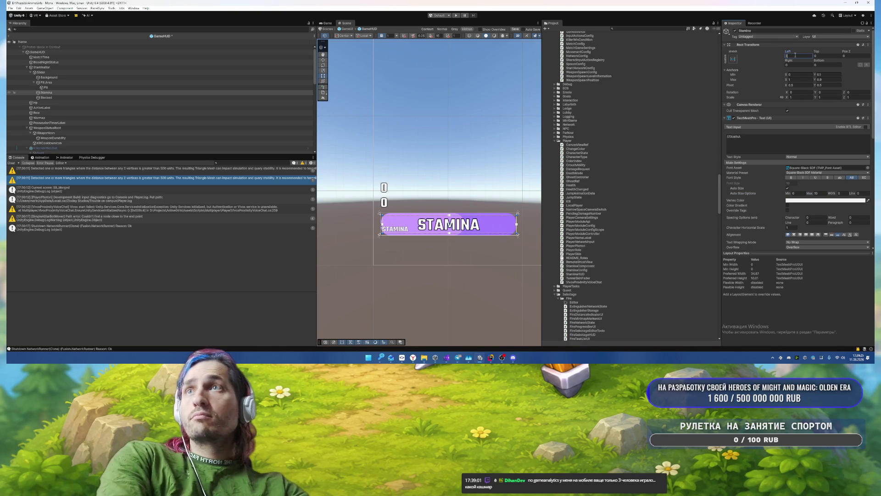
pyautogui.write('5')
# Step: Show the Russian locale of StaminaBar's Blocked Text localization entry
pyautogui.click(54, 98)
pyautogui.click(58, 73)
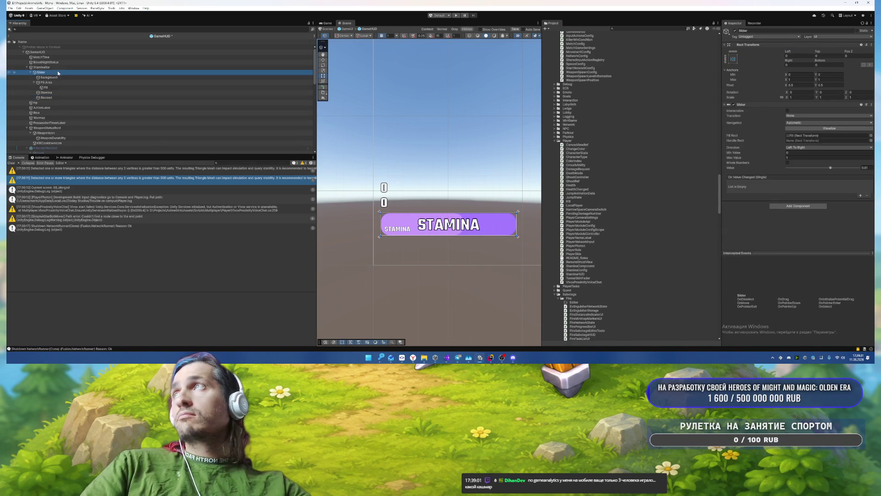
pyautogui.click(59, 68)
pyautogui.click(737, 132)
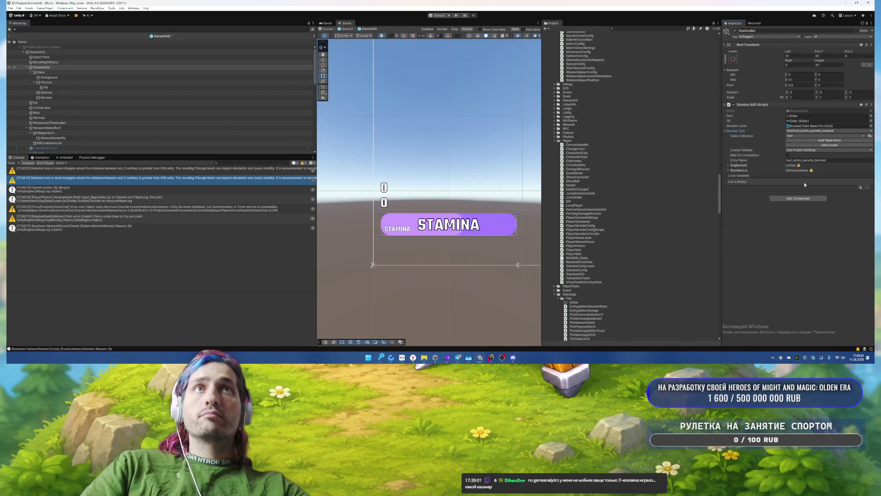
pyautogui.click(771, 170)
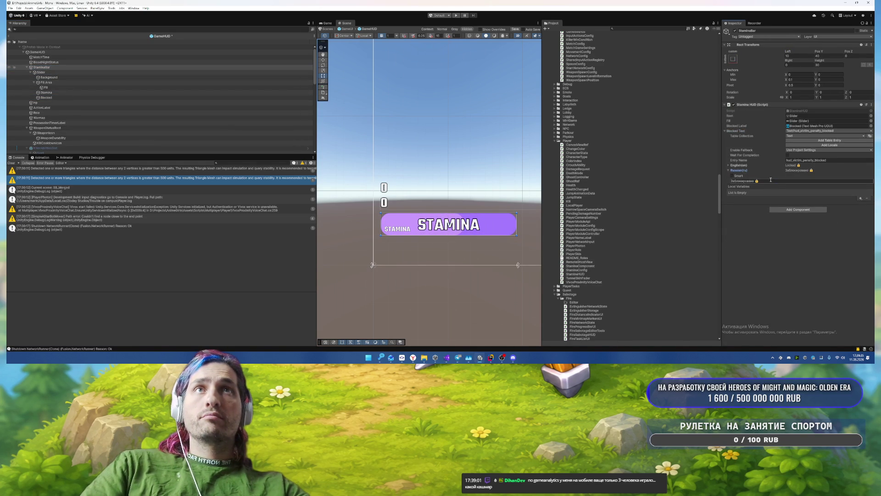
pyautogui.click(46, 98)
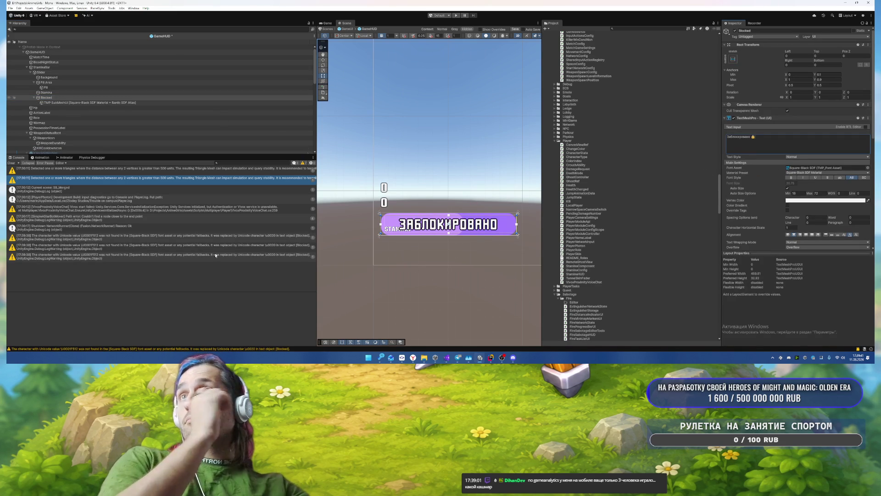
# Step: Set the Blocked label's Vertex Color to red F22222
pyautogui.click(802, 200)
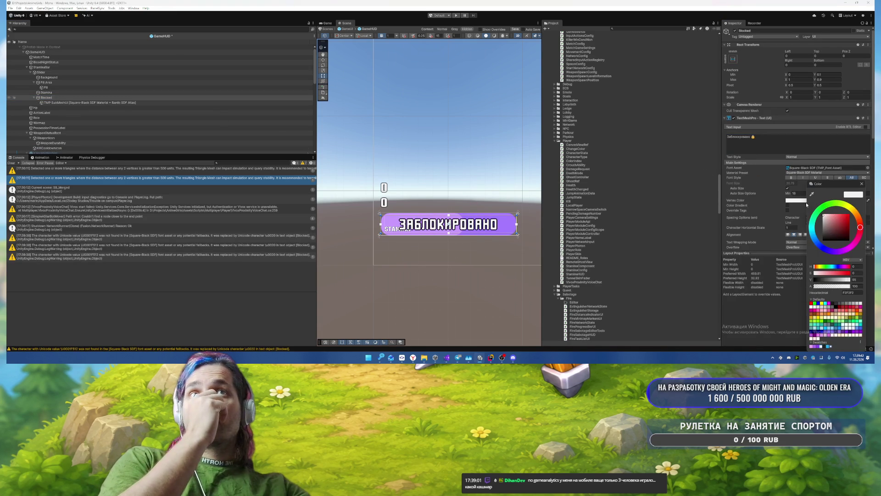
pyautogui.click(829, 347)
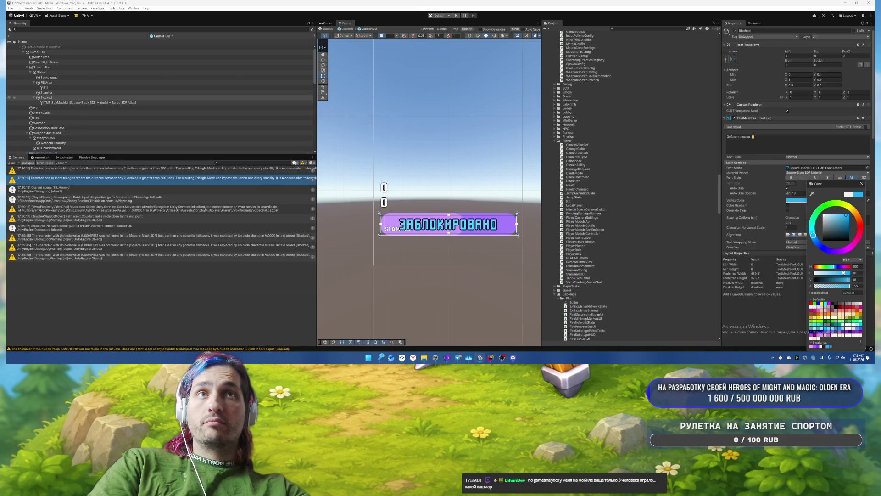
pyautogui.moveTo(819, 269); pyautogui.dragTo(799, 268)
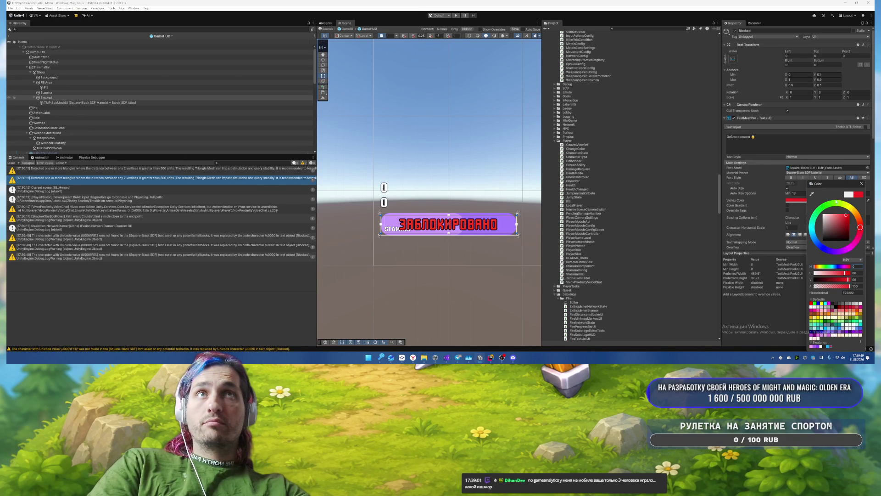
pyautogui.click(862, 184)
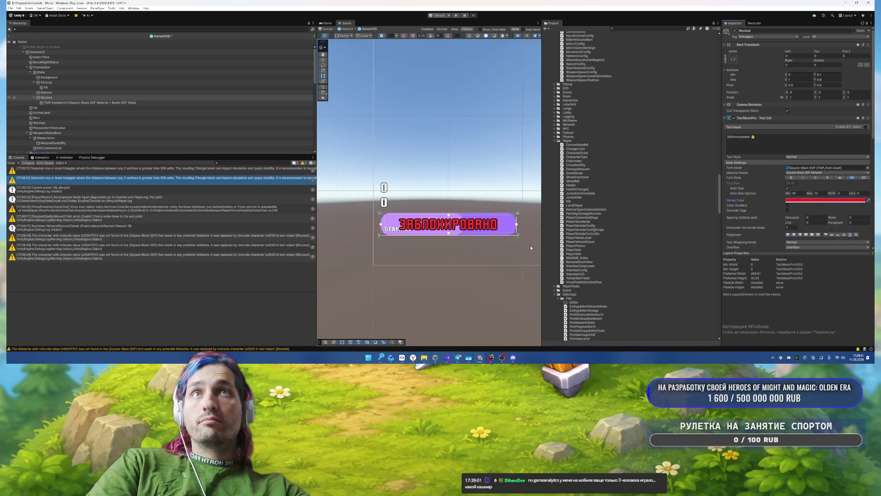
# Step: Clear the Blocked label's Заблокировано text input
pyautogui.click(70, 97)
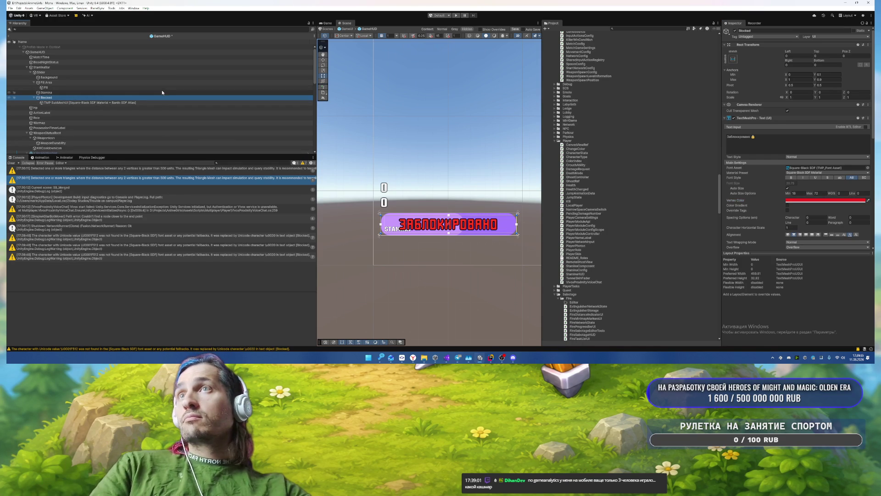
pyautogui.click(774, 144)
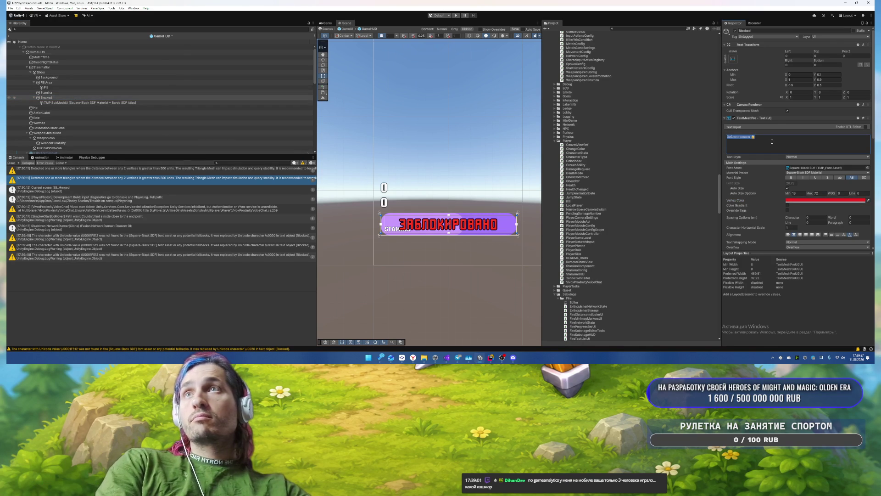
pyautogui.press('BackSpace')
pyautogui.click(444, 275)
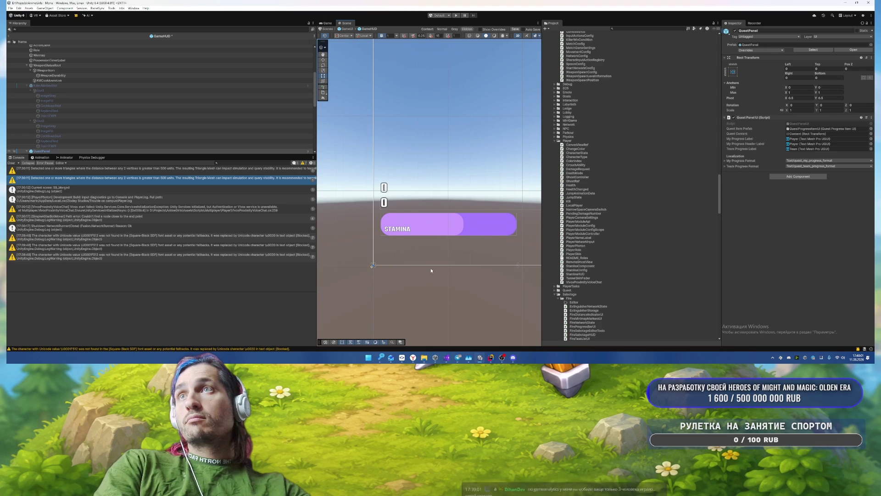
# Step: Select the stamina bar's Background and Fill images and change a setting in the Inspector
pyautogui.scroll(2, 427, 252)
pyautogui.scroll(5, 137, 81)
pyautogui.click(64, 78)
pyautogui.keyDown('ctrl'); pyautogui.click(67, 83); pyautogui.keyUp('ctrl')
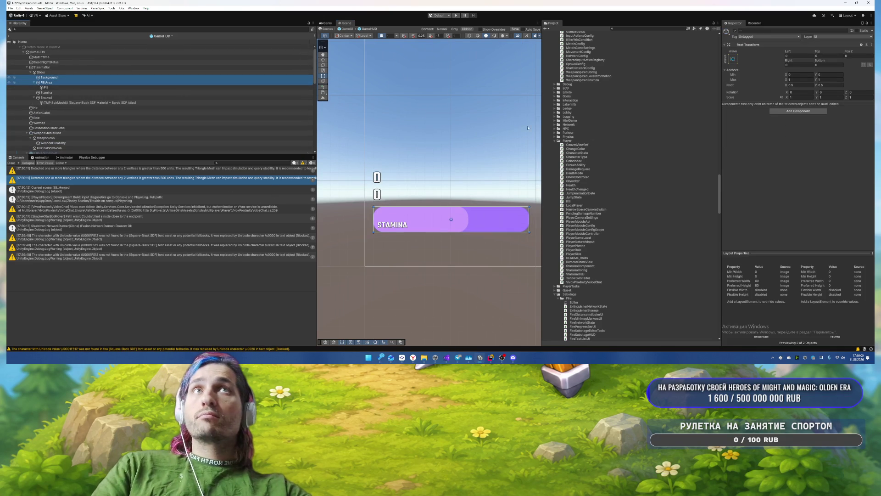
pyautogui.keyDown('ctrl'); pyautogui.click(92, 83); pyautogui.keyUp('ctrl')
pyautogui.keyDown('ctrl'); pyautogui.click(76, 87); pyautogui.keyUp('ctrl')
pyautogui.click(797, 171)
# Step: Select QuestPanel and frame it in the Scene alongside the STAMINA bar
pyautogui.click(453, 255)
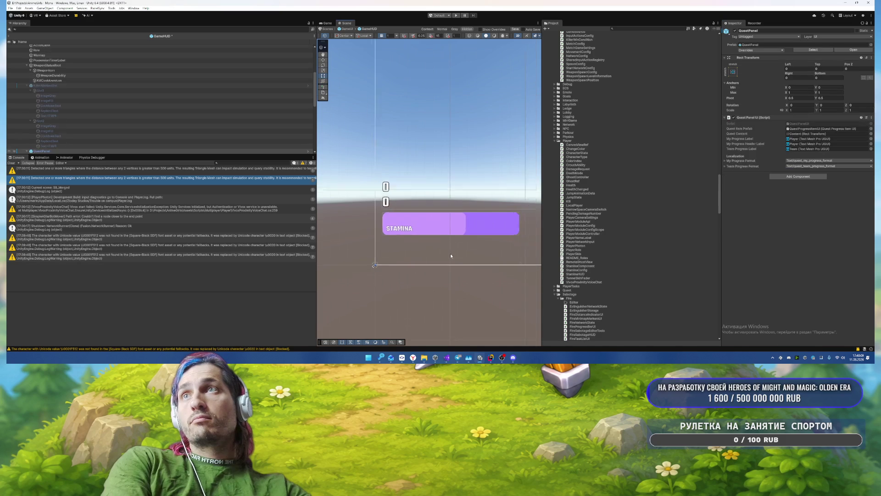
pyautogui.scroll(-3, 360, 229)
pyautogui.scroll(-2, 394, 232)
pyautogui.moveTo(437, 131); pyautogui.dragTo(458, 194)
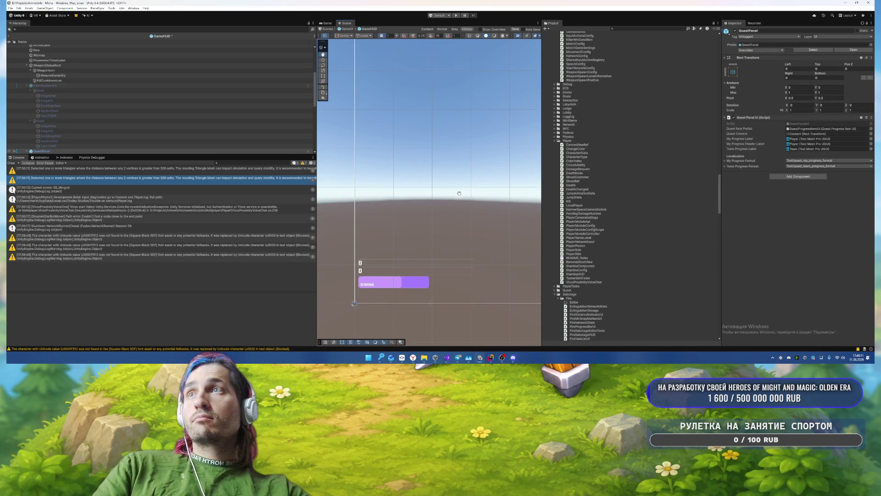
pyautogui.press('f')
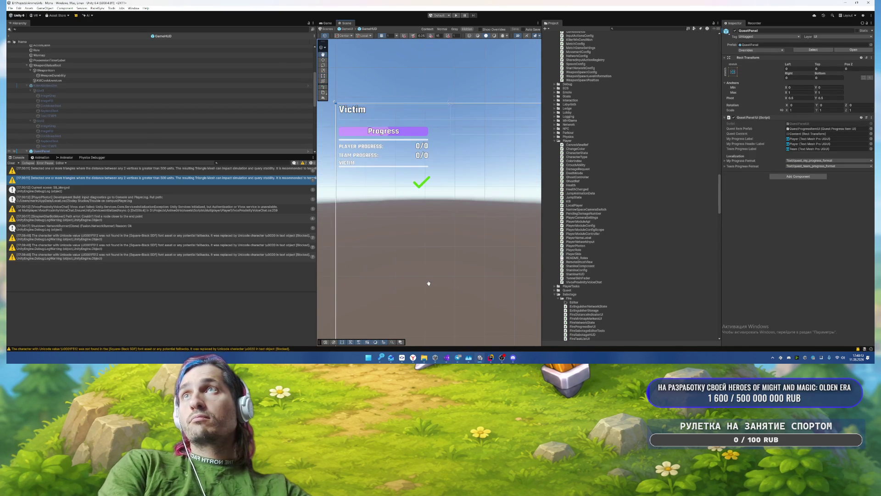
pyautogui.moveTo(427, 179); pyautogui.dragTo(453, 164)
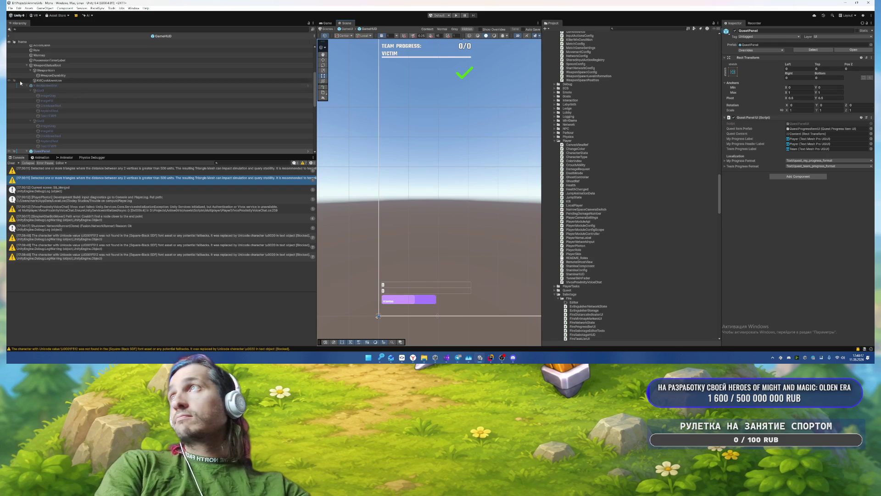
# Step: Tidy the Hierarchy, collapsing WeaponIcon, KillerAbilitiesSlot and StaminaBar, and expand QuestPanel
pyautogui.click(46, 85)
pyautogui.click(33, 70)
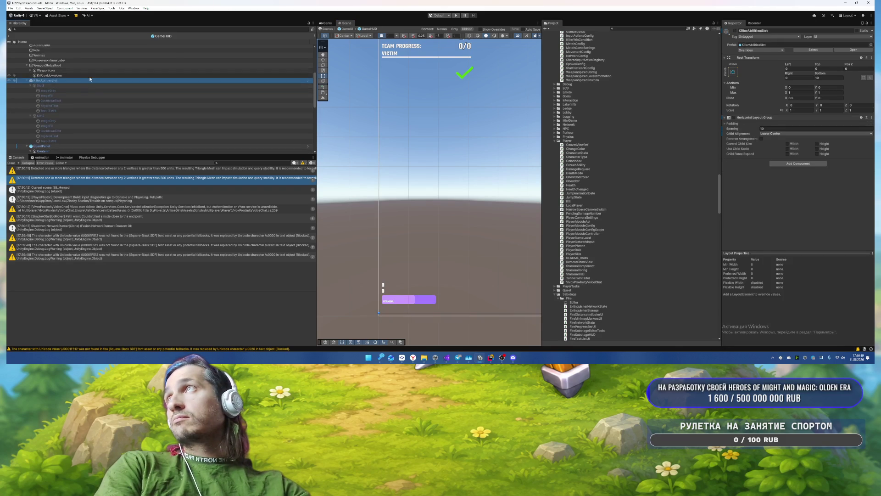
pyautogui.click(46, 65)
pyautogui.scroll(2, 27, 109)
pyautogui.click(26, 108)
pyautogui.scroll(3, 27, 107)
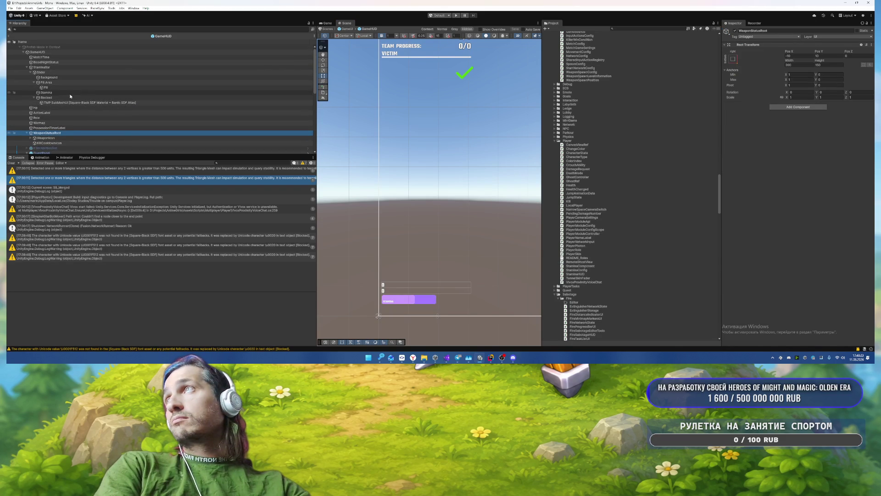
pyautogui.click(393, 282)
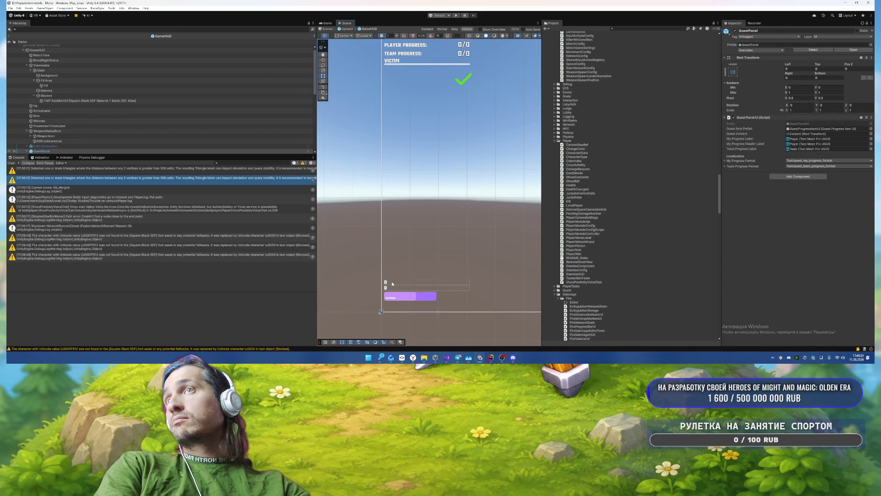
pyautogui.click(26, 150)
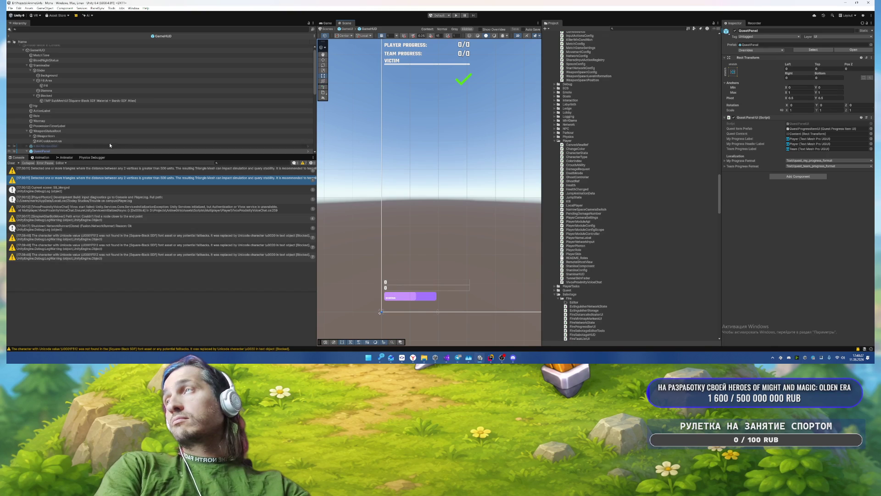
pyautogui.scroll(-3, 112, 147)
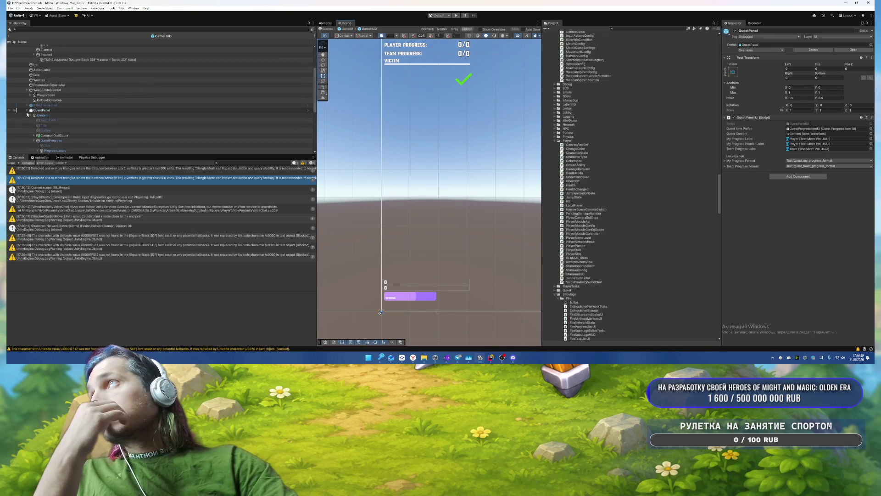
pyautogui.scroll(3, 79, 141)
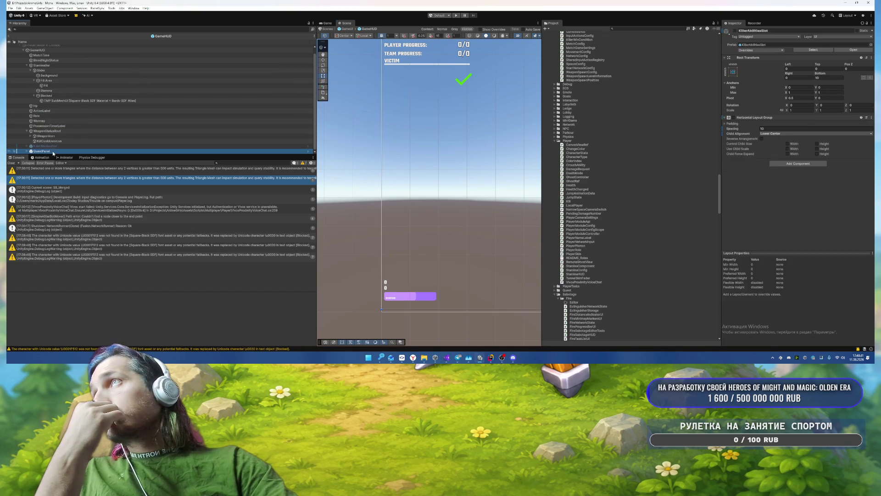
pyautogui.click(27, 65)
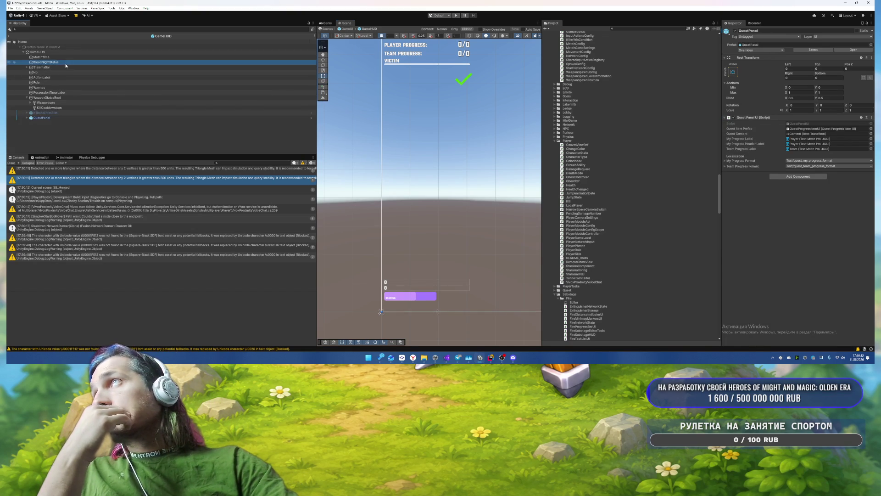
# Step: Move MatchTime and BloodNightStatus into QuestPanel's Content after Line
pyautogui.click(40, 56)
pyautogui.click(26, 117)
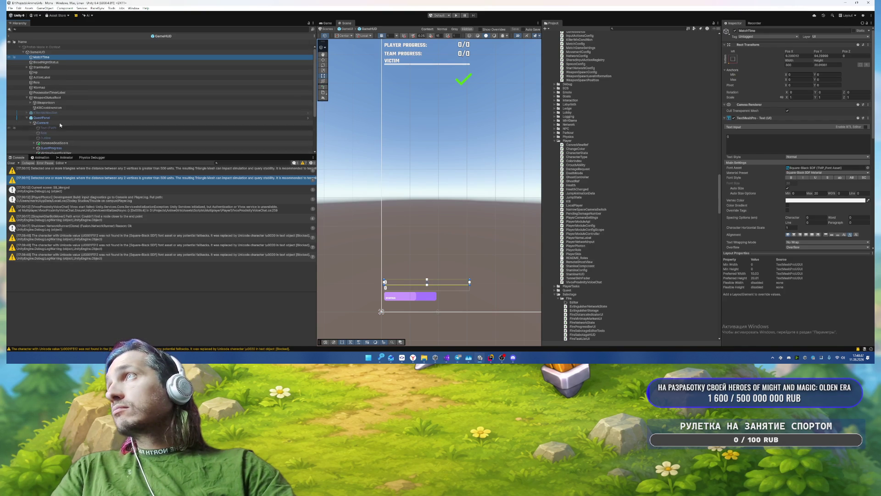
pyautogui.keyDown('ctrl'); pyautogui.click(55, 63); pyautogui.keyUp('ctrl')
pyautogui.scroll(-1, 54, 66)
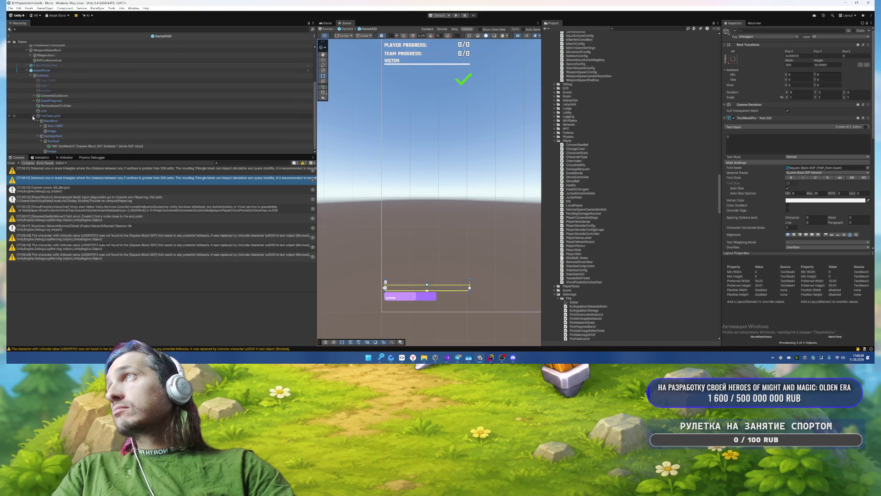
pyautogui.moveTo(48, 51)
pyautogui.mouseDown()
pyautogui.moveTo(62, 149)
pyautogui.moveTo(62, 109)
pyautogui.moveTo(64, 121)
pyautogui.moveTo(75, 108)
pyautogui.mouseUp()
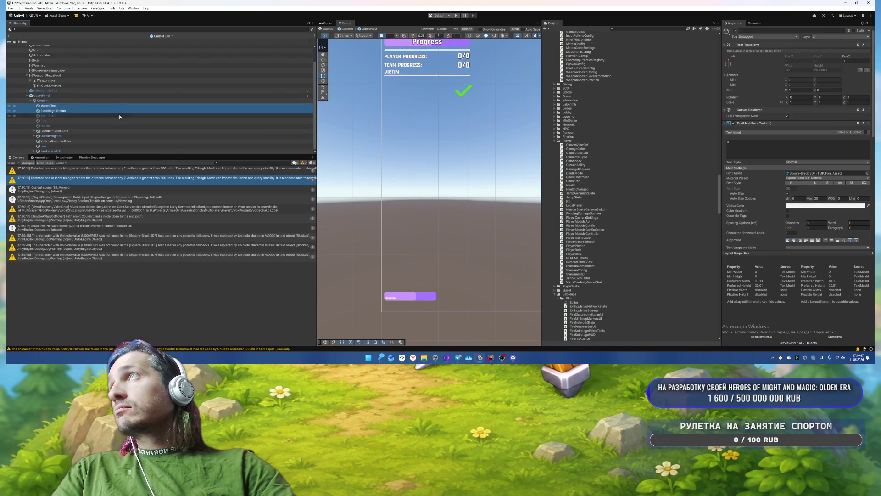
pyautogui.scroll(1, 92, 136)
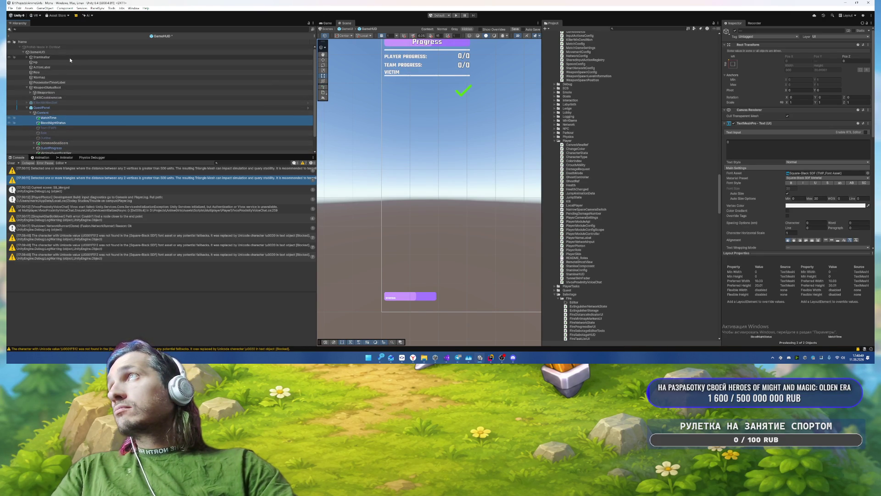
pyautogui.moveTo(487, 98)
pyautogui.mouseDown()
pyautogui.moveTo(459, 186)
pyautogui.moveTo(462, 203)
pyautogui.mouseUp()
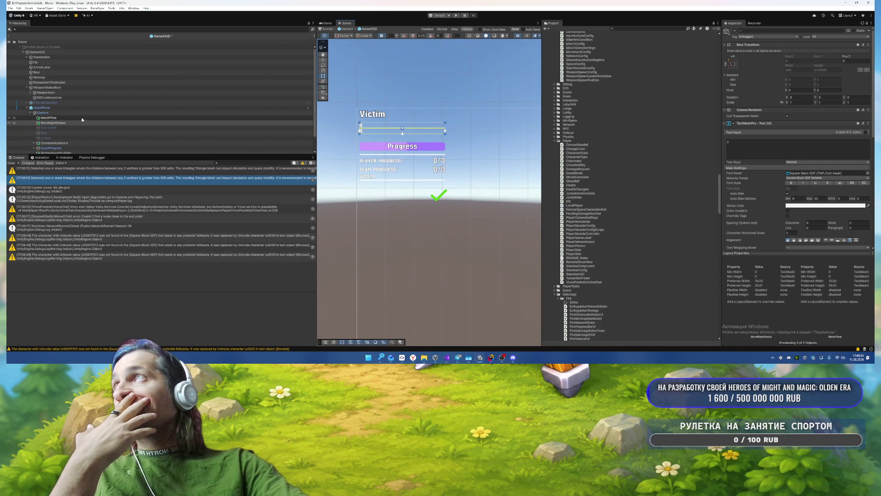
# Step: Move the Role label under QuestPanel/Content and set Content's Pos Y to -10
pyautogui.moveTo(54, 73); pyautogui.dragTo(60, 117)
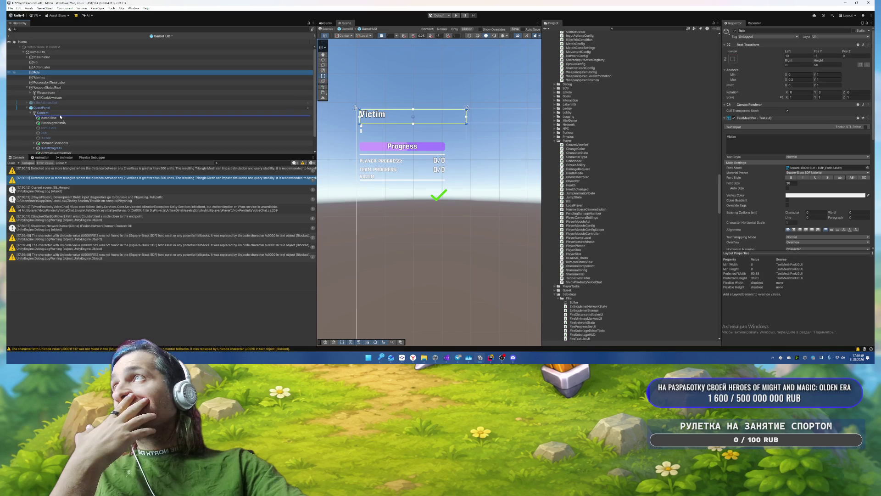
pyautogui.moveTo(60, 117); pyautogui.dragTo(61, 116)
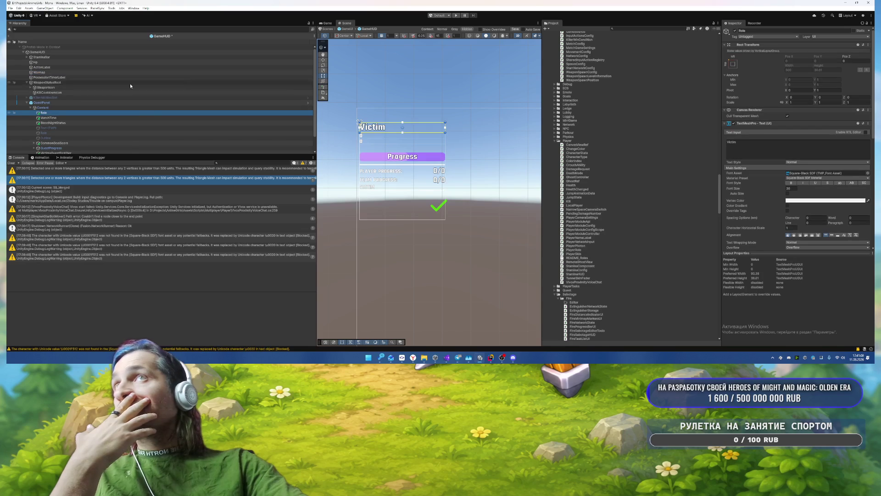
pyautogui.click(60, 103)
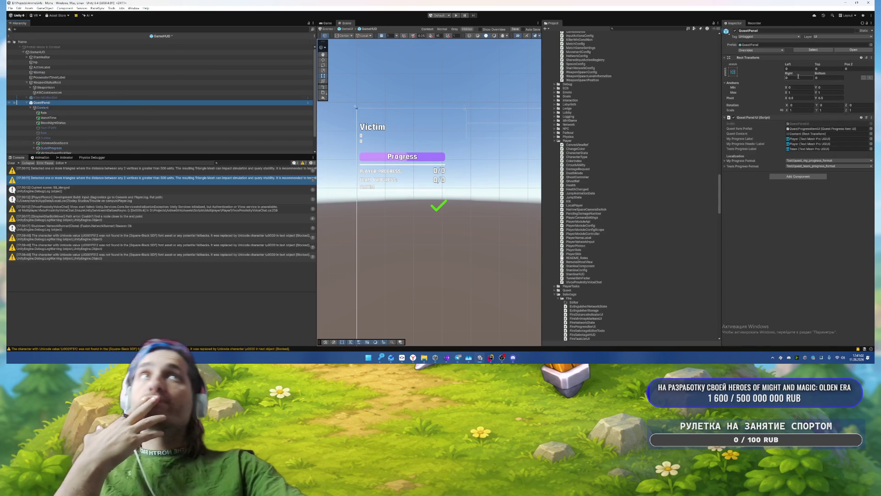
pyautogui.click(133, 108)
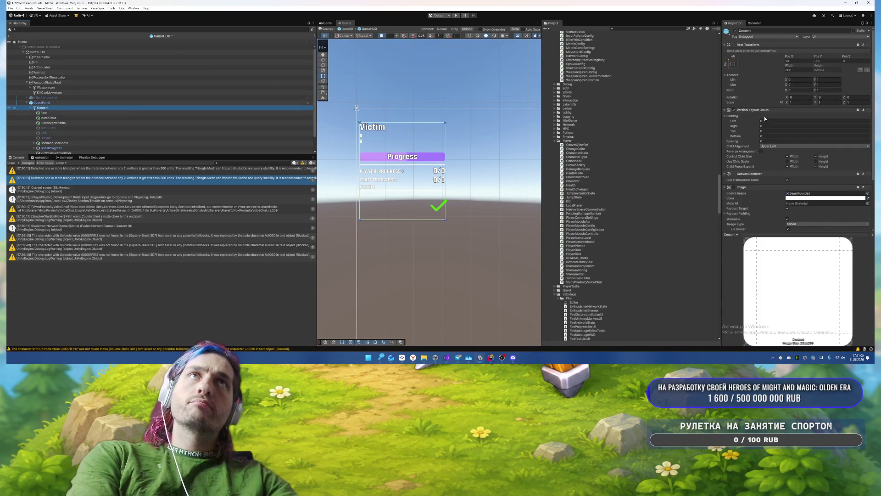
pyautogui.doubleClick(822, 61)
pyautogui.write('0')
pyautogui.press('BackSpace')
pyautogui.write('-10')
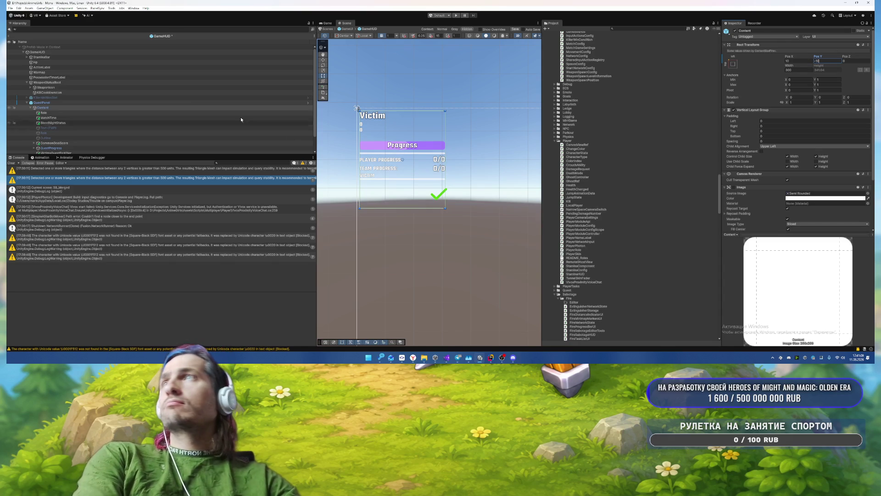
pyautogui.scroll(-1, 290, 137)
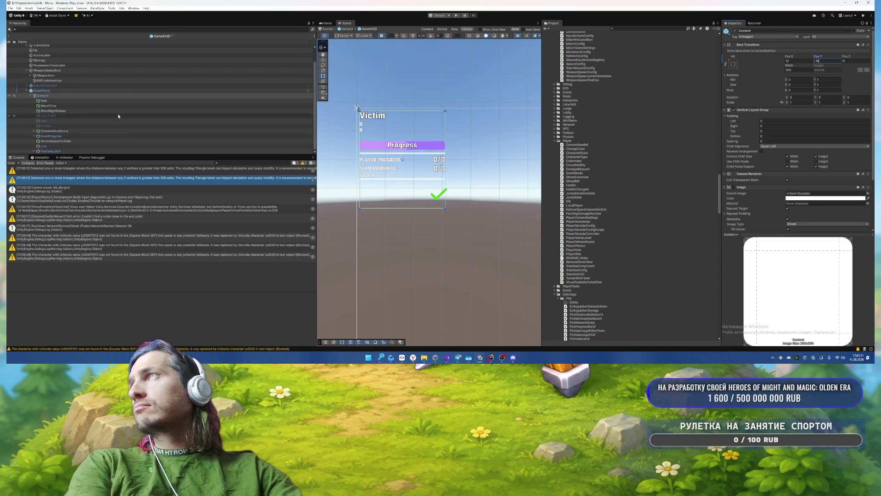
# Step: Vertically centre the Role label's VICTIM text and set its font size to 20
pyautogui.click(88, 100)
pyautogui.scroll(-3, 799, 190)
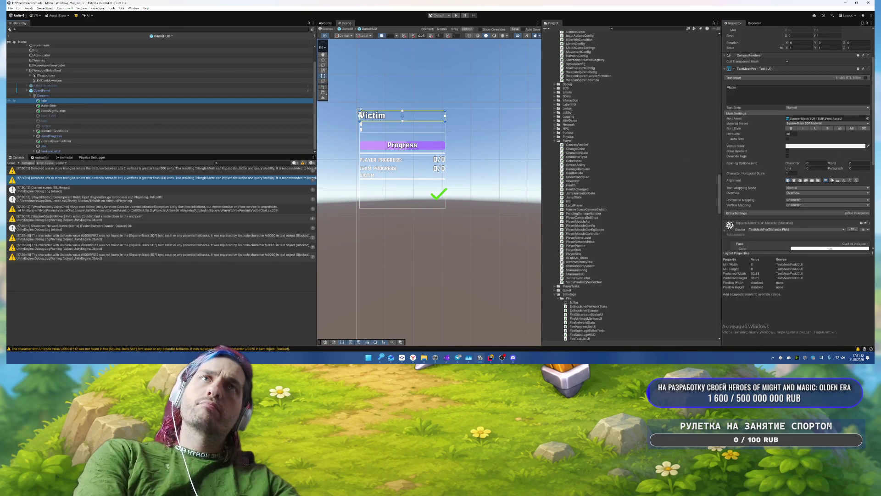
pyautogui.click(849, 181)
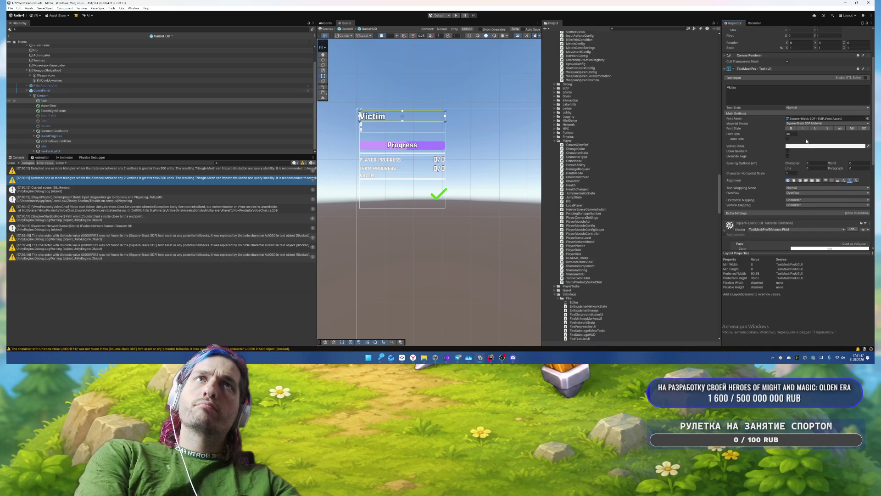
pyautogui.click(788, 140)
pyautogui.click(817, 144)
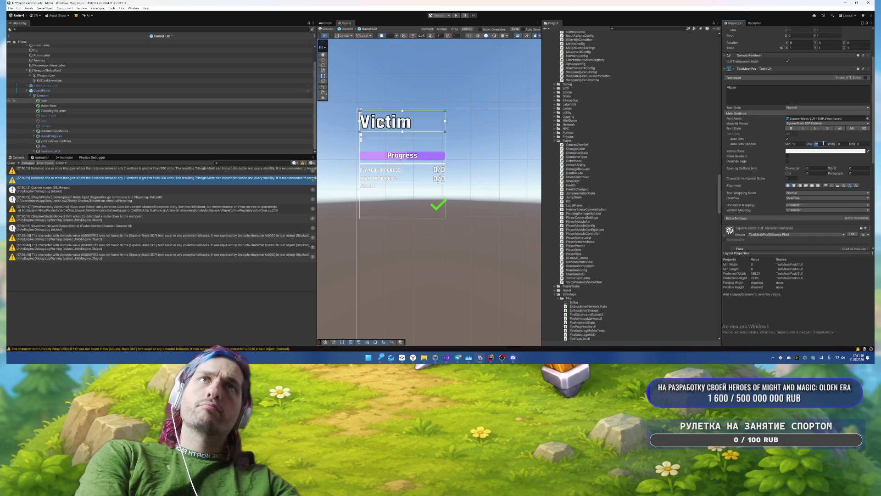
pyautogui.write('18')
pyautogui.click(787, 140)
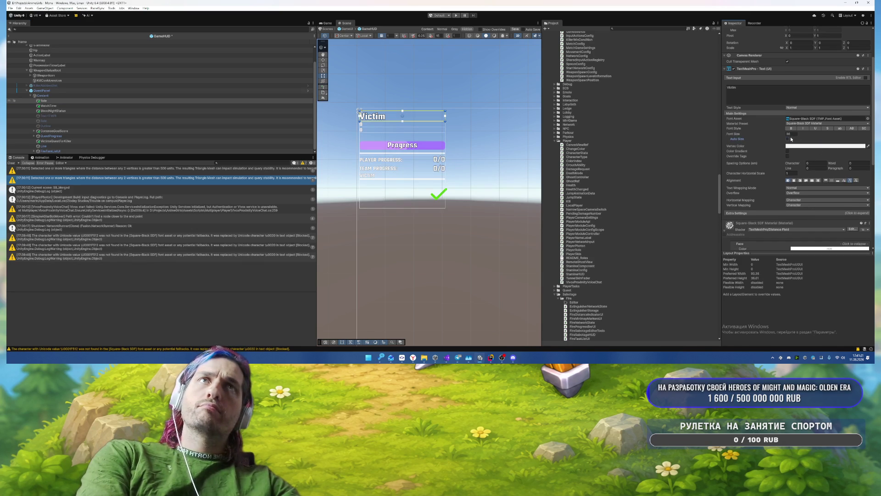
pyautogui.write('20')
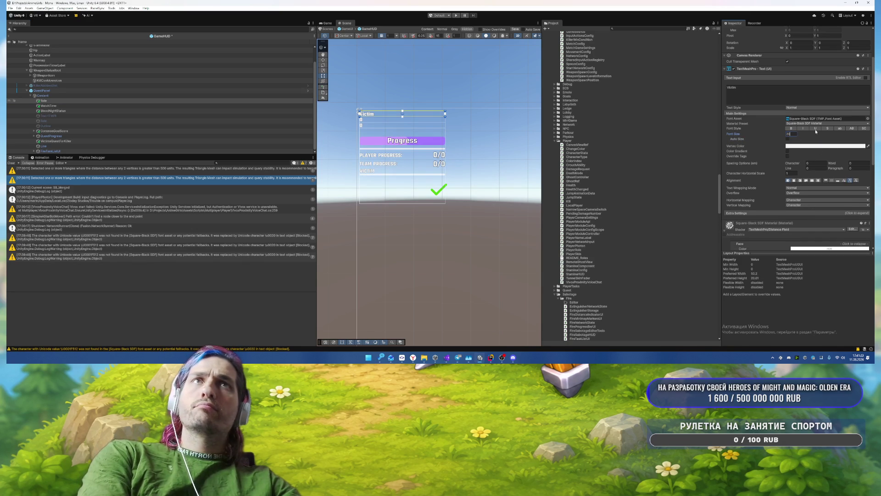
# Step: Set the VICTIM label's text wrapping to No Wrap and enable the uppercase font style
pyautogui.click(794, 188)
pyautogui.click(804, 195)
pyautogui.click(851, 129)
pyautogui.scroll(5, 435, 119)
pyautogui.scroll(5, 435, 119)
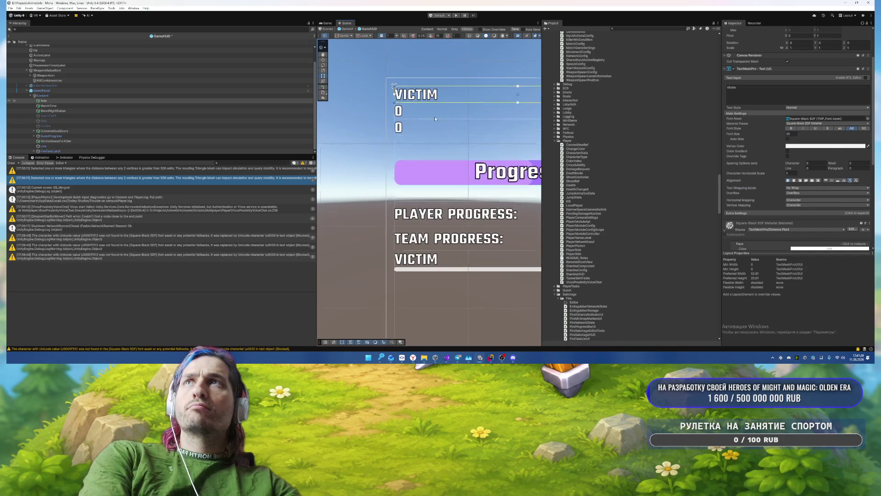
pyautogui.moveTo(410, 129)
pyautogui.mouseDown()
pyautogui.moveTo(385, 100)
pyautogui.moveTo(398, 143)
pyautogui.mouseUp()
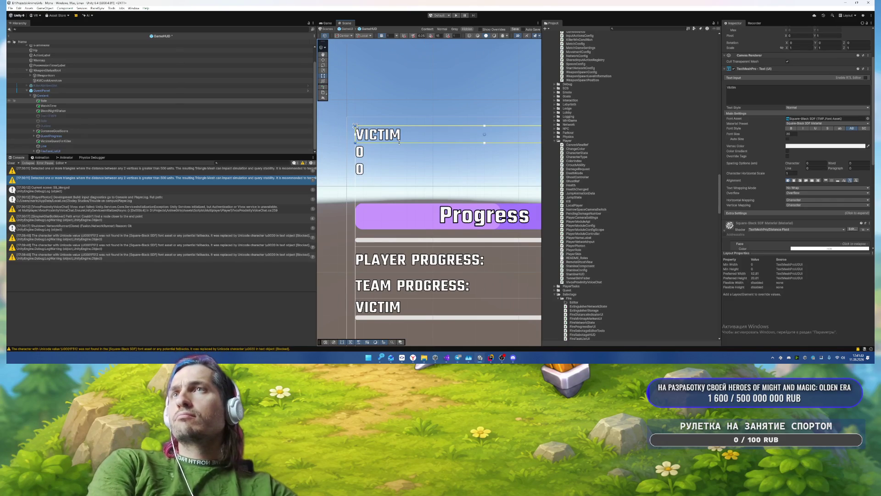
# Step: Step the hierarchy selection from MatchTime down to CommonGoalScore and bring the progress rows into view
pyautogui.click(76, 105)
pyautogui.press('Down')
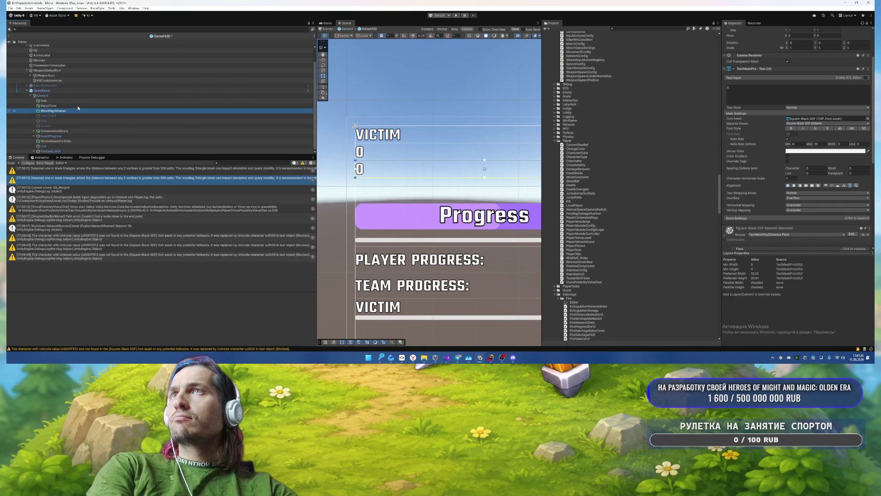
pyautogui.press('Down')
pyautogui.press('Down')
pyautogui.press('Down')
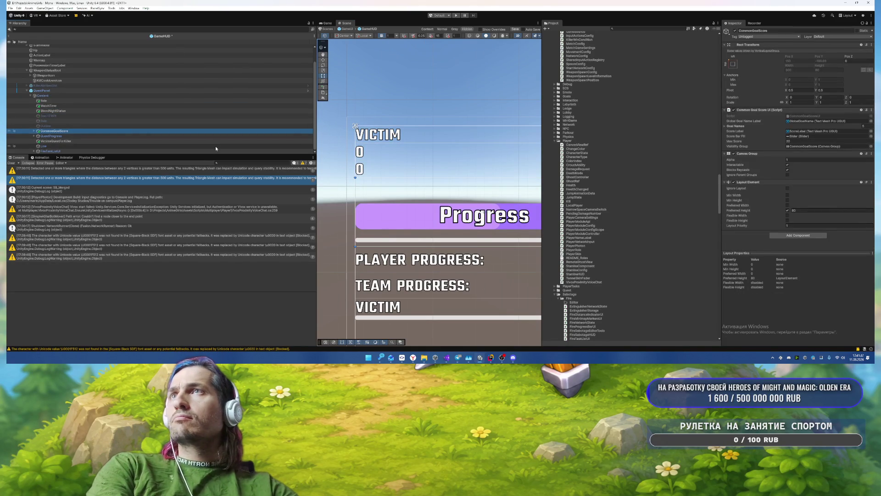
pyautogui.moveTo(429, 186)
pyautogui.mouseDown()
pyautogui.moveTo(412, 126)
pyautogui.moveTo(360, 91)
pyautogui.moveTo(380, 105)
pyautogui.mouseUp()
# Step: Tint the Line (1) divider under the Progress header light blue after trying several swatches
pyautogui.scroll(-5, 379, 105)
pyautogui.scroll(4, 366, 133)
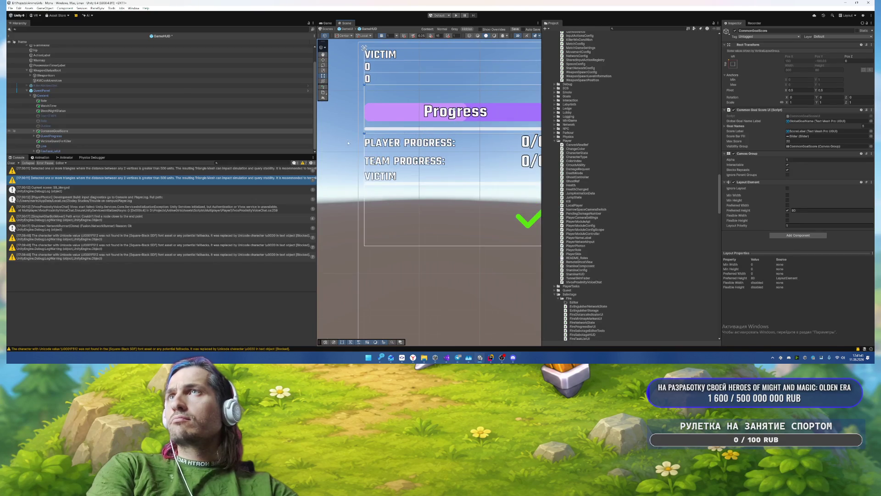
pyautogui.click(379, 134)
pyautogui.click(800, 130)
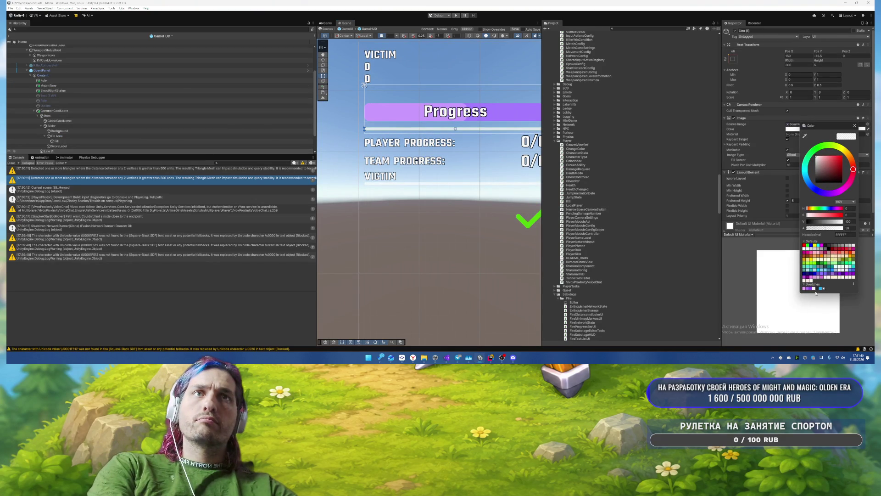
pyautogui.click(811, 288)
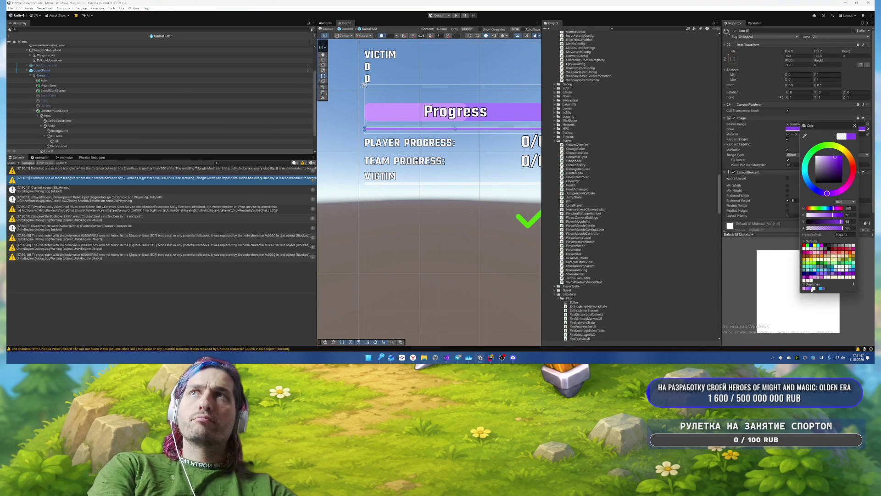
pyautogui.click(807, 289)
pyautogui.click(813, 288)
pyautogui.click(818, 289)
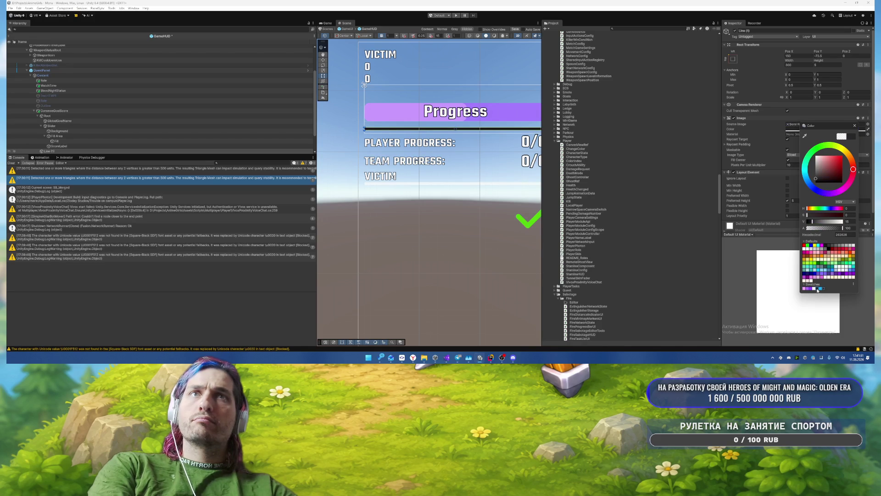
pyautogui.click(821, 289)
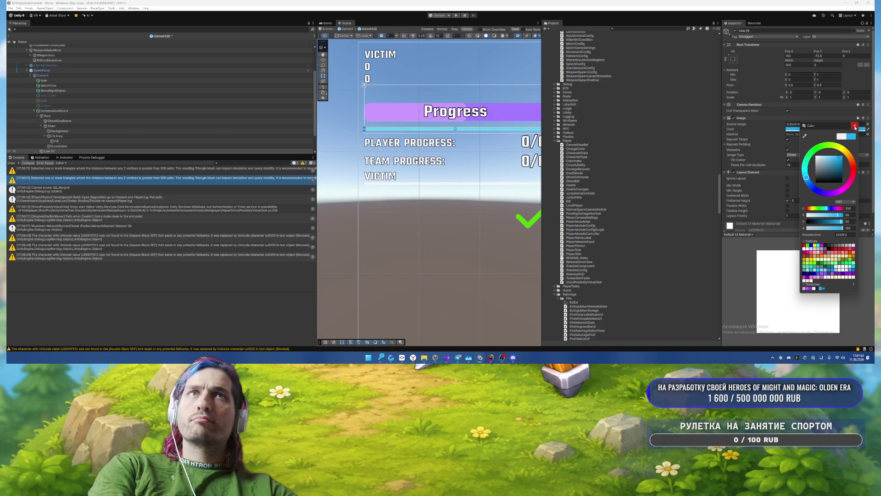
pyautogui.click(401, 185)
# Step: Tint the second divider line below the labels light blue as well
pyautogui.click(401, 185)
pyautogui.click(401, 185)
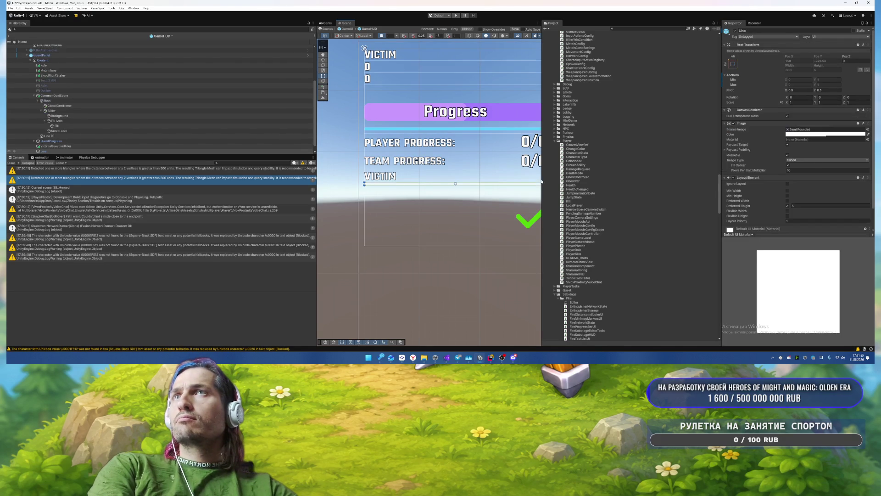
pyautogui.click(796, 134)
pyautogui.click(826, 294)
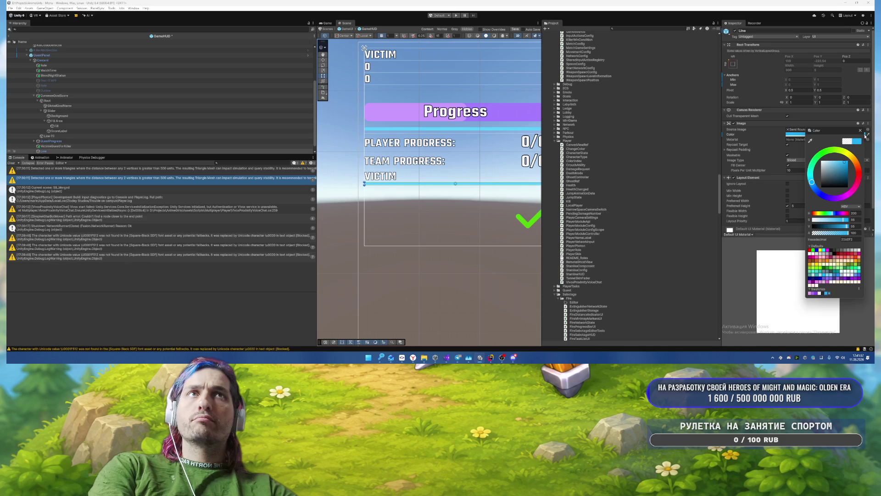
pyautogui.click(483, 253)
pyautogui.click(483, 253)
pyautogui.scroll(-5, 394, 243)
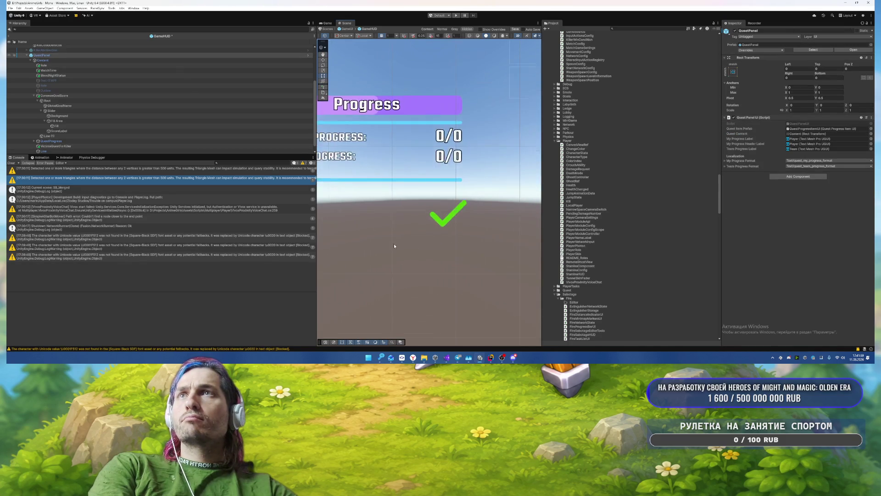
# Step: Give the quest panel's checkmark image a 'check' sprite and a blue tint
pyautogui.scroll(1, 492, 178)
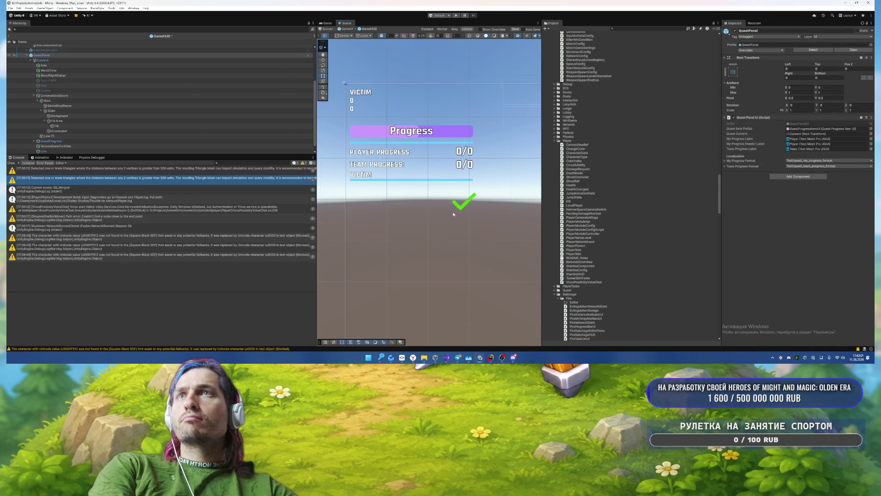
pyautogui.click(460, 209)
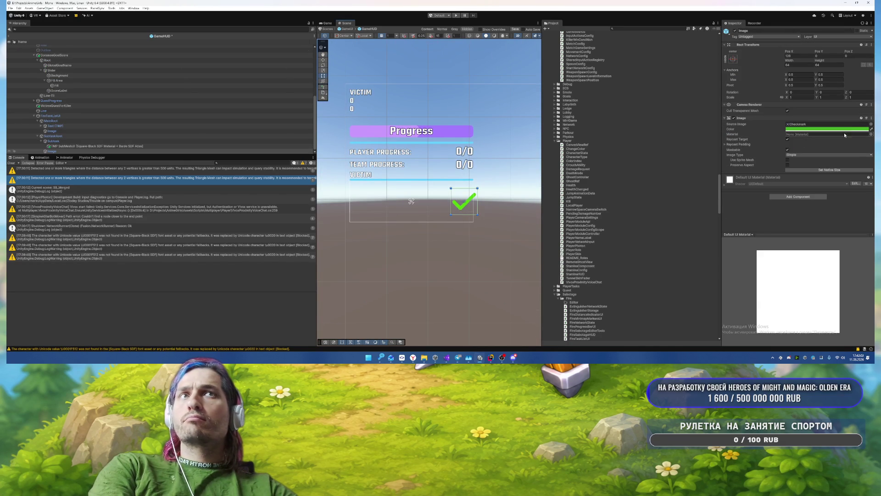
pyautogui.click(871, 124)
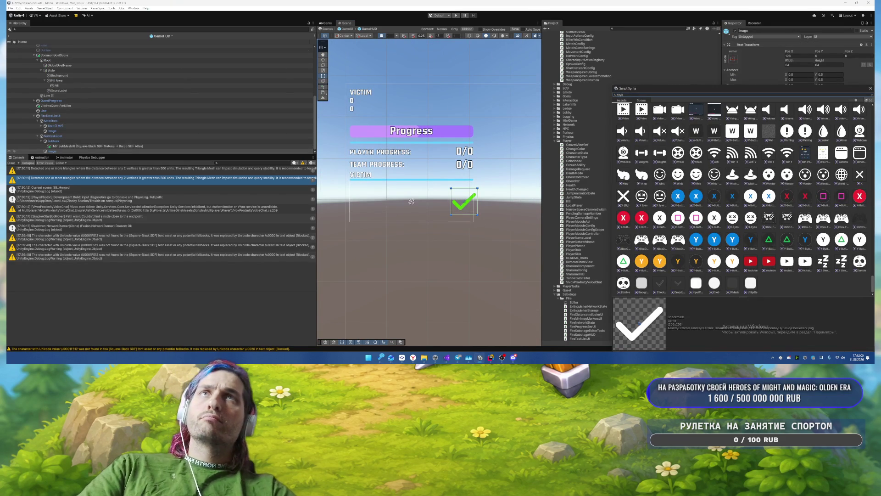
pyautogui.write('check')
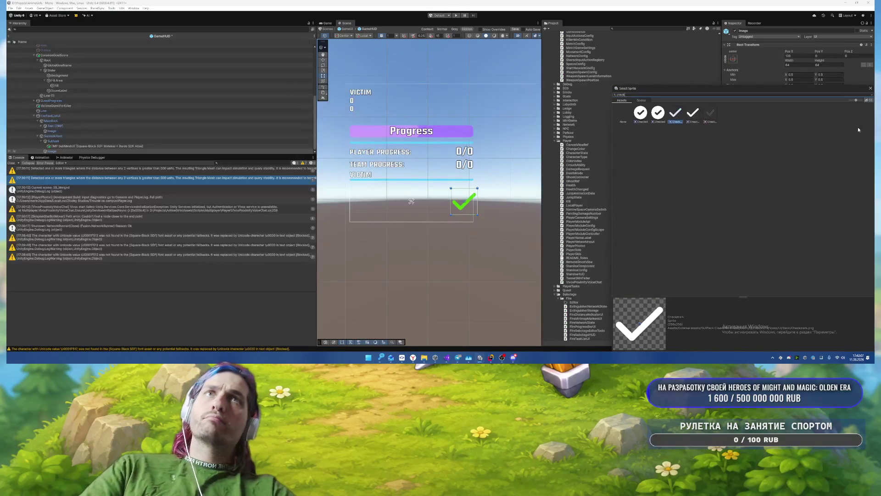
pyautogui.press('Return')
pyautogui.click(792, 129)
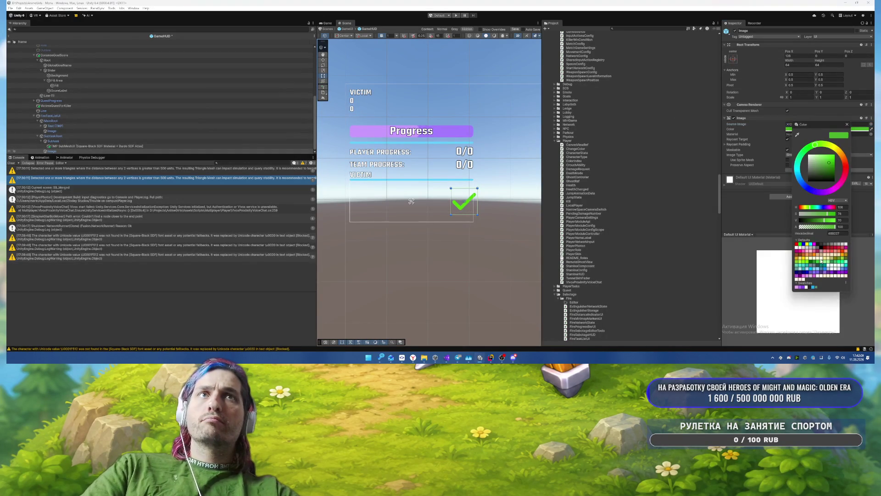
pyautogui.click(811, 288)
pyautogui.click(847, 125)
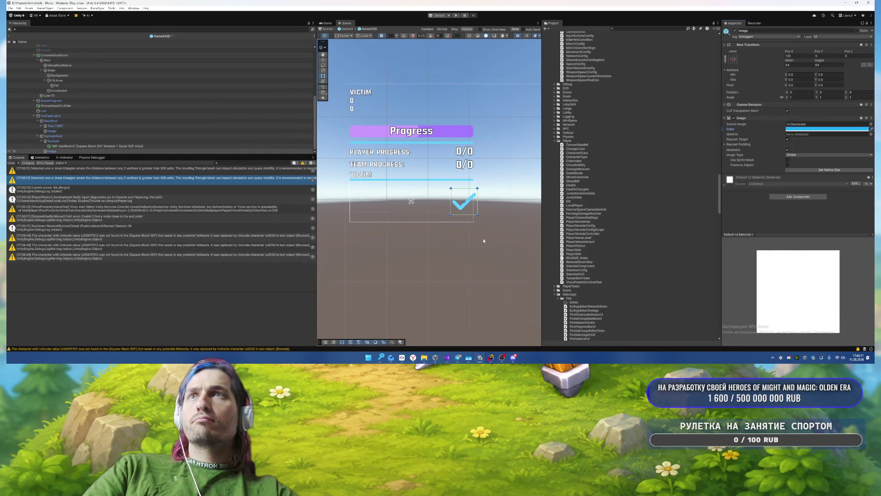
# Step: Select the quest panel and save the GameHUD prefab with Ctrl+S
pyautogui.click(487, 248)
pyautogui.scroll(-1, 488, 248)
pyautogui.hotkey('ctrl', 's')
pyautogui.scroll(-3, 487, 246)
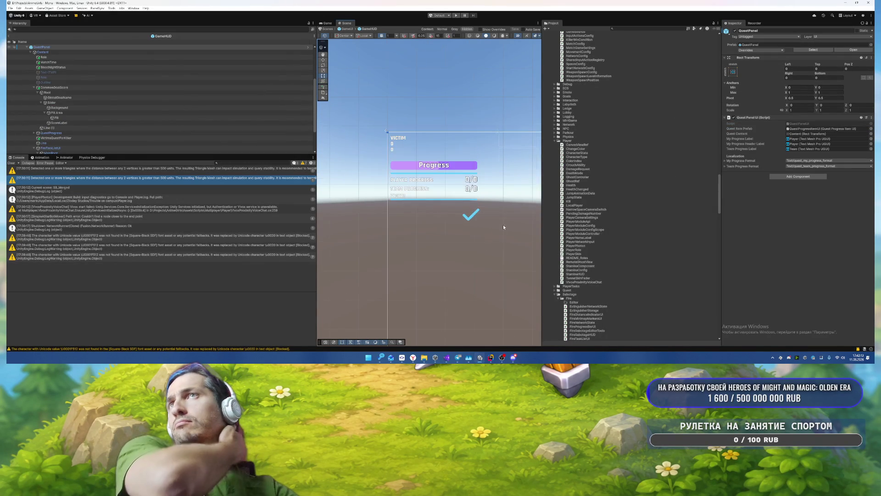
# Step: Set the Warmup label to No Wrap and enable Auto Size with a maximum of 40
pyautogui.press('f')
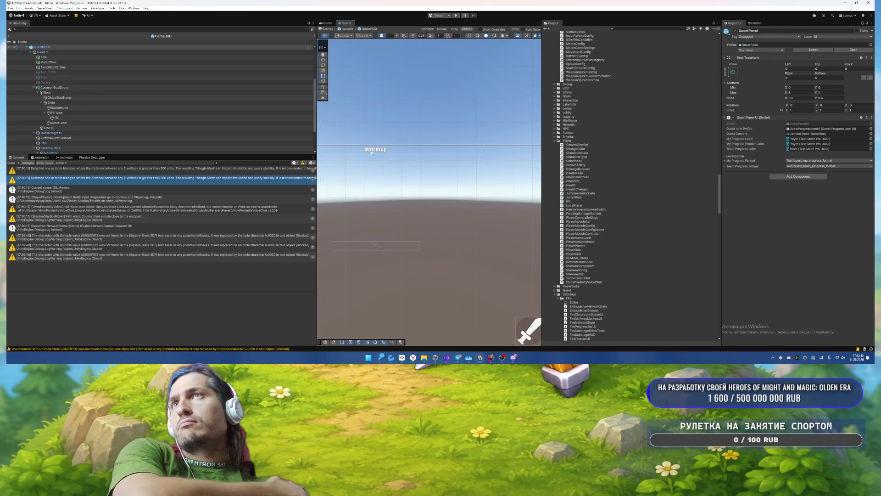
pyautogui.click(372, 151)
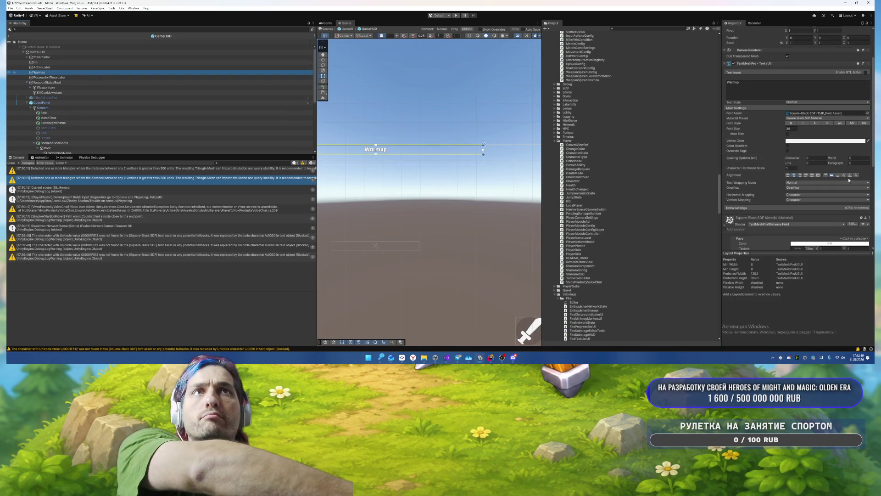
pyautogui.click(826, 182)
pyautogui.click(808, 188)
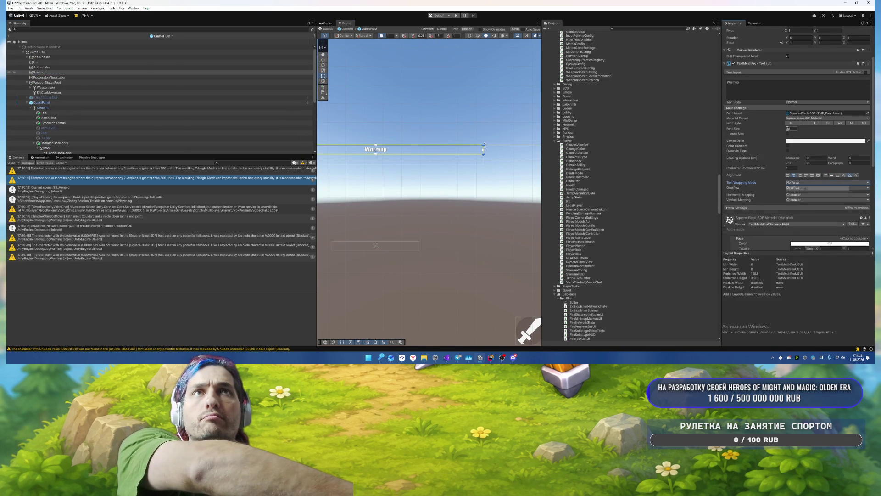
pyautogui.click(787, 134)
pyautogui.write('40')
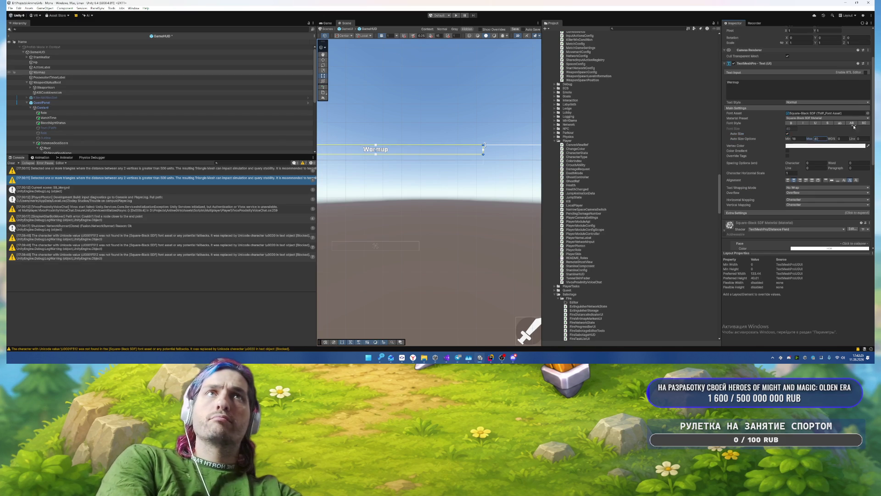
pyautogui.click(438, 134)
pyautogui.moveTo(438, 118)
pyautogui.mouseDown()
pyautogui.moveTo(443, 80)
pyautogui.moveTo(466, 64)
pyautogui.moveTo(493, 79)
pyautogui.moveTo(476, 76)
pyautogui.mouseUp()
# Step: Select StaminaBar in the hierarchy and change its Pos Y from 20 to 10
pyautogui.click(365, 174)
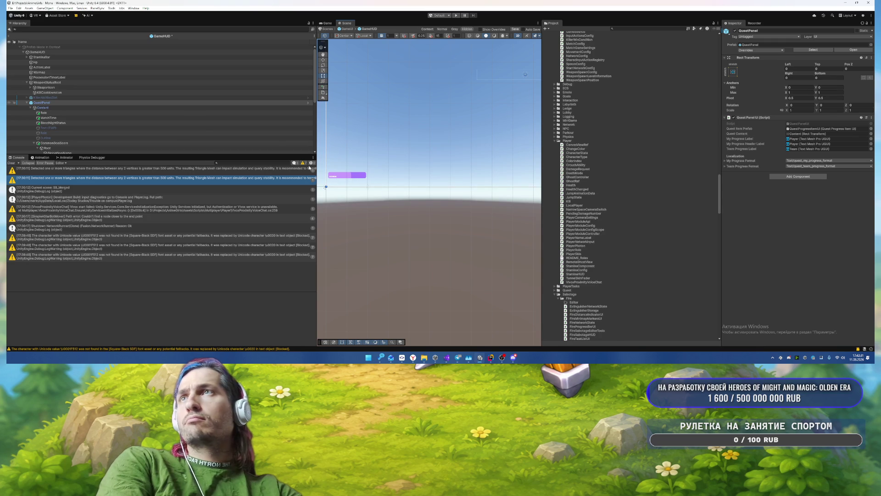
pyautogui.click(79, 102)
pyautogui.press('Left')
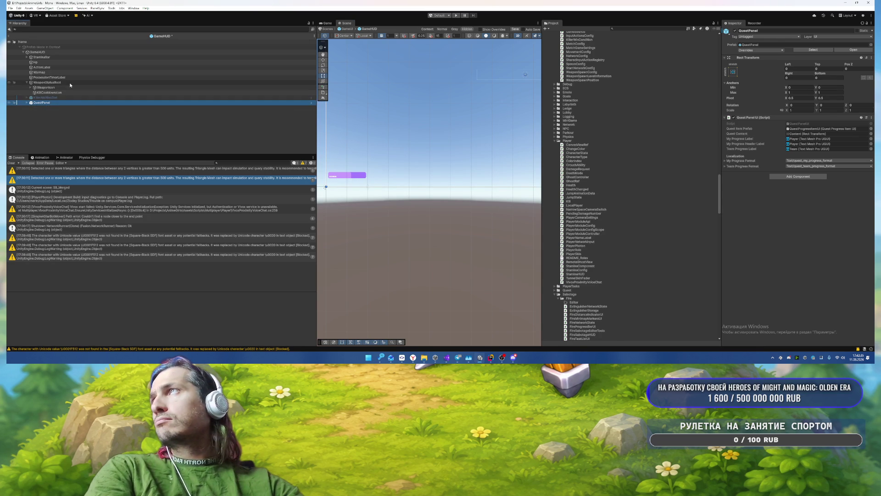
pyautogui.click(70, 83)
pyautogui.click(50, 56)
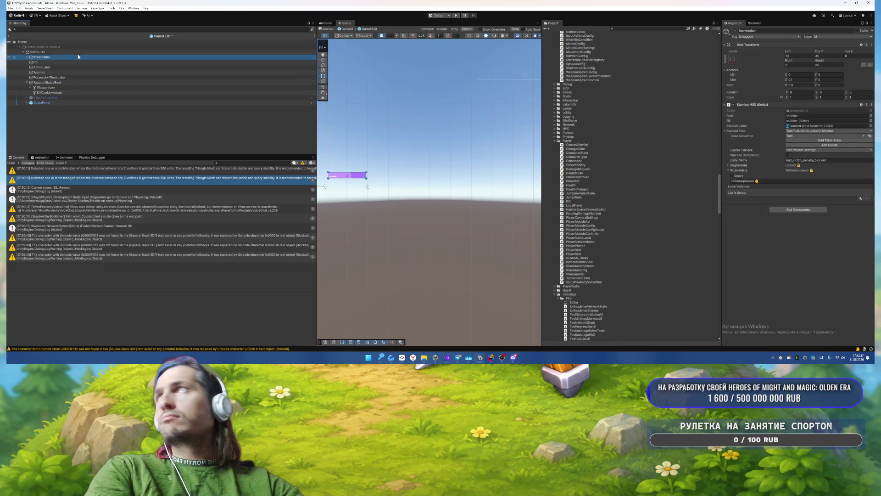
pyautogui.click(833, 55)
pyautogui.write('10')
pyautogui.click(401, 223)
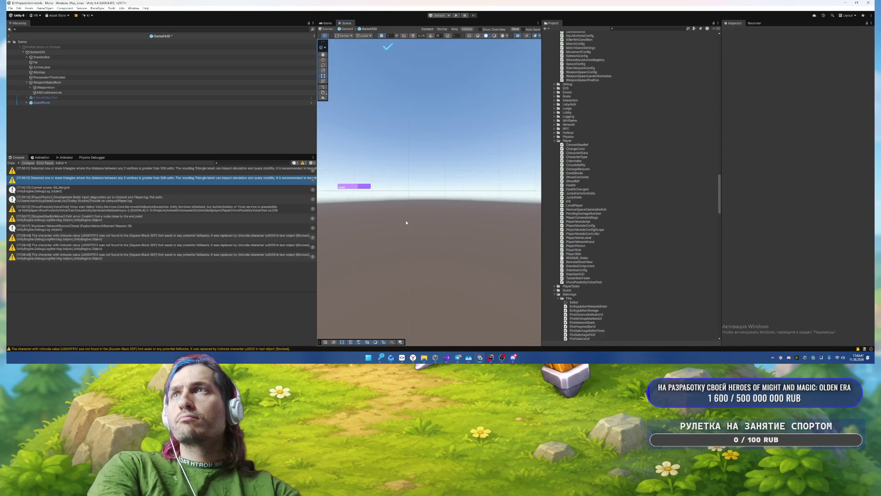
# Step: Pan around the HUD, then select the quest panel and its CommonGoalScore child
pyautogui.scroll(-2, 480, 263)
pyautogui.moveTo(441, 206)
pyautogui.mouseDown()
pyautogui.moveTo(436, 173)
pyautogui.moveTo(353, 157)
pyautogui.moveTo(434, 158)
pyautogui.moveTo(386, 218)
pyautogui.mouseUp()
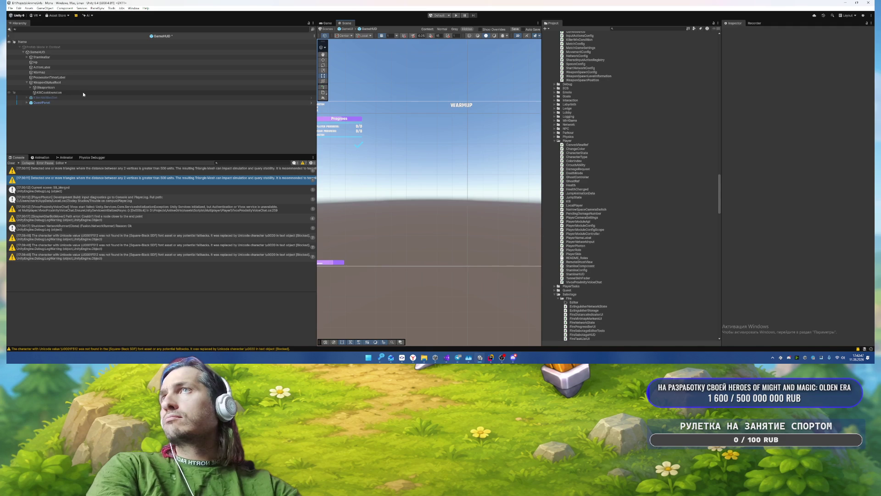
pyautogui.moveTo(398, 180); pyautogui.dragTo(438, 143)
pyautogui.scroll(2, 439, 143)
pyautogui.moveTo(409, 188); pyautogui.dragTo(405, 160)
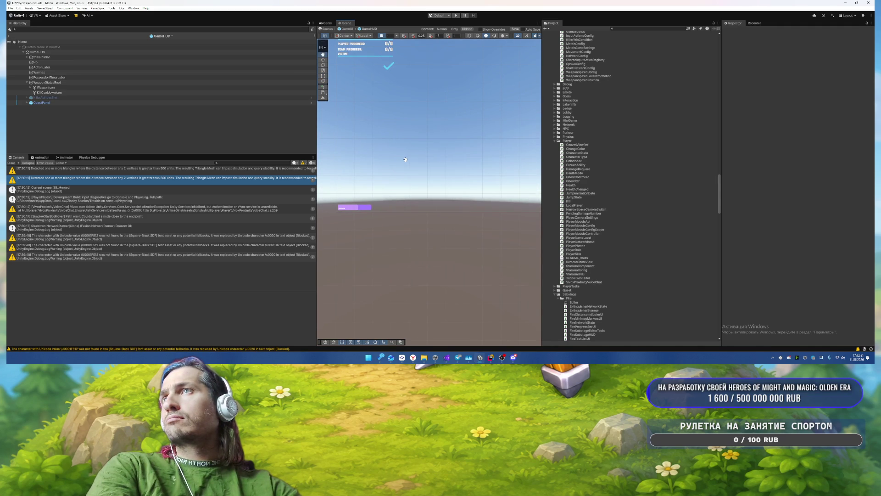
pyautogui.scroll(-4, 406, 159)
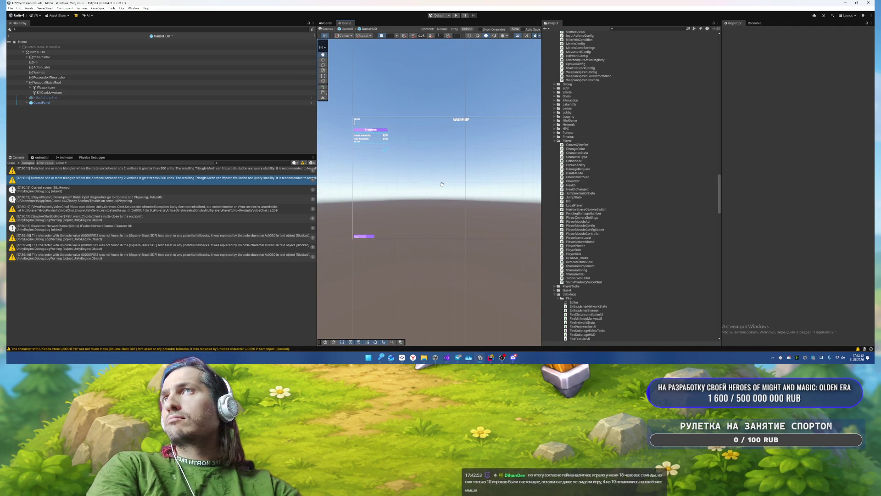
pyautogui.click(371, 237)
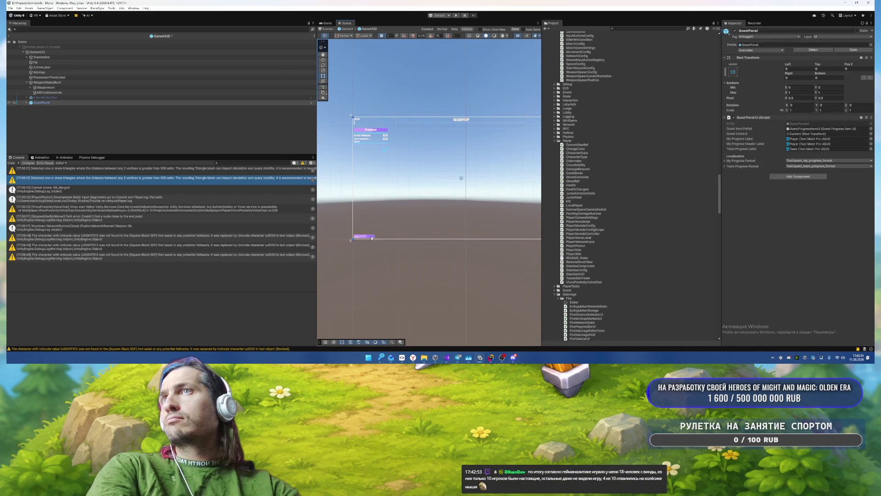
pyautogui.click(373, 134)
pyautogui.click(165, 135)
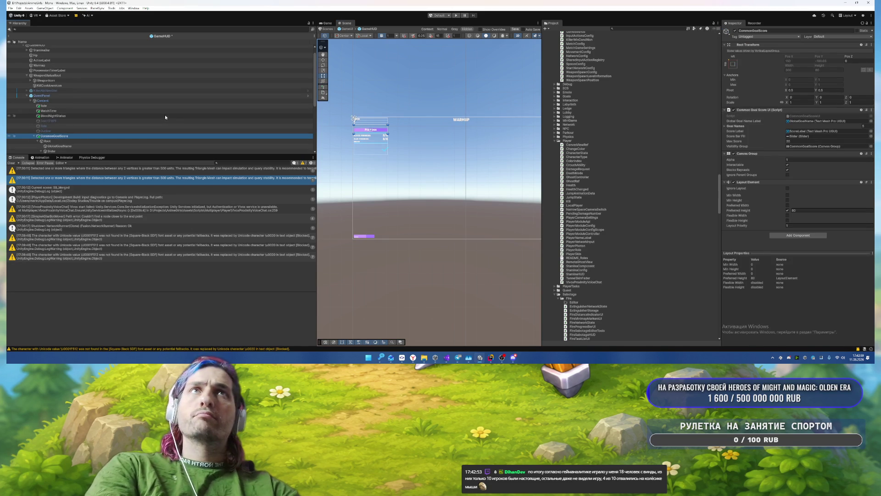
# Step: Inspect the HUD objects: StaminaBar, WeaponStatusRoot, PossessionTimerLabel, Warmup and ActionLabel
pyautogui.click(72, 75)
pyautogui.scroll(1, 69, 73)
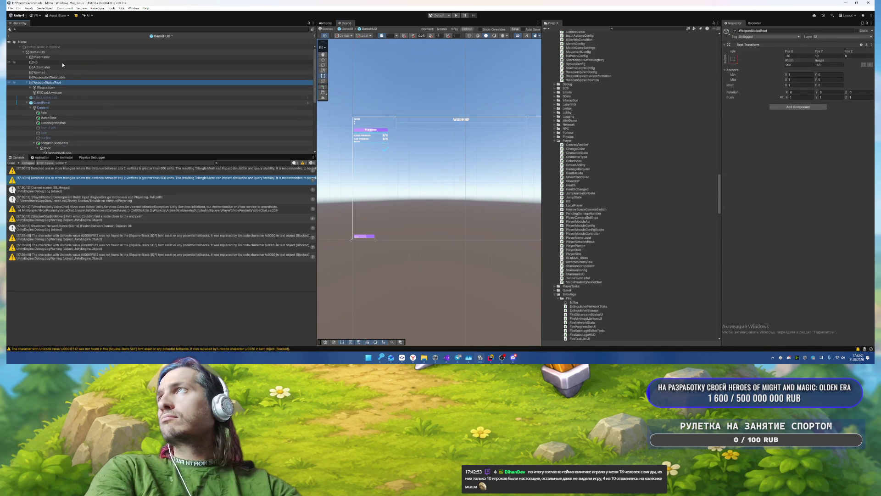
pyautogui.click(42, 57)
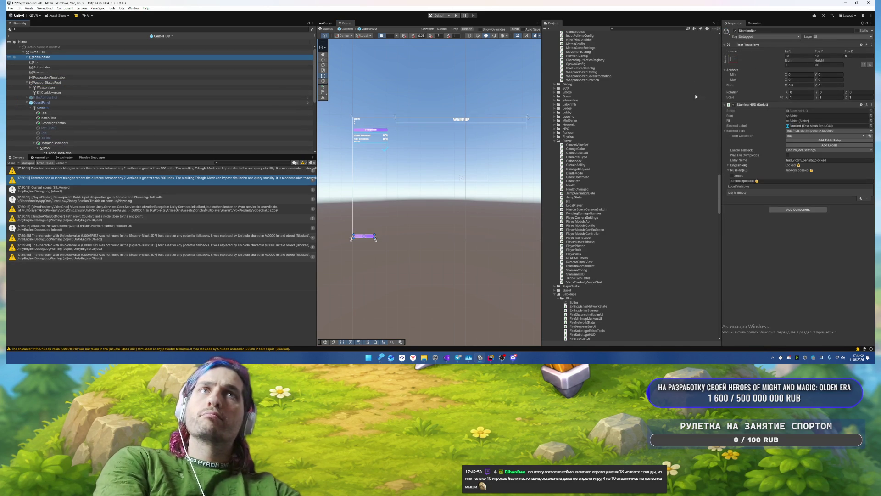
pyautogui.click(60, 83)
pyautogui.click(61, 77)
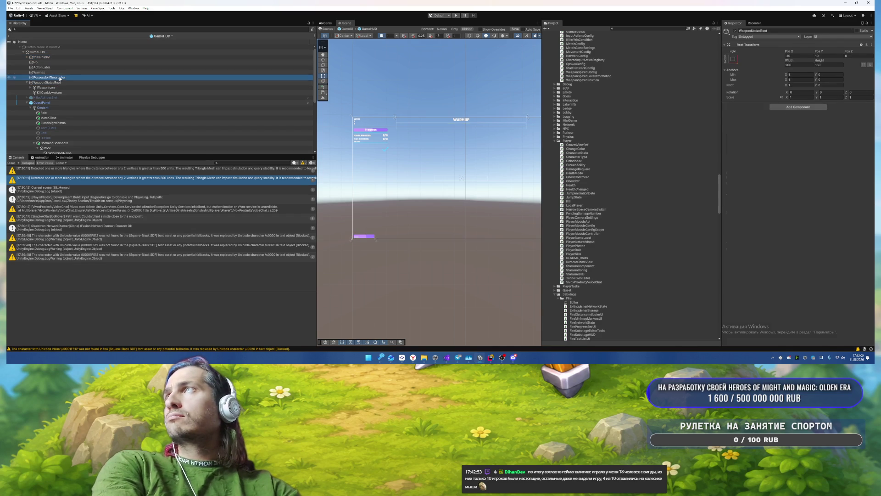
pyautogui.click(60, 72)
pyautogui.click(61, 67)
pyautogui.click(60, 72)
pyautogui.click(59, 77)
pyautogui.click(62, 72)
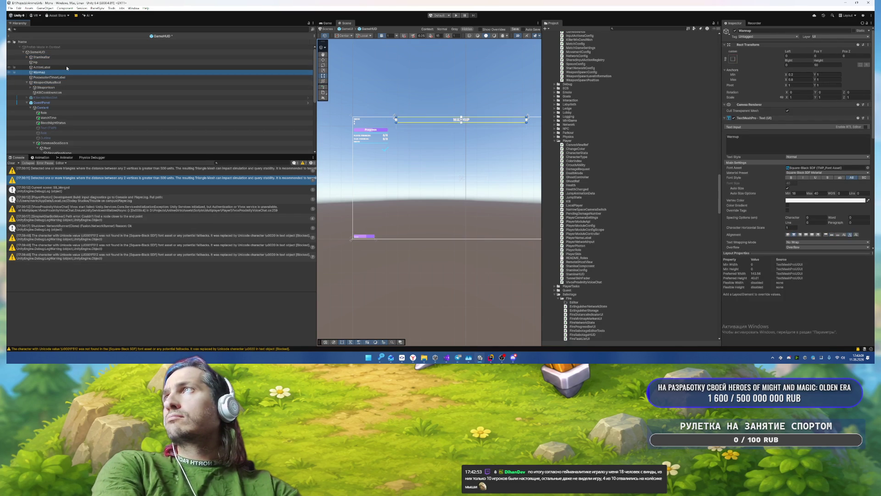
# Step: Set StaminaBar's Anchors Max X to 0 and its Width to 300
pyautogui.click(68, 52)
pyautogui.click(72, 57)
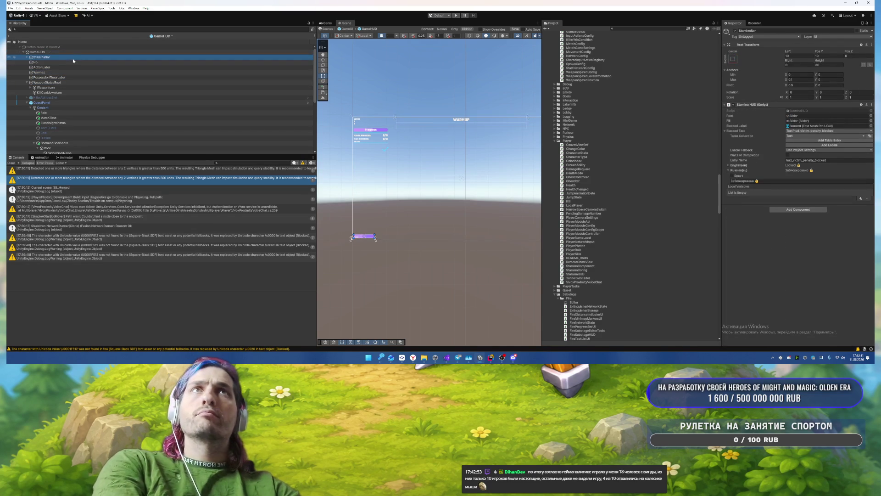
pyautogui.press('Right')
pyautogui.press('Down')
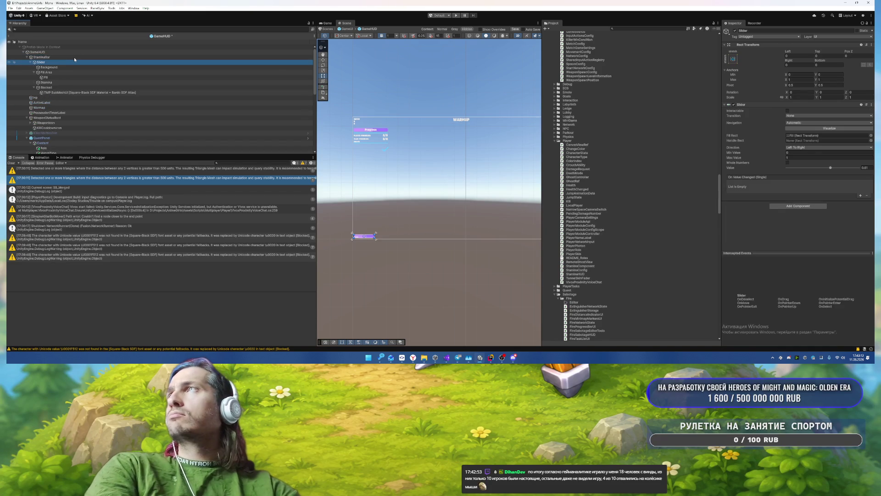
pyautogui.click(74, 58)
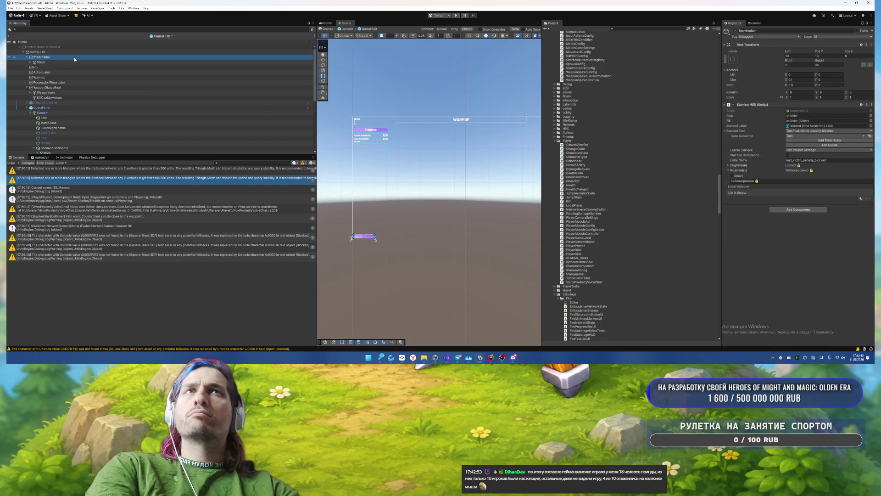
pyautogui.doubleClick(801, 79)
pyautogui.write('0')
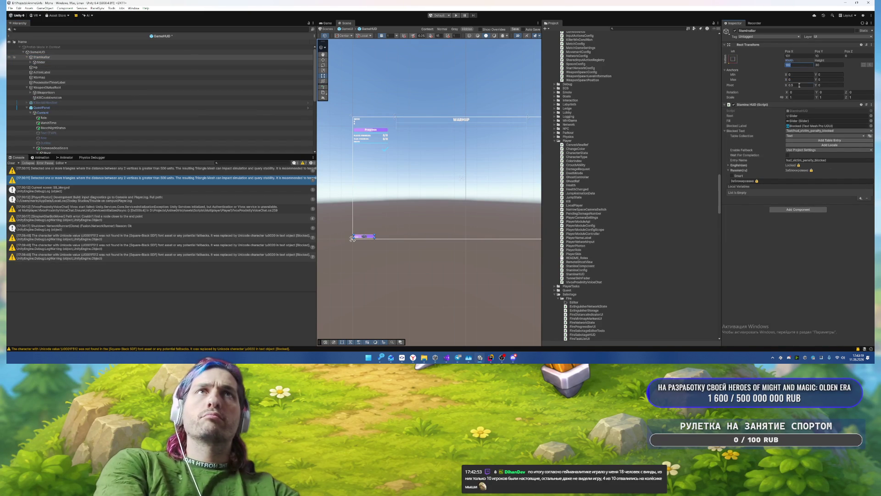
pyautogui.doubleClick(796, 65)
pyautogui.write('300')
pyautogui.scroll(3, 463, 149)
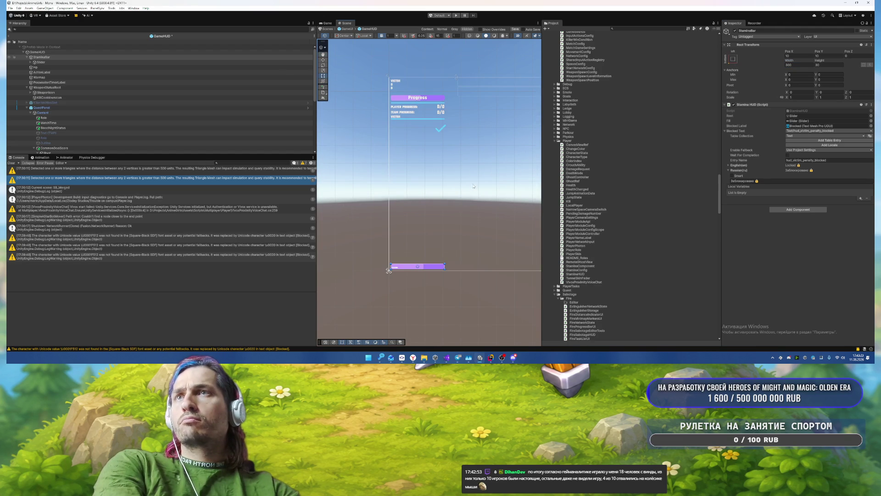
pyautogui.click(481, 214)
# Step: Make ActionLabel auto-size, centred horizontally and vertically, with No Wrap
pyautogui.scroll(-2, 488, 199)
pyautogui.moveTo(473, 162); pyautogui.dragTo(494, 162)
pyautogui.scroll(1, 460, 160)
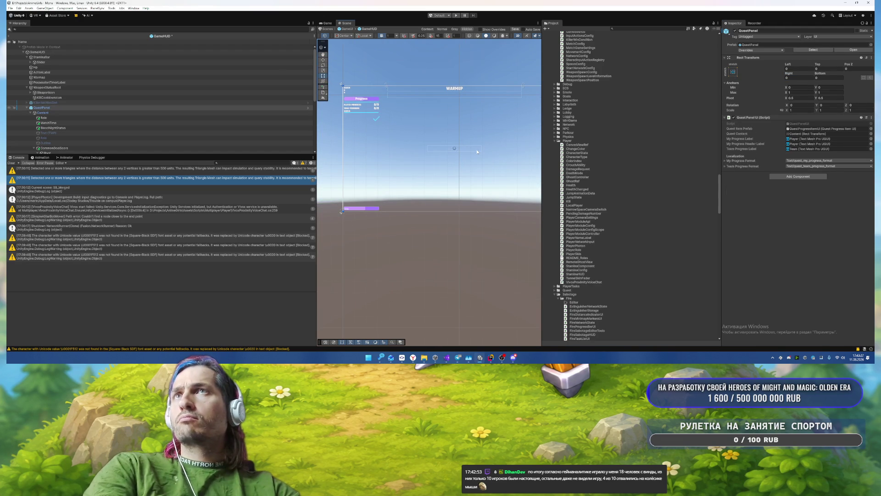
pyautogui.click(91, 68)
pyautogui.click(103, 72)
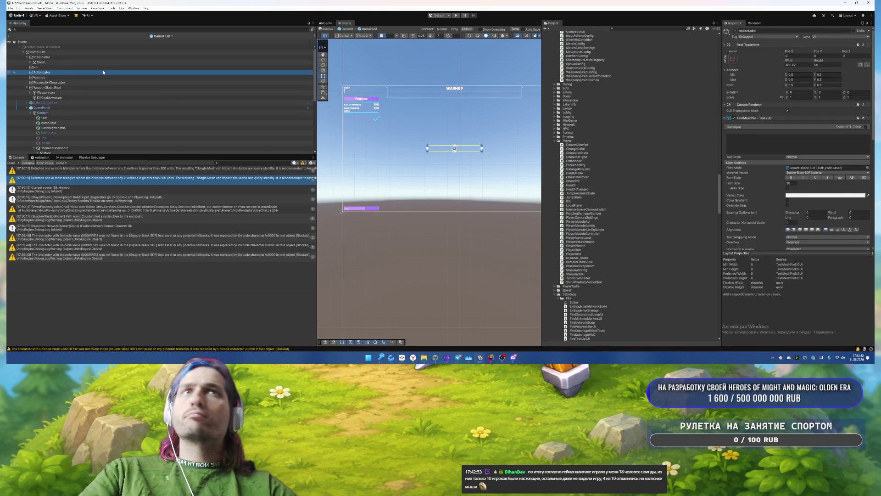
pyautogui.click(787, 188)
pyautogui.scroll(-2, 810, 206)
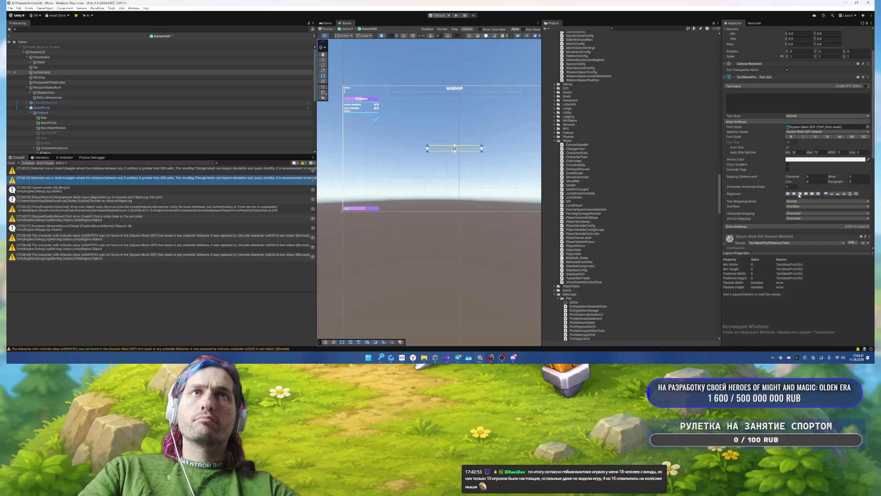
pyautogui.click(831, 194)
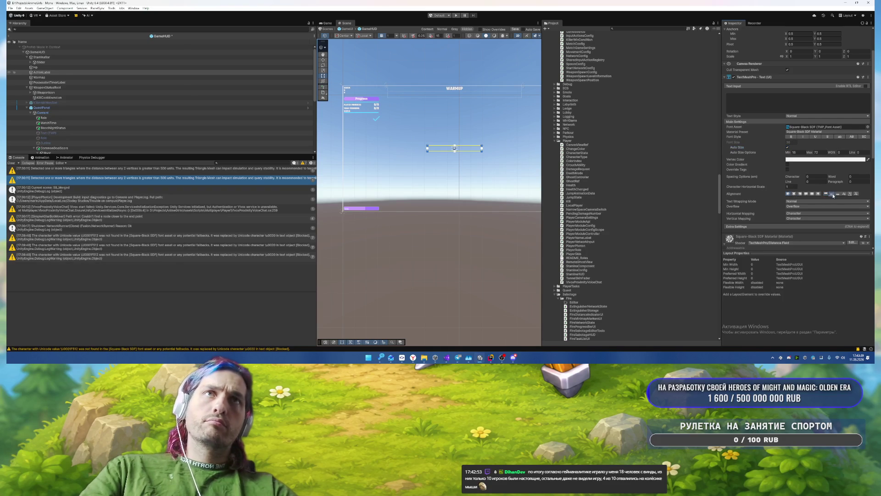
pyautogui.click(794, 195)
pyautogui.click(808, 201)
pyautogui.click(788, 218)
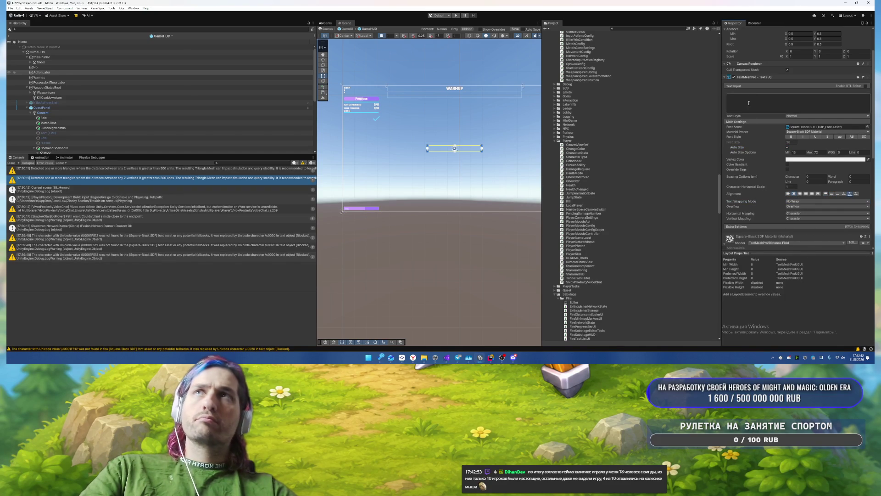
# Step: Give PossessionTimerLabel Auto Size with a maximum of 30 and No Wrap
pyautogui.click(58, 78)
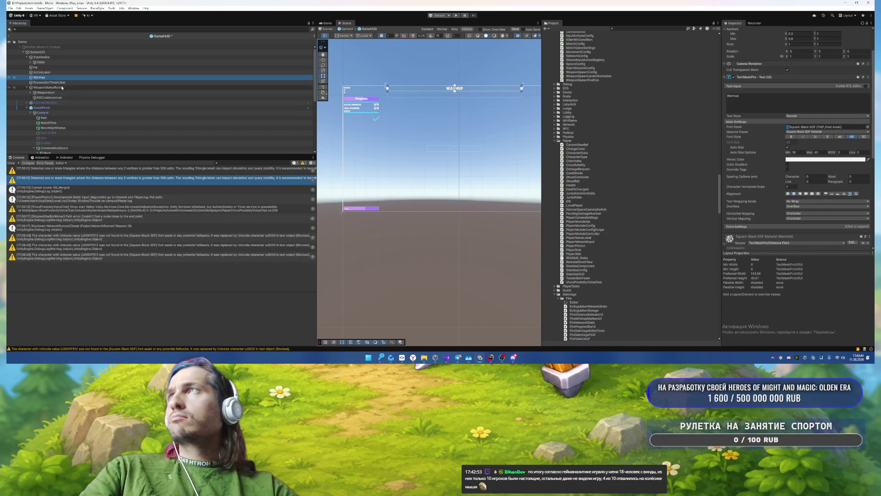
pyautogui.click(64, 82)
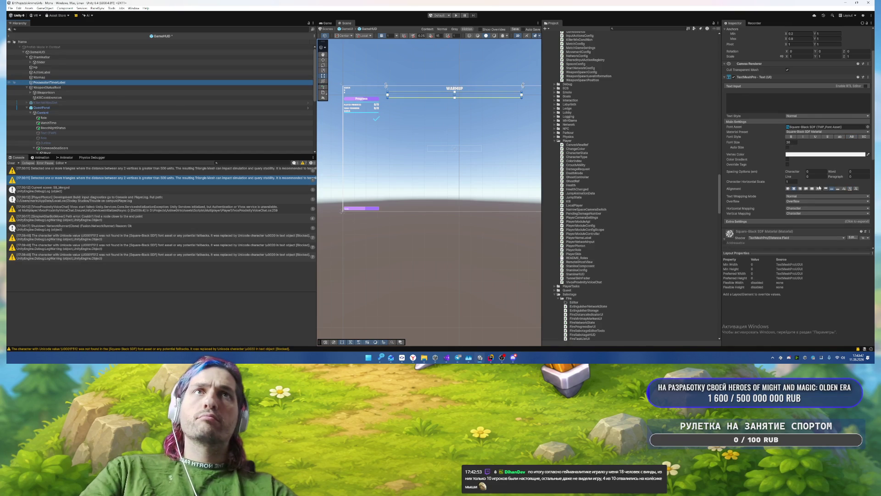
pyautogui.click(788, 147)
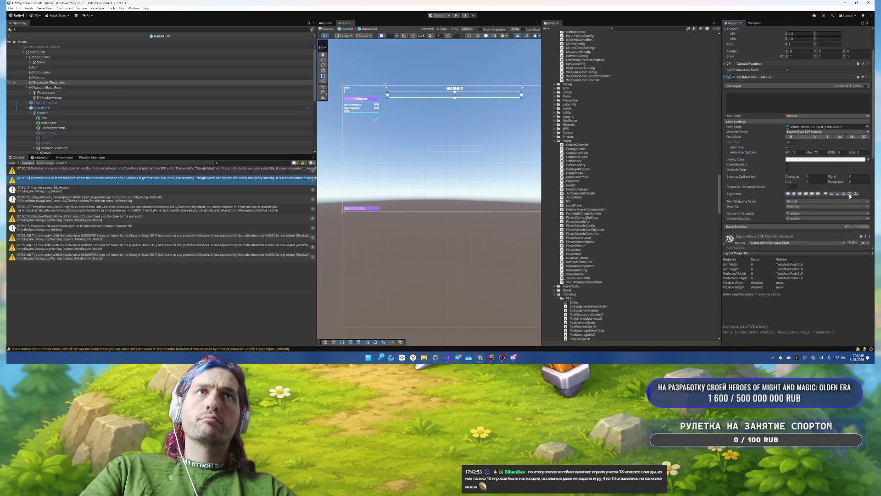
pyautogui.click(796, 201)
pyautogui.click(826, 213)
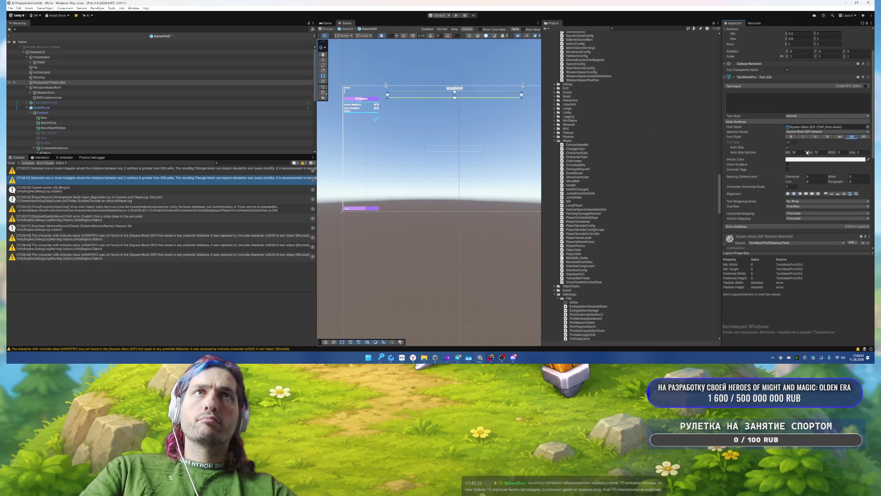
pyautogui.click(770, 100)
pyautogui.scroll(1, 770, 126)
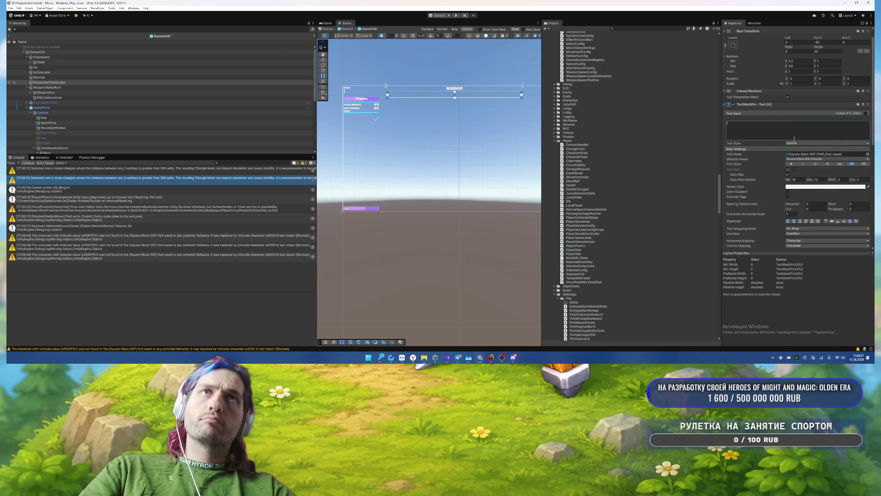
pyautogui.click(818, 180)
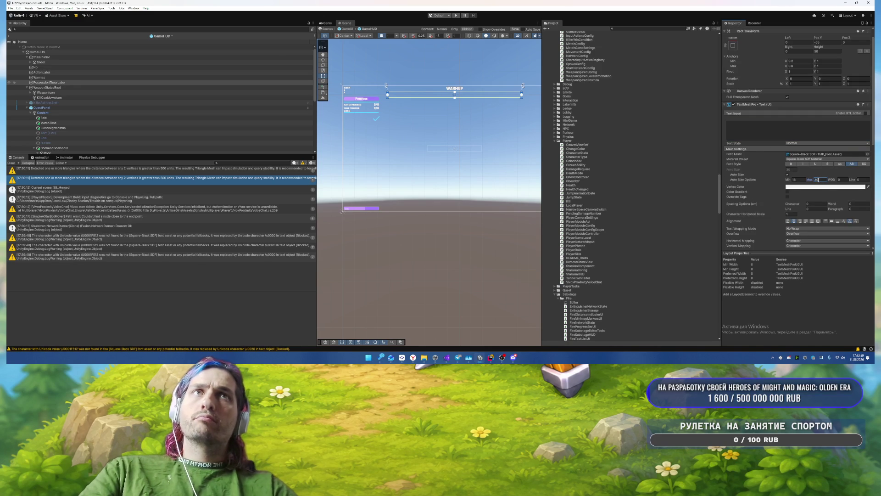
pyautogui.press('Return')
# Step: Clear PossessionTimerLabel's text input and set its vertex colour to blue
pyautogui.scroll(-5, 744, 143)
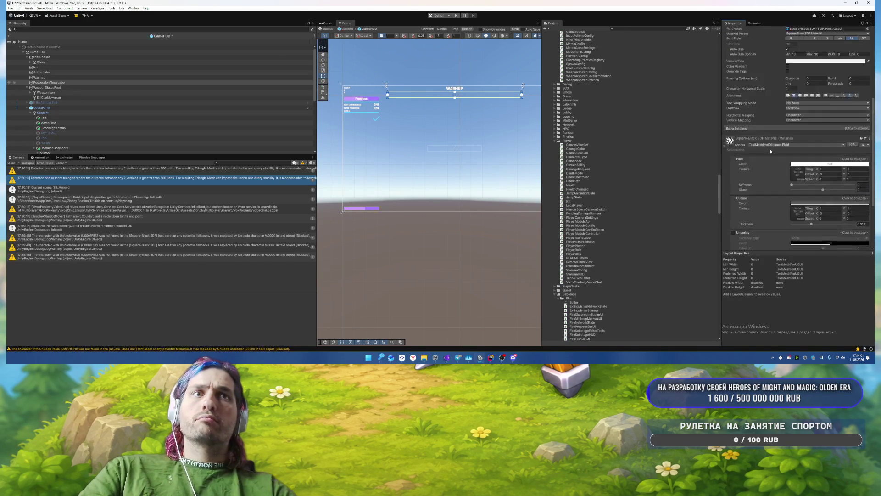
pyautogui.scroll(5, 771, 150)
pyautogui.click(770, 150)
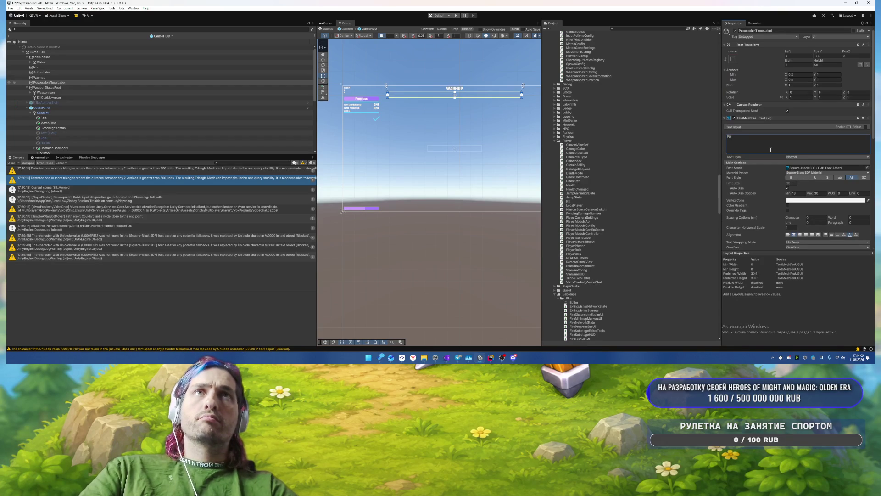
pyautogui.hotkey('ctrl', 'a')
pyautogui.press('BackSpace')
pyautogui.click(807, 201)
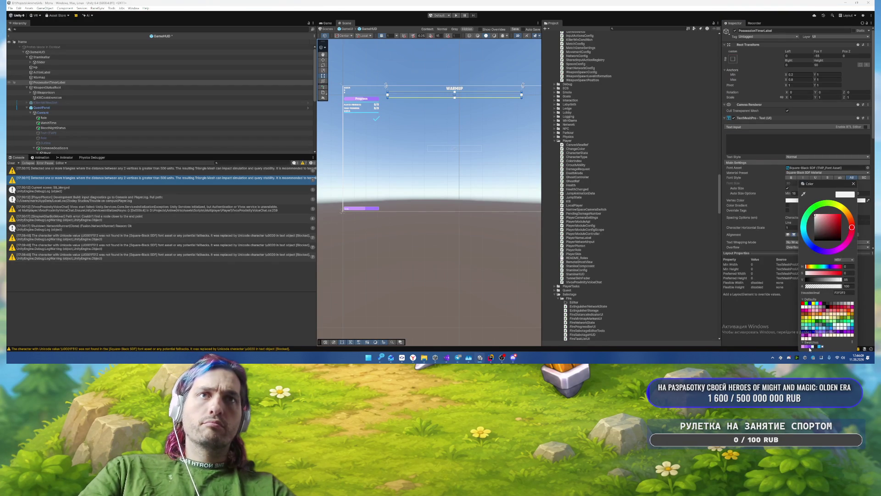
pyautogui.click(820, 347)
pyautogui.click(853, 184)
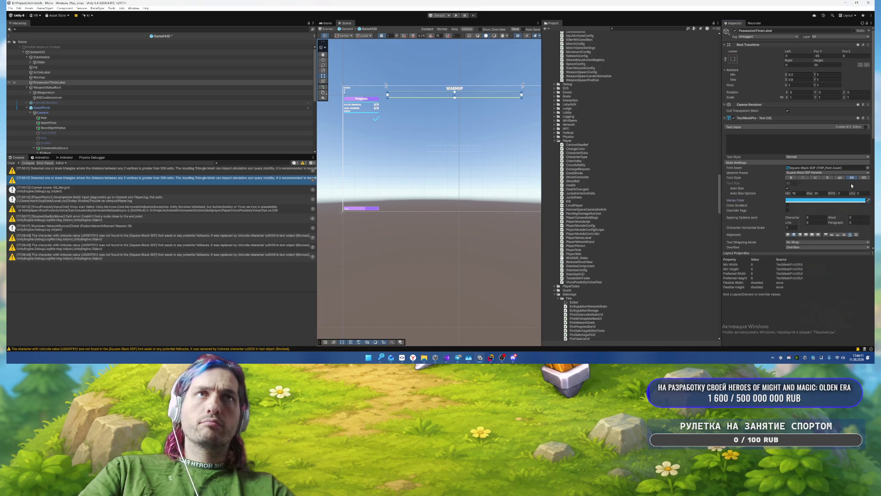
pyautogui.click(419, 134)
pyautogui.moveTo(419, 134)
pyautogui.mouseDown()
pyautogui.moveTo(334, 93)
pyautogui.moveTo(364, 63)
pyautogui.moveTo(400, 88)
pyautogui.moveTo(381, 88)
pyautogui.mouseUp()
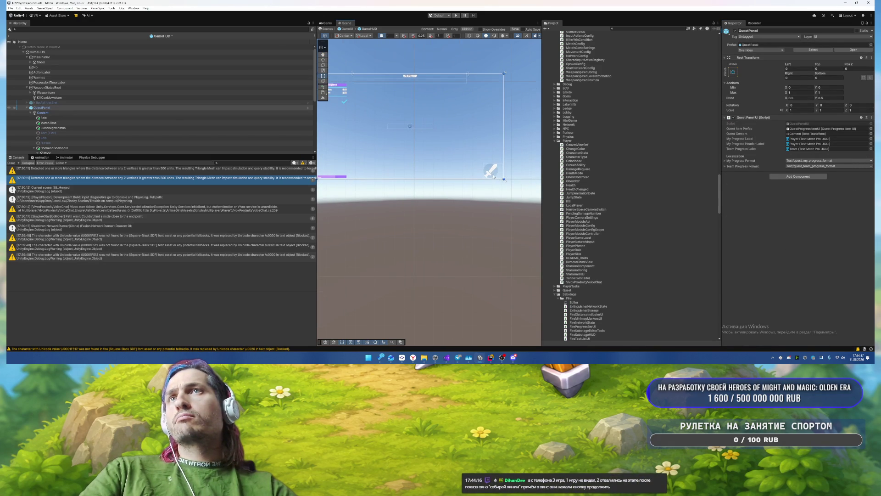
# Step: Recolour KillCooldownIcon under WeaponStatusRoot, undoing a purple trial back to the cyan tint
pyautogui.click(26, 107)
pyautogui.click(62, 88)
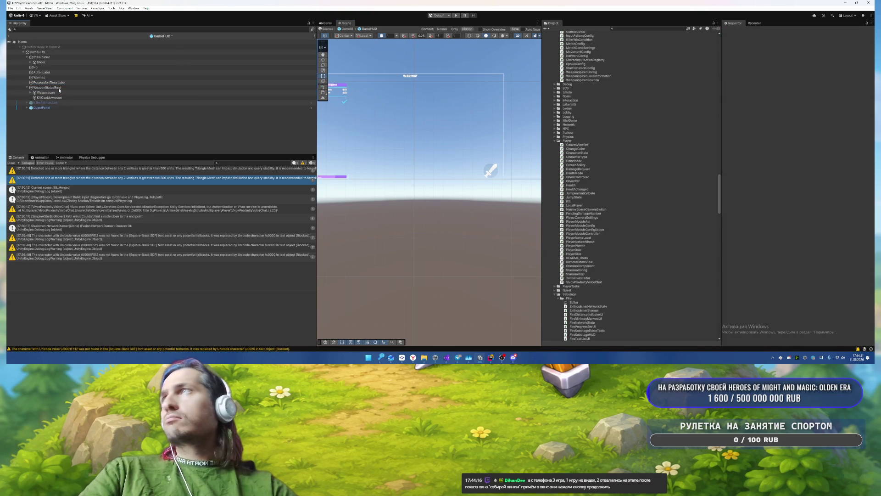
pyautogui.click(156, 92)
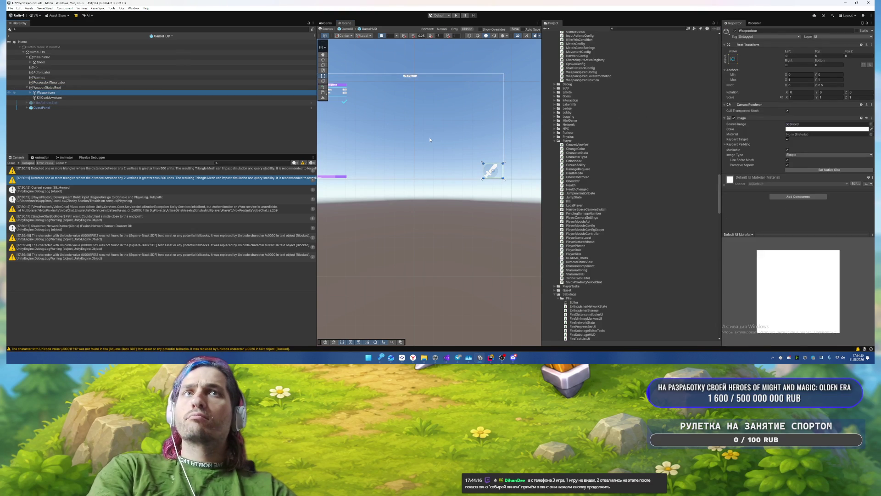
pyautogui.click(545, 122)
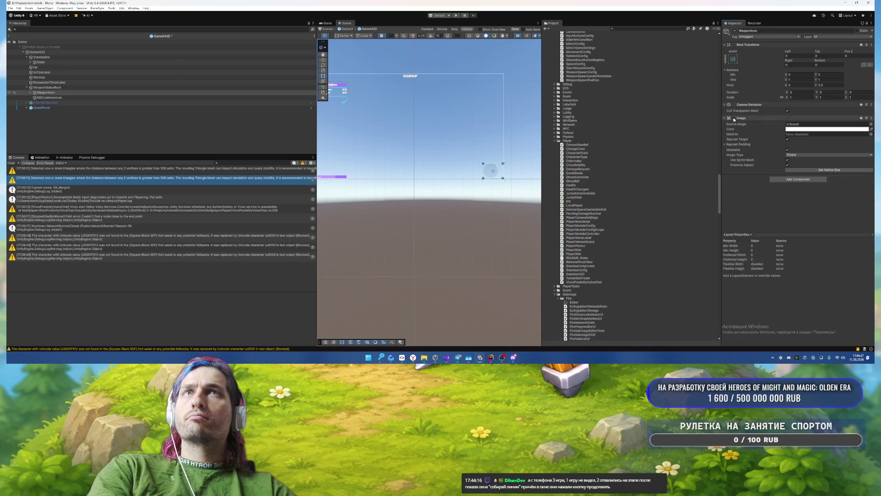
pyautogui.click(86, 98)
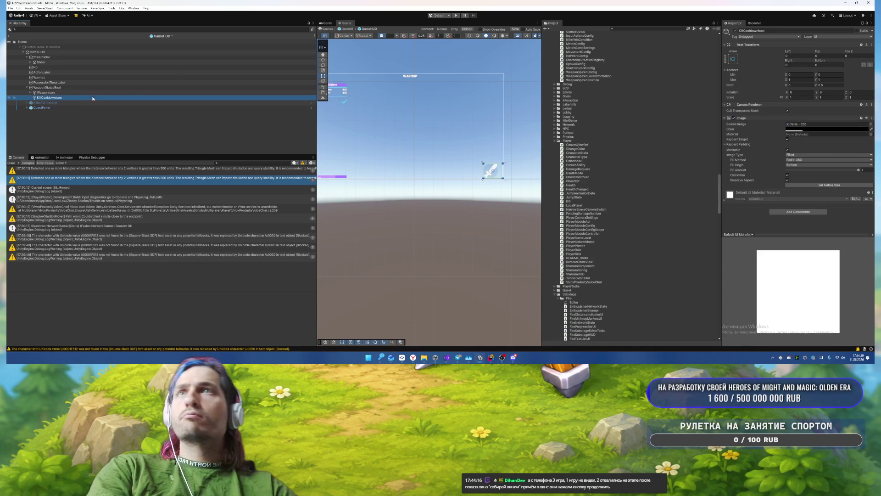
pyautogui.click(822, 129)
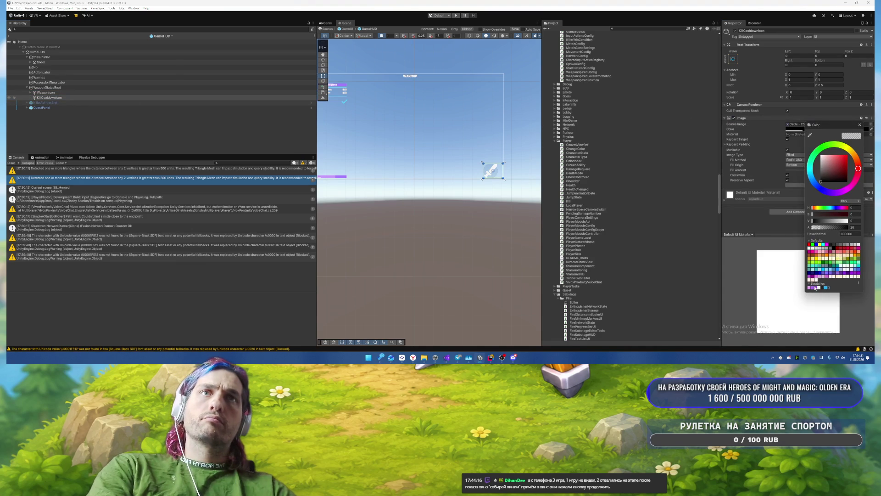
pyautogui.click(816, 288)
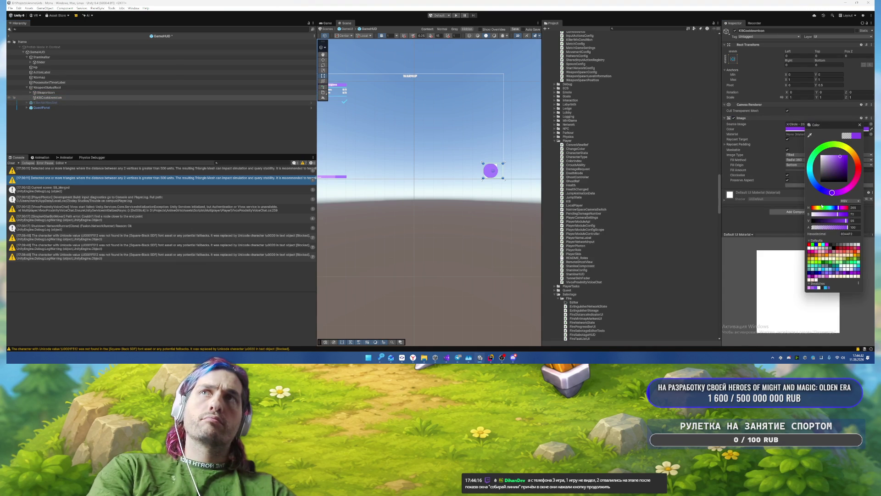
pyautogui.click(860, 125)
pyautogui.hotkey('ctrl', 'z')
pyautogui.hotkey('ctrl', 'z')
pyautogui.hotkey('ctrl', 'z')
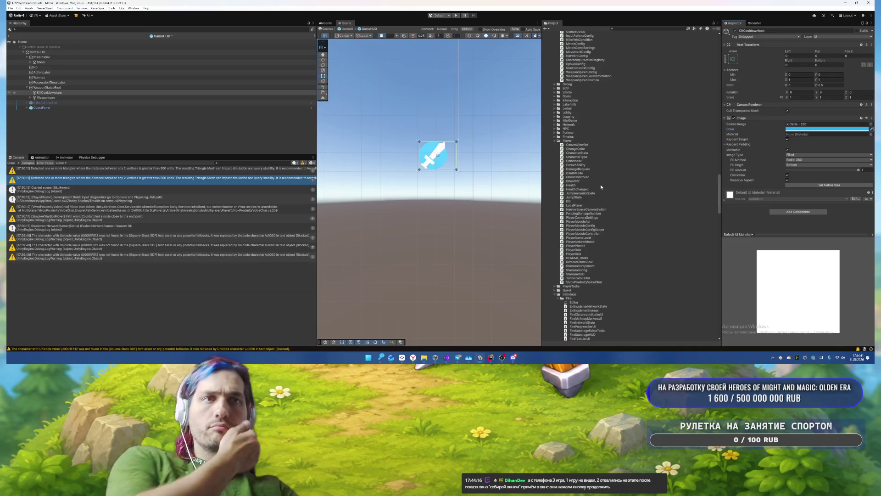
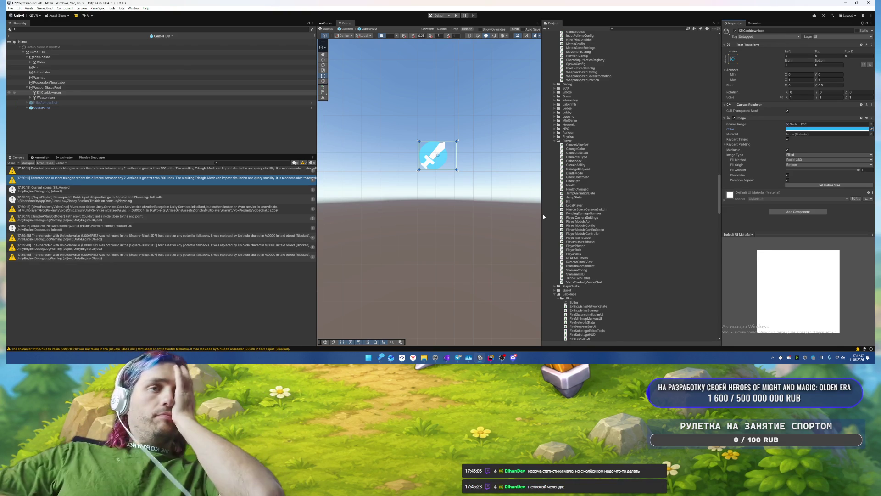
# Step: Frame the GameHUD canvas, select KillerAbilitiesSlot, and zoom in on its ability slots
pyautogui.scroll(-2, 460, 213)
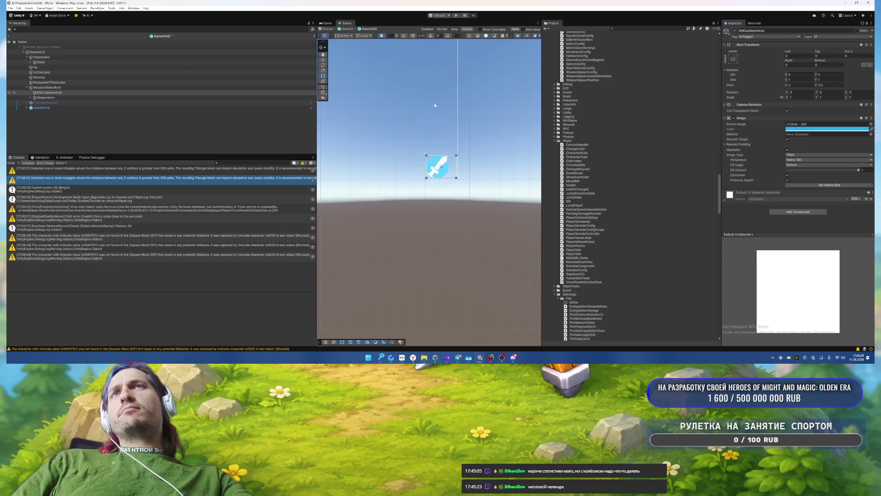
pyautogui.press('f')
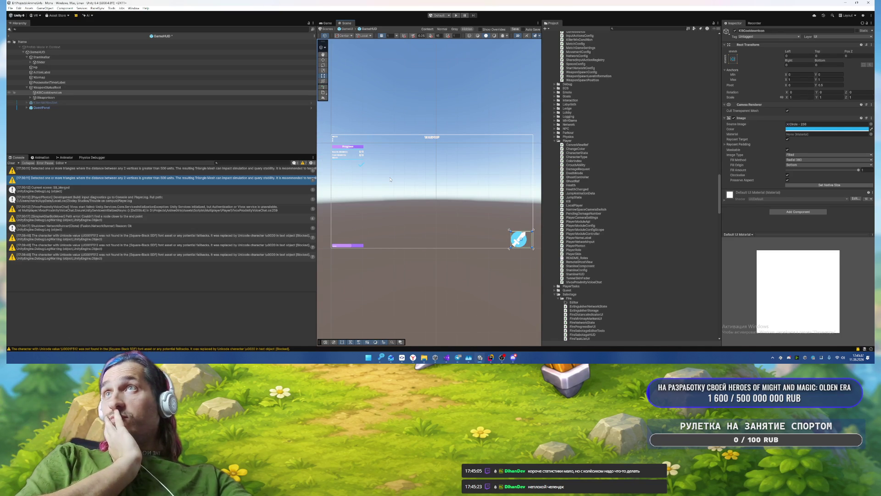
pyautogui.click(112, 82)
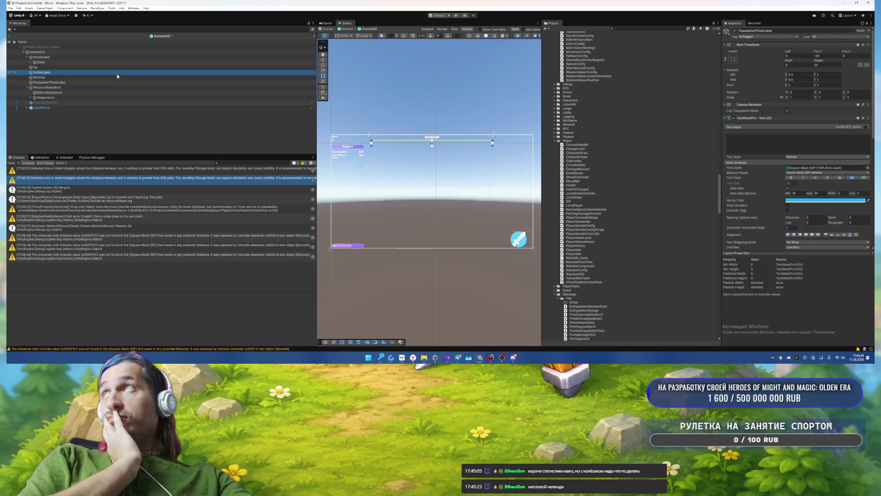
pyautogui.click(95, 103)
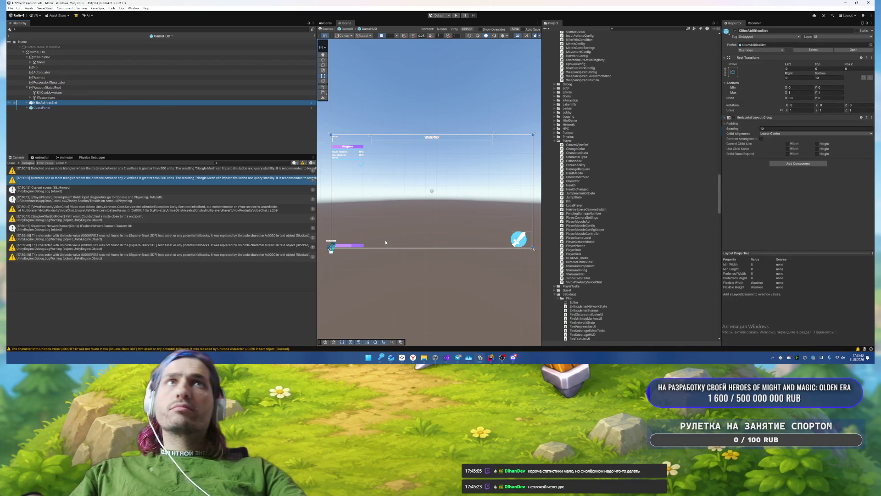
pyautogui.scroll(3, 357, 249)
pyautogui.moveTo(357, 250)
pyautogui.mouseDown()
pyautogui.moveTo(459, 225)
pyautogui.moveTo(477, 191)
pyautogui.moveTo(437, 189)
pyautogui.mouseUp()
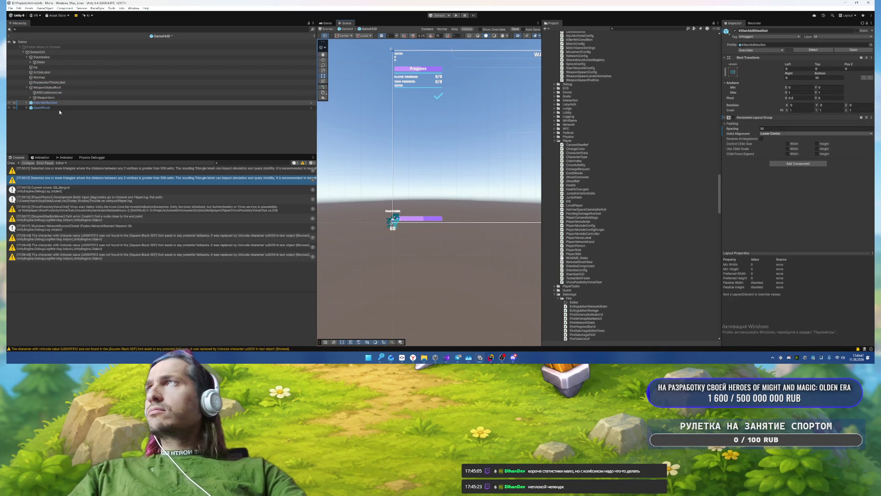
# Step: Check Slot1 and Slot2, then enable KillerAbilitiesSlot's Horizontal Layout Group to place them side by side
pyautogui.click(73, 103)
pyautogui.press('Right')
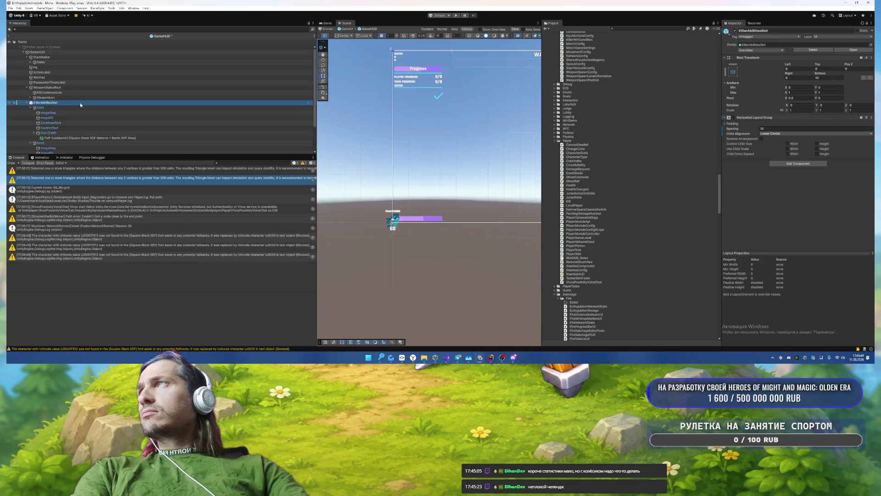
pyautogui.press('Left')
pyautogui.click(733, 118)
pyautogui.moveTo(464, 158); pyautogui.dragTo(403, 148)
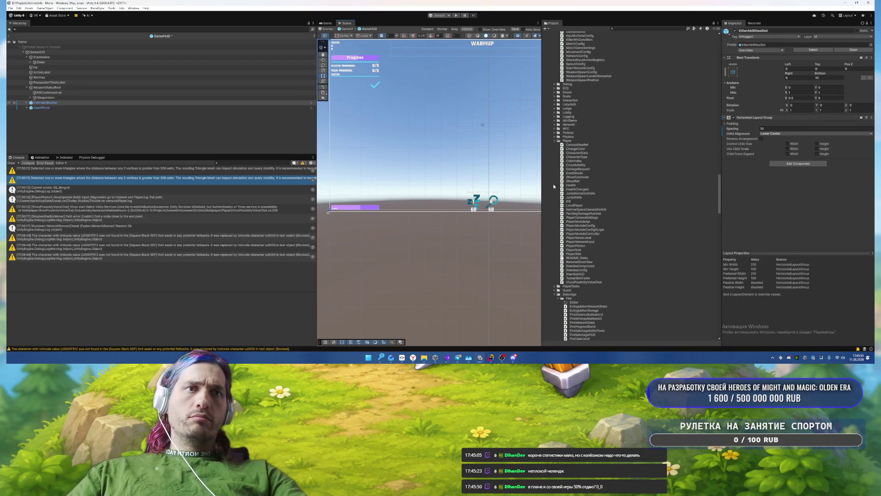
pyautogui.scroll(5, 563, 234)
pyautogui.scroll(6, 508, 203)
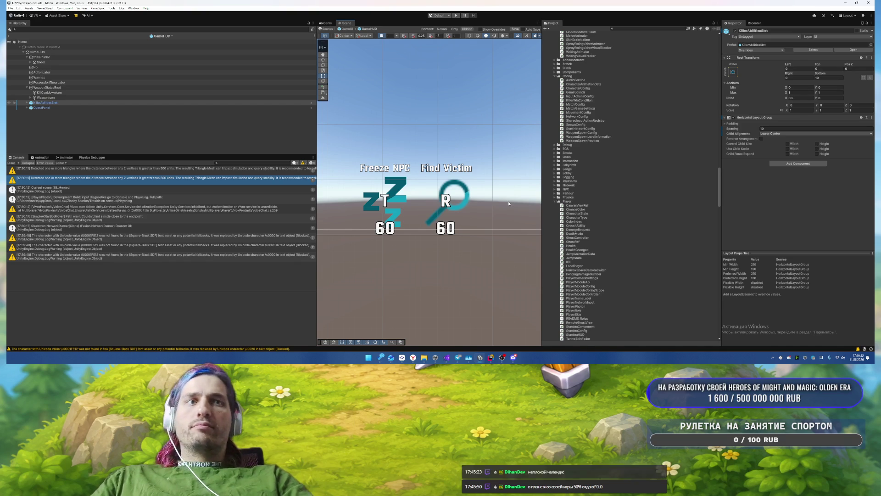
pyautogui.scroll(-5, 508, 204)
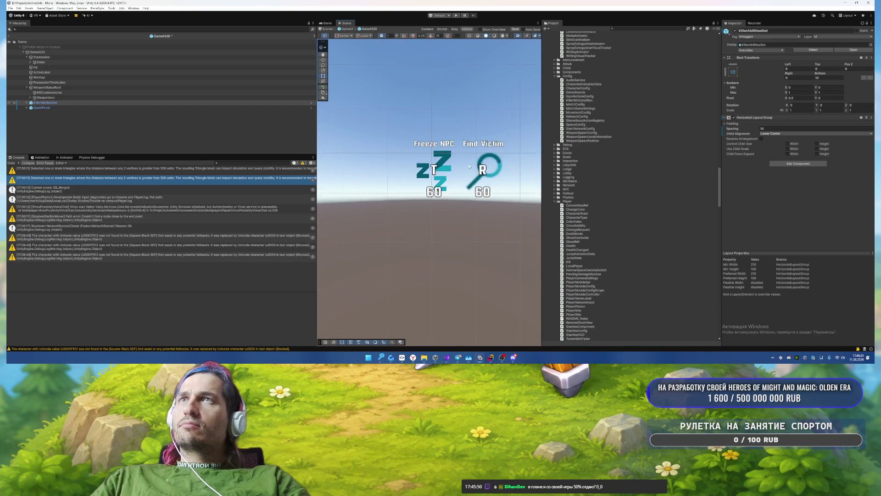
pyautogui.scroll(4, 468, 137)
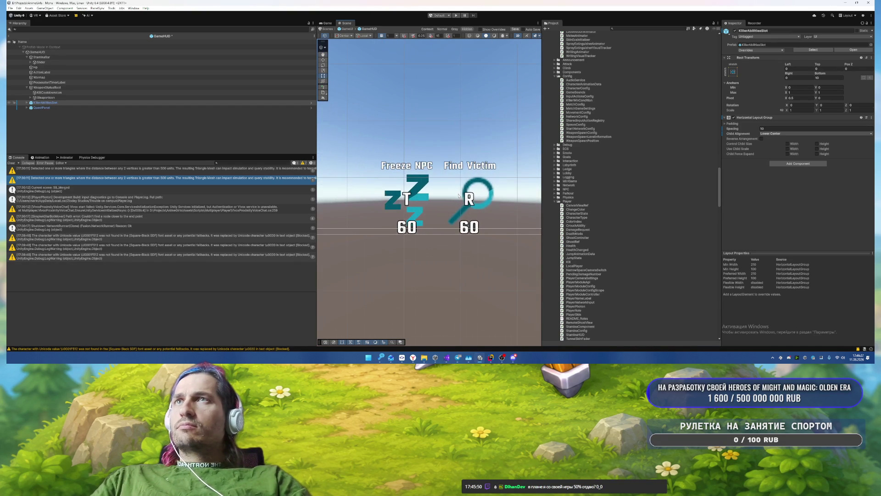
pyautogui.click(134, 8)
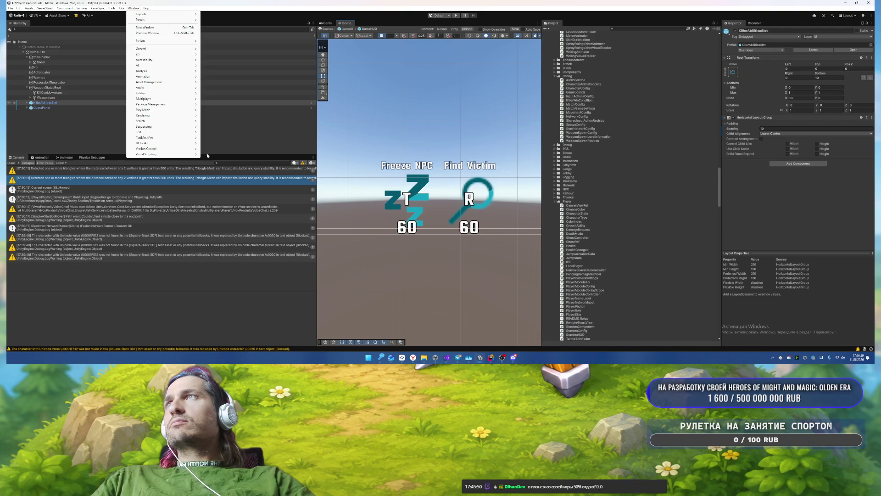
# Step: Open the Package Manager, search 'icon', and preview the Minimalist Cartoon UI Pack images
pyautogui.moveTo(179, 104)
pyautogui.click(228, 104)
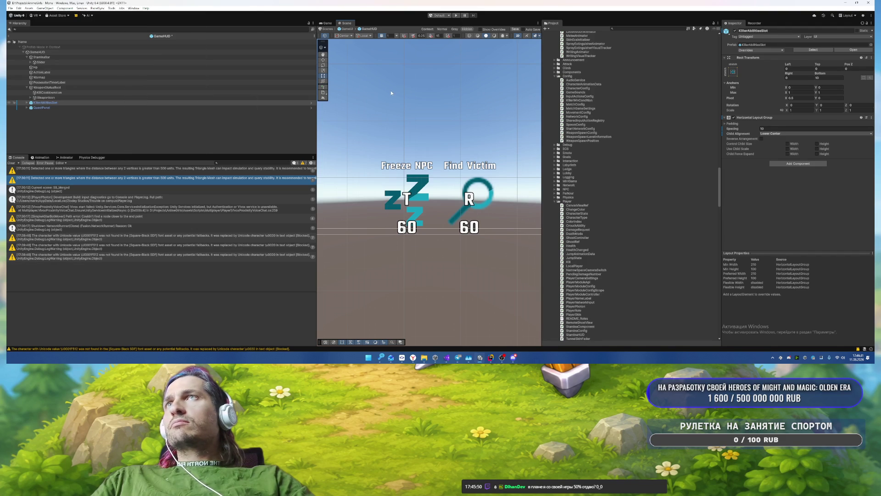
pyautogui.write('icon')
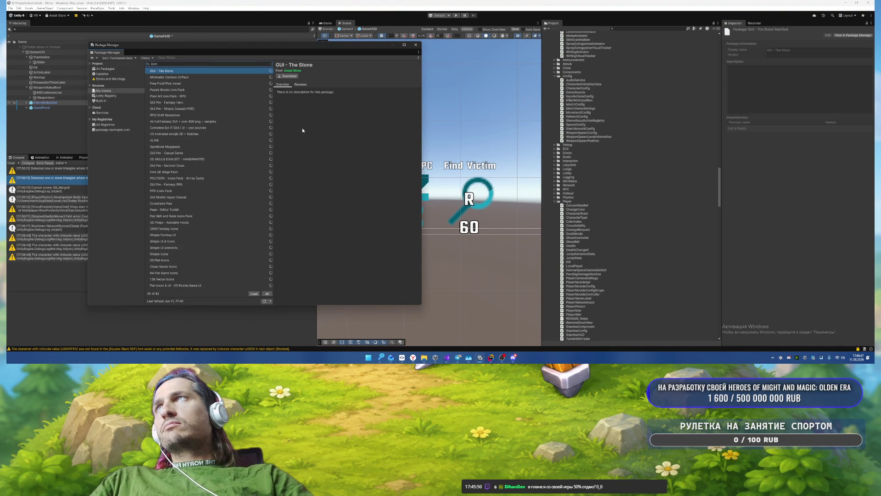
pyautogui.click(194, 77)
pyautogui.click(317, 95)
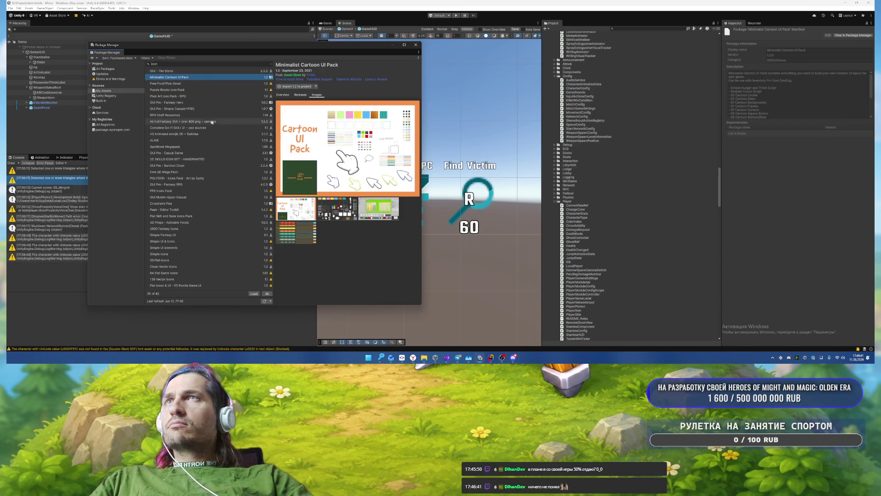
pyautogui.click(189, 84)
# Step: Preview Puzzle Blocks, SpellBook Megapack, Free 2D Mega Pack and 2D SKILLS ICON SET
pyautogui.press('Down')
pyautogui.press('Down')
pyautogui.press('Down')
pyautogui.press('Down')
pyautogui.press('Down')
pyautogui.press('Down')
pyautogui.press('Down')
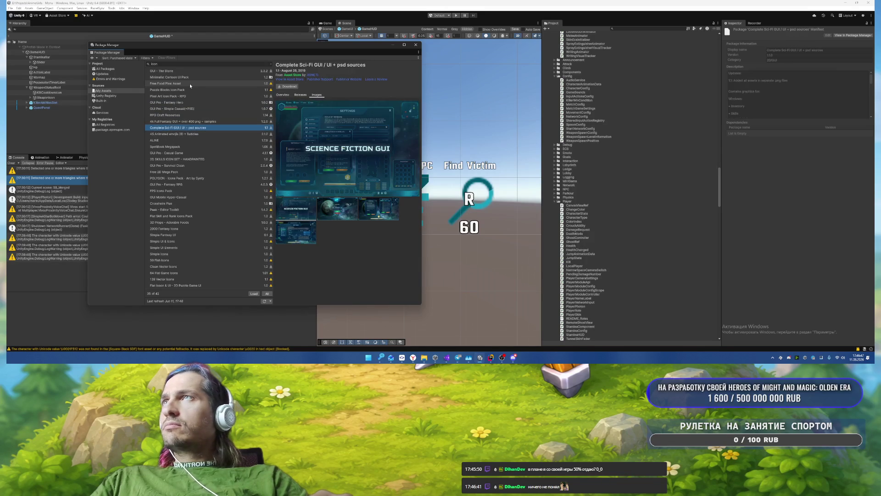
pyautogui.press('Down')
pyautogui.press('Down')
pyautogui.press('Down')
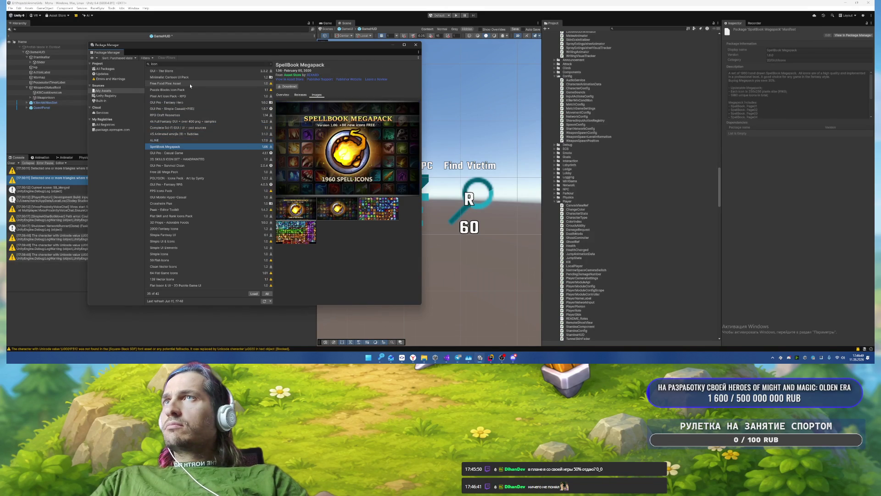
pyautogui.press('Down')
pyautogui.press('Down')
pyautogui.press('Down')
pyautogui.press('Up')
pyautogui.press('Down')
pyautogui.press('Up')
pyautogui.press('Up')
# Step: Preview POLYGON icons, GUI Pro - Fantasy RPG, FPS Icons, Flat Skill, Simple UI Elements and 2D Puzzle packs
pyautogui.press('Down')
pyautogui.press('Down')
pyautogui.press('Down')
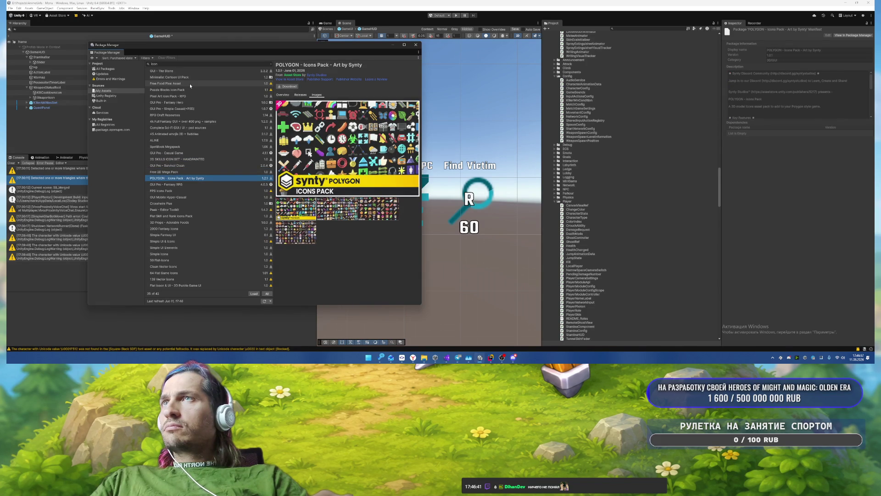
pyautogui.press('Down')
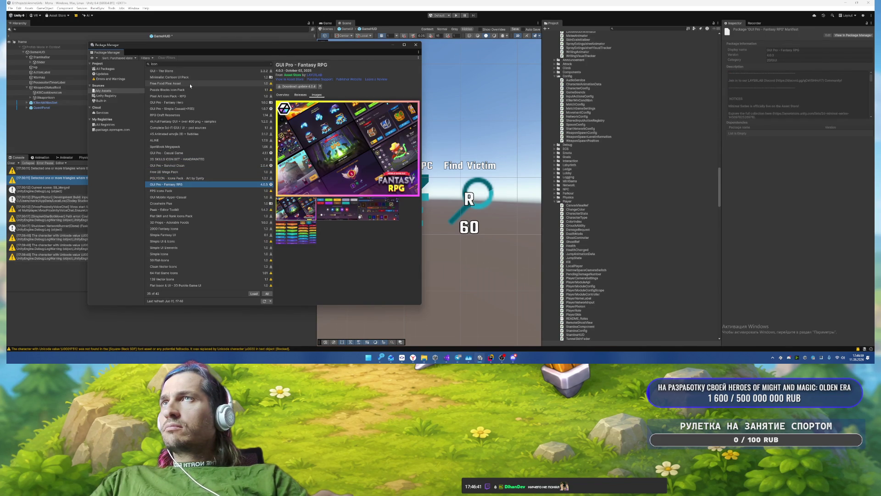
pyautogui.press('Down')
pyautogui.press('Down')
pyautogui.press('Down')
pyautogui.press('Down')
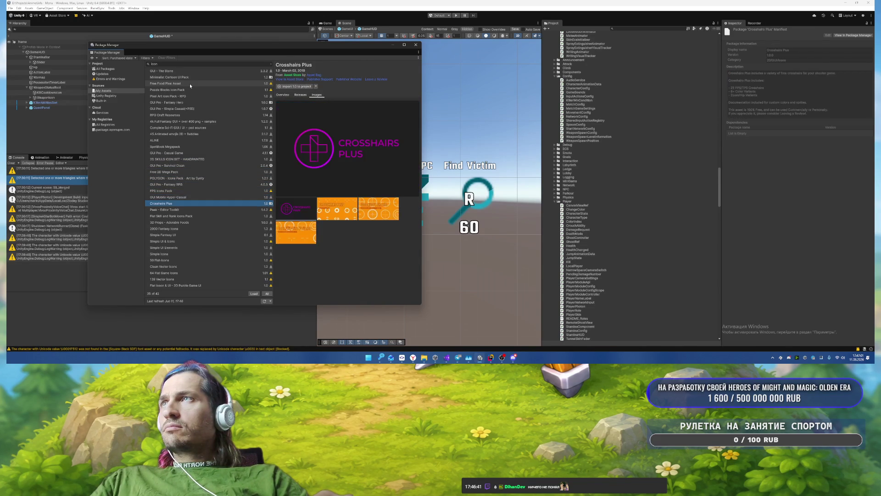
pyautogui.press('Down')
pyautogui.press('Down')
pyautogui.press('Down')
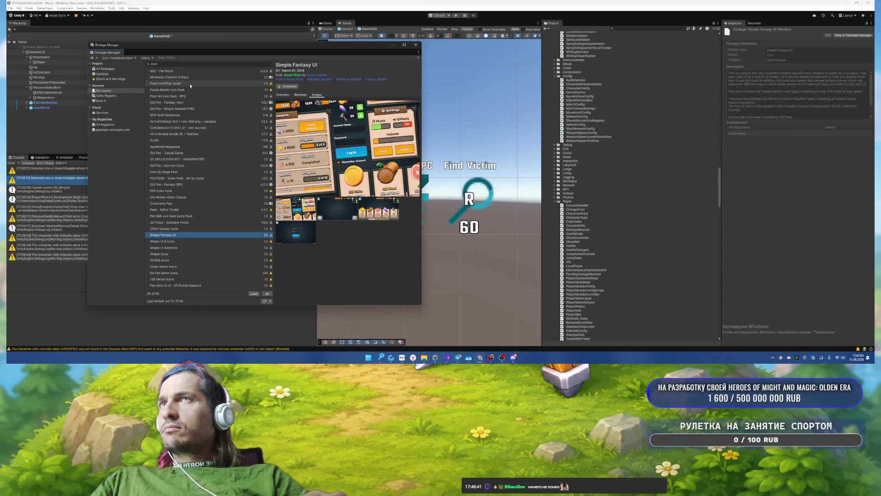
pyautogui.press('Down')
pyautogui.press('Down')
pyautogui.press('Down')
pyautogui.press('Down')
pyautogui.press('Down')
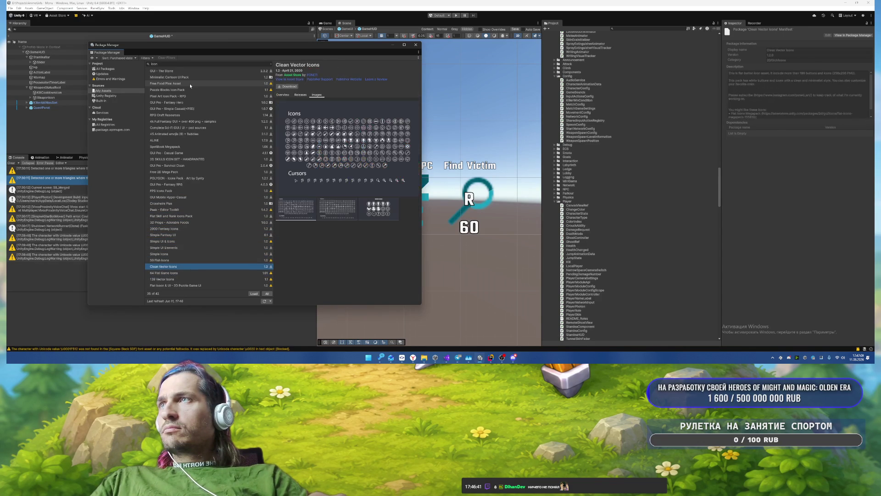
pyautogui.press('Down')
pyautogui.press('Down')
pyautogui.press('Down')
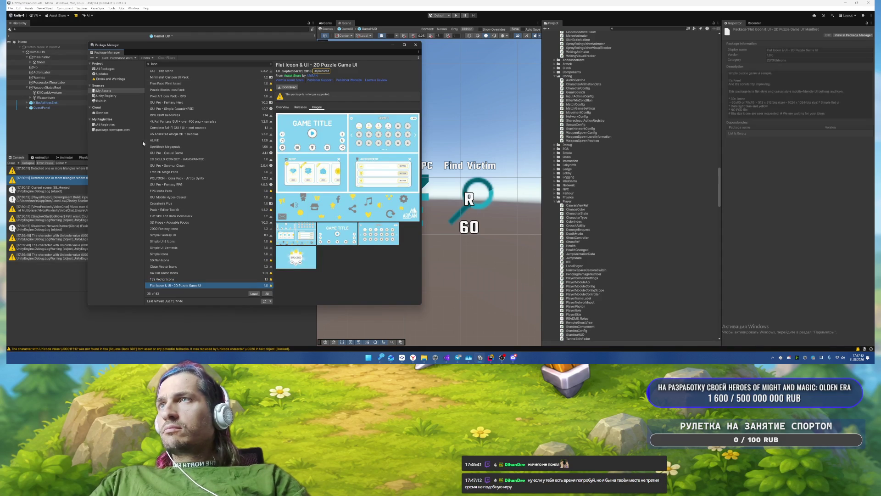
# Step: Load all 42 packages into the list and preview the FREE Casual Food Pack
pyautogui.click(253, 294)
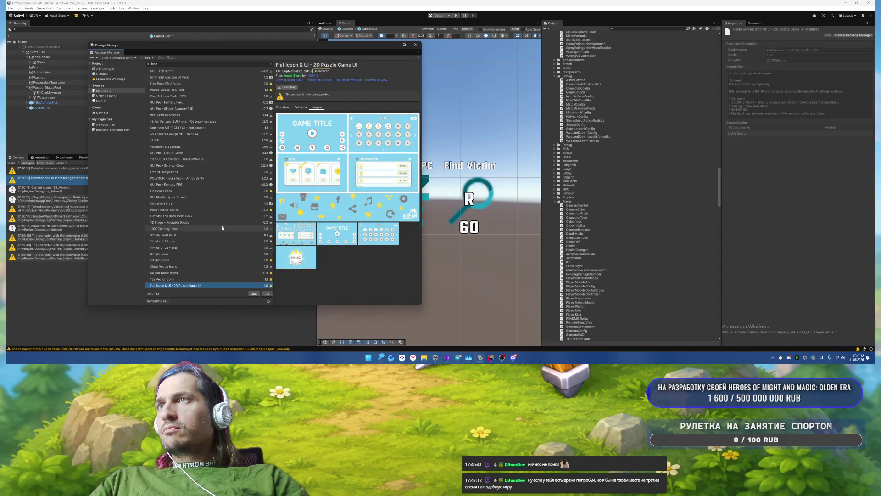
pyautogui.scroll(-2, 202, 244)
pyautogui.click(190, 250)
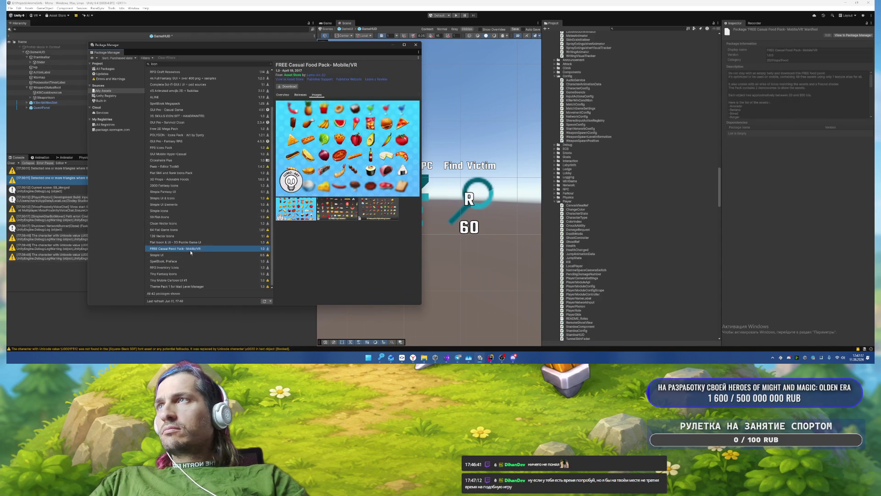
# Step: Preview Simple UI and Theme Pack 1, reselect Tiny Mobile Cartoon UI #1, then close the Package Manager
pyautogui.click(198, 255)
pyautogui.press('Down')
pyautogui.press('Down')
pyautogui.press('Down')
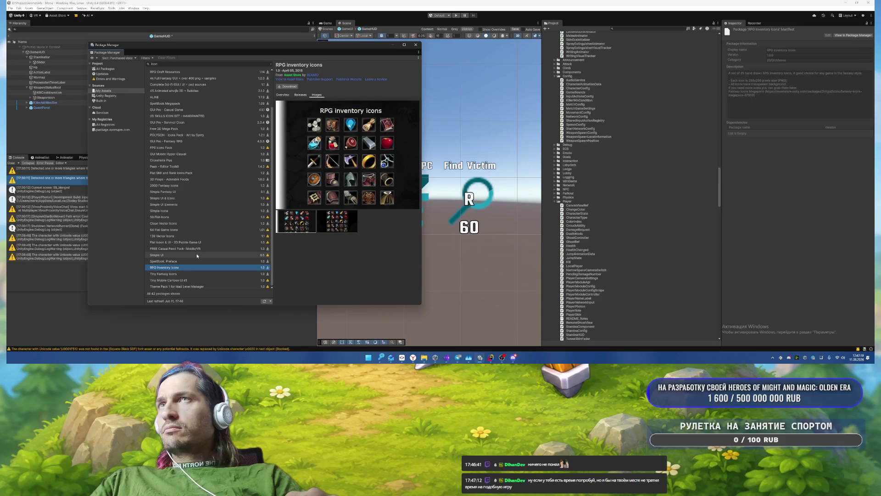
pyautogui.press('Down')
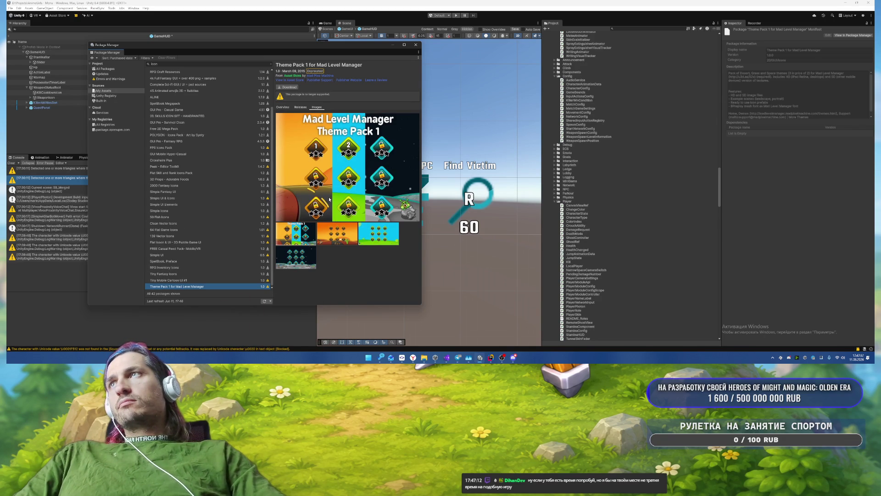
pyautogui.click(175, 280)
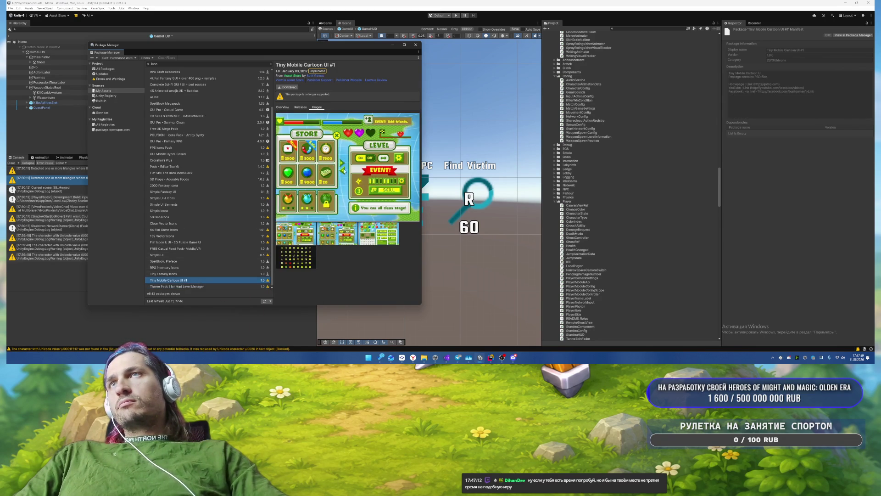
pyautogui.click(416, 45)
pyautogui.scroll(3, 452, 181)
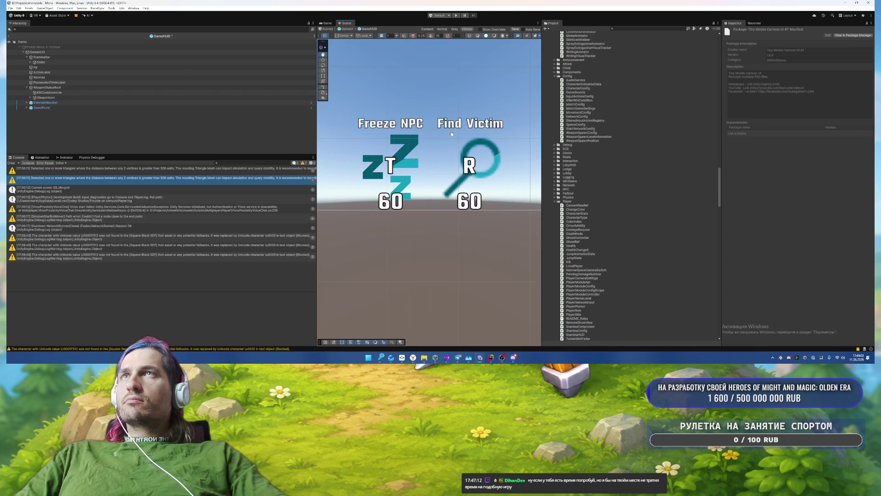
# Step: Give Slot1's imageGray (the Z icon) a brighter blue Image colour
pyautogui.scroll(-3, 422, 154)
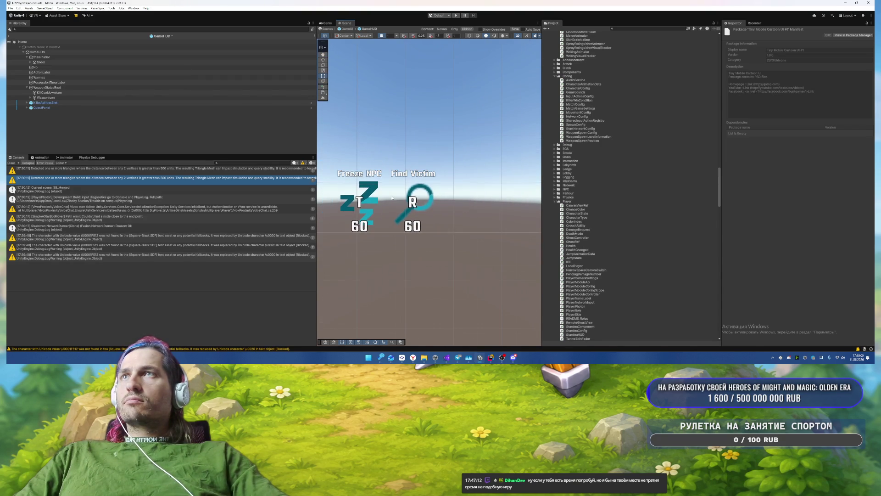
pyautogui.click(366, 199)
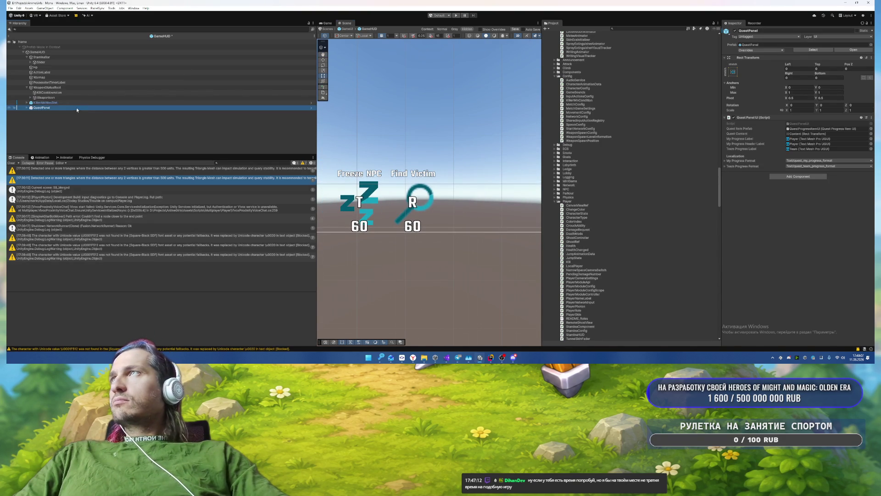
pyautogui.click(87, 103)
pyautogui.hotkey('alt', 'Right')
pyautogui.press('Down')
pyautogui.press('Down')
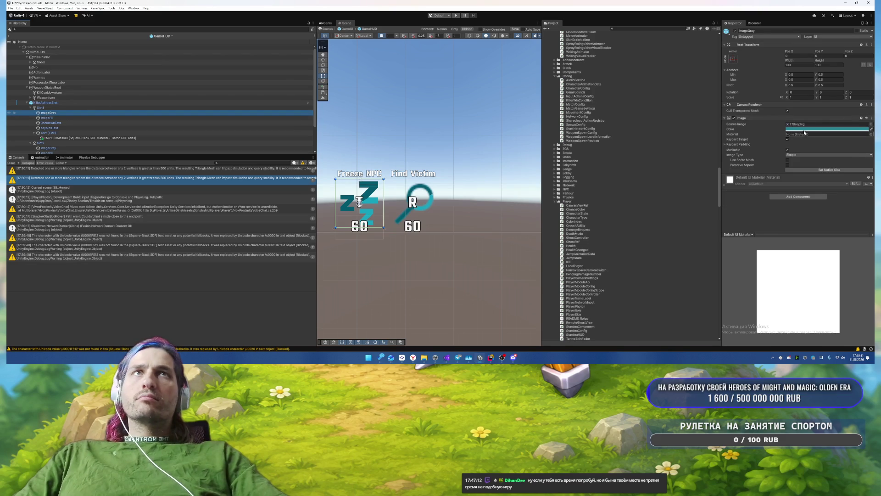
pyautogui.click(821, 129)
pyautogui.click(822, 287)
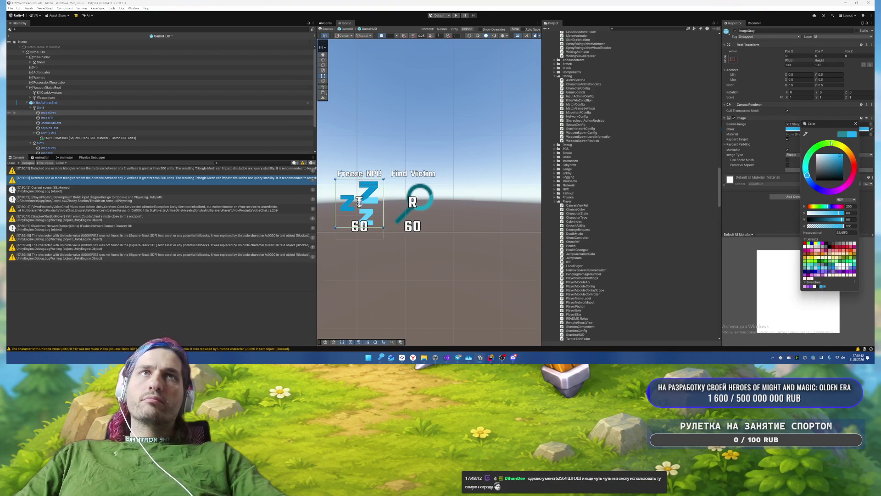
pyautogui.click(855, 126)
# Step: Set Slot2's imageGray magnifier icon colour to blue 22AEF2, then select Slot2's Text (TMP) label
pyautogui.scroll(-3, 80, 128)
pyautogui.click(74, 122)
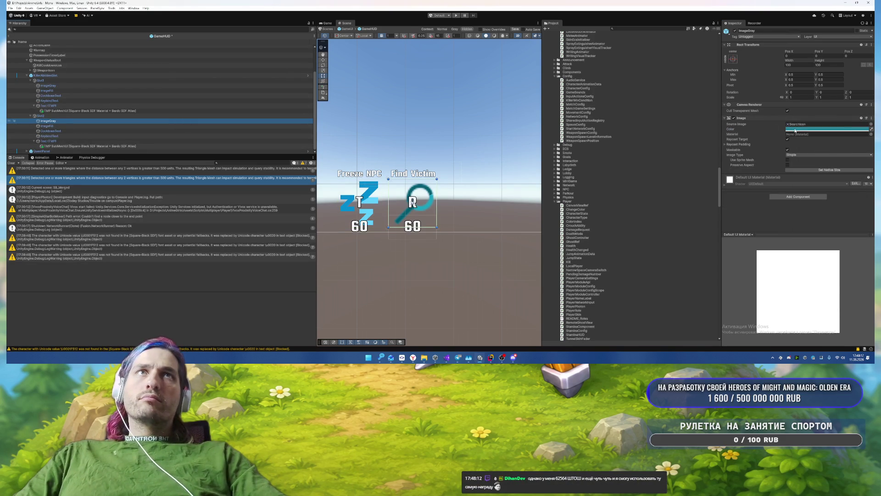
pyautogui.click(826, 129)
pyautogui.click(817, 286)
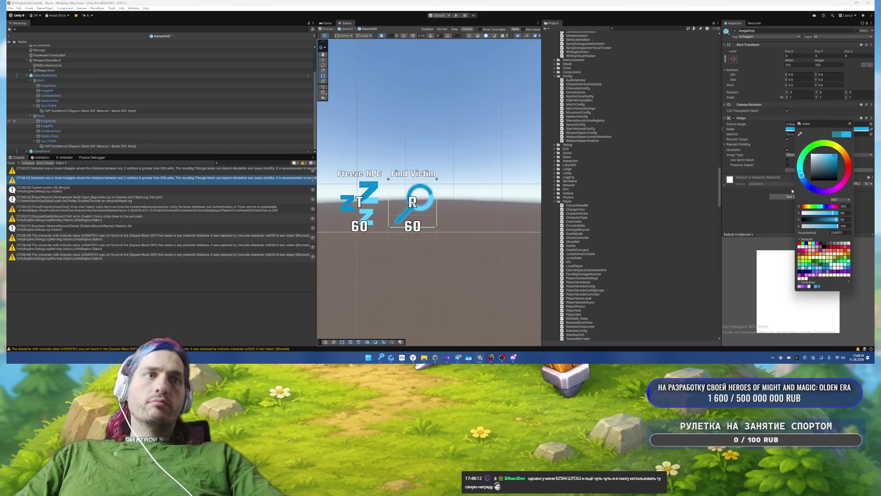
pyautogui.click(850, 124)
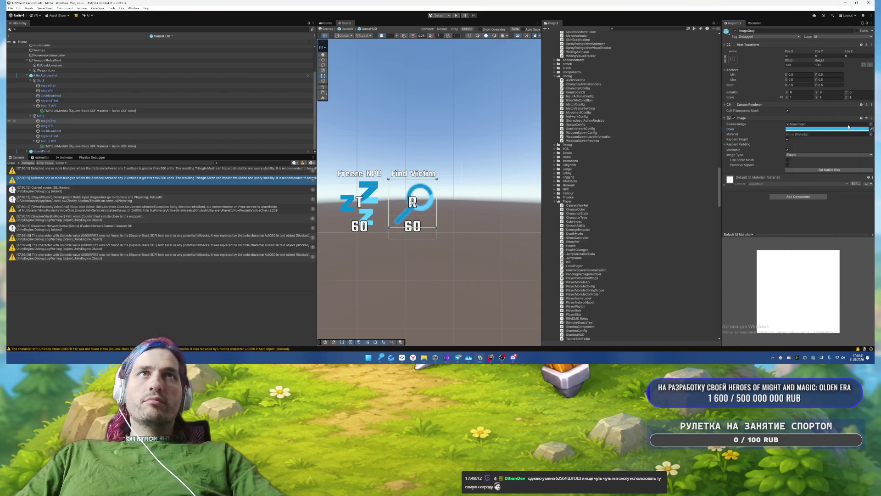
pyautogui.scroll(-5, 426, 145)
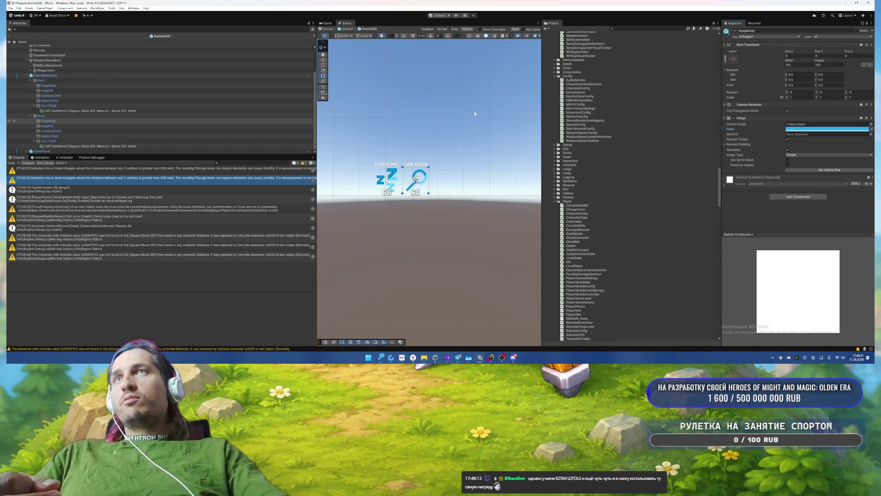
pyautogui.click(86, 141)
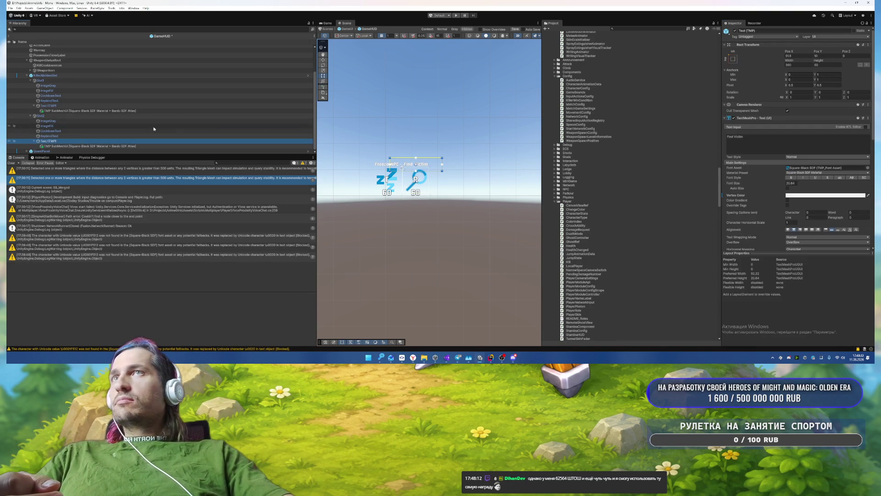
# Step: Deactivate KillerAbilitiesSlot with Alt+Shift+A, collapse it, and frame the Scene on the purple stamina bar
pyautogui.click(451, 129)
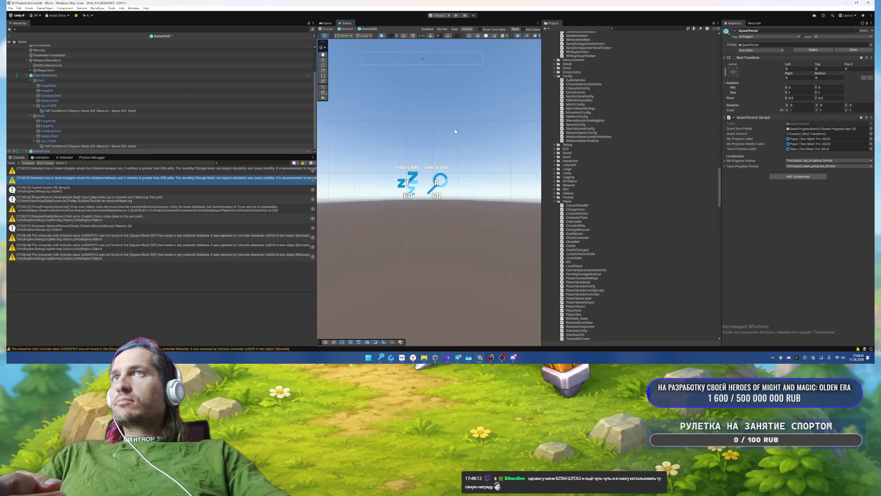
pyautogui.click(71, 76)
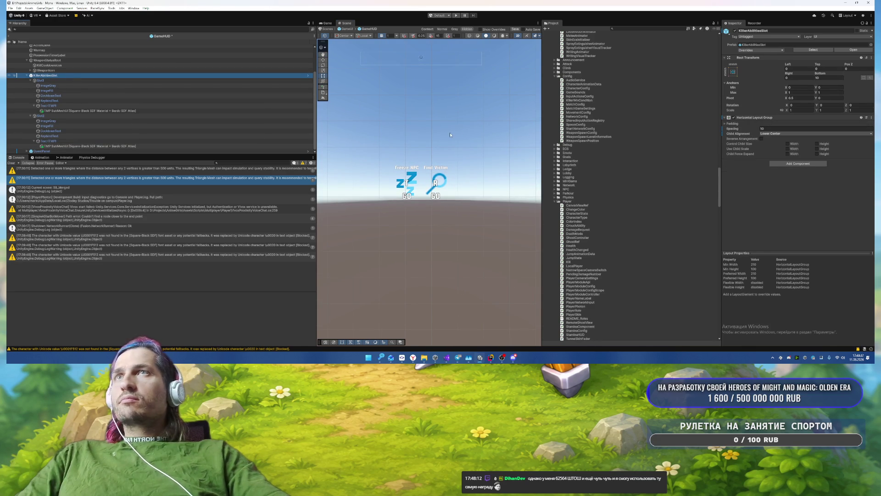
pyautogui.hotkey('alt', 'shift', 'a')
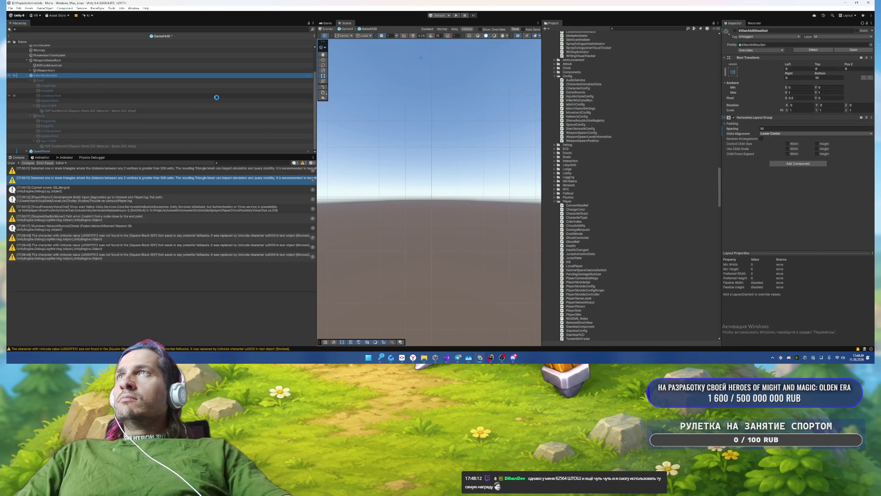
pyautogui.scroll(3, 188, 99)
pyautogui.click(27, 103)
pyautogui.moveTo(415, 110); pyautogui.dragTo(524, 129)
pyautogui.scroll(3, 524, 129)
pyautogui.press('f')
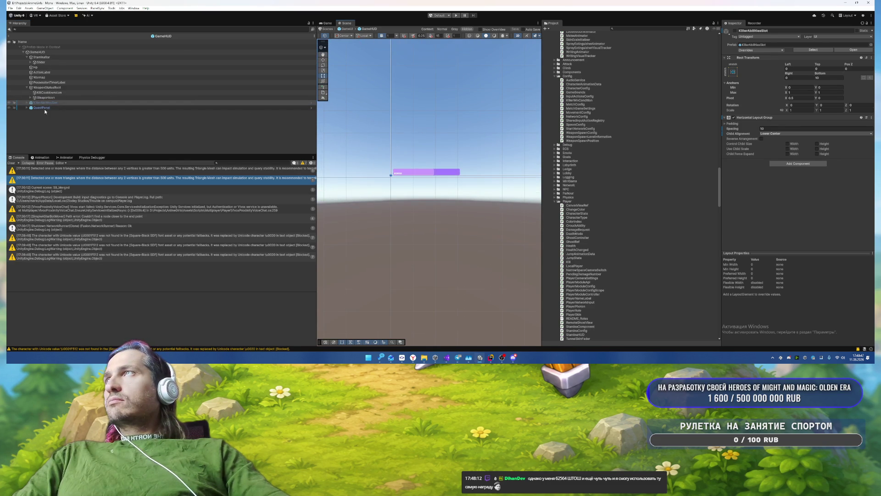
# Step: Set the stamina Slider's Background image colour to blue 22AEF2
pyautogui.click(184, 57)
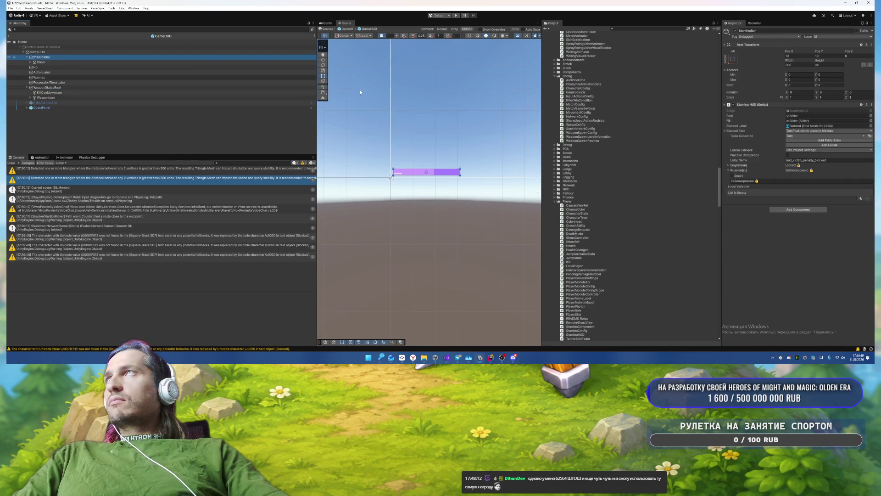
pyautogui.click(76, 64)
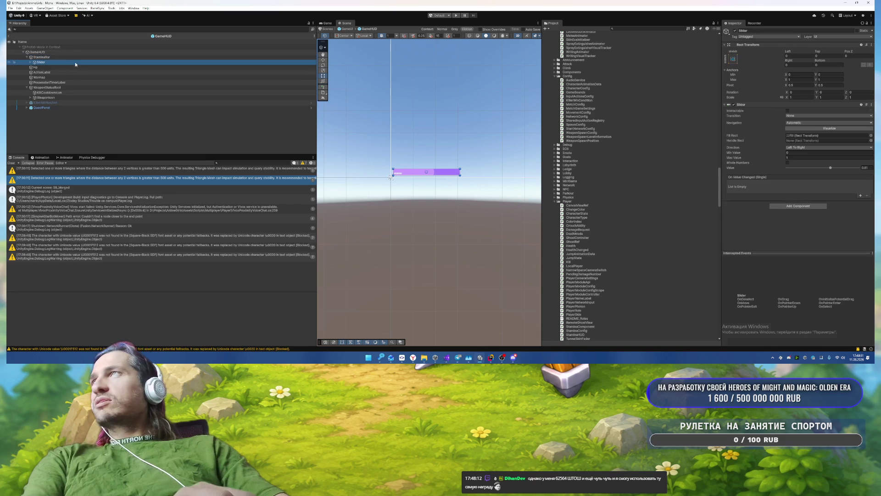
pyautogui.press('Right')
pyautogui.press('Down')
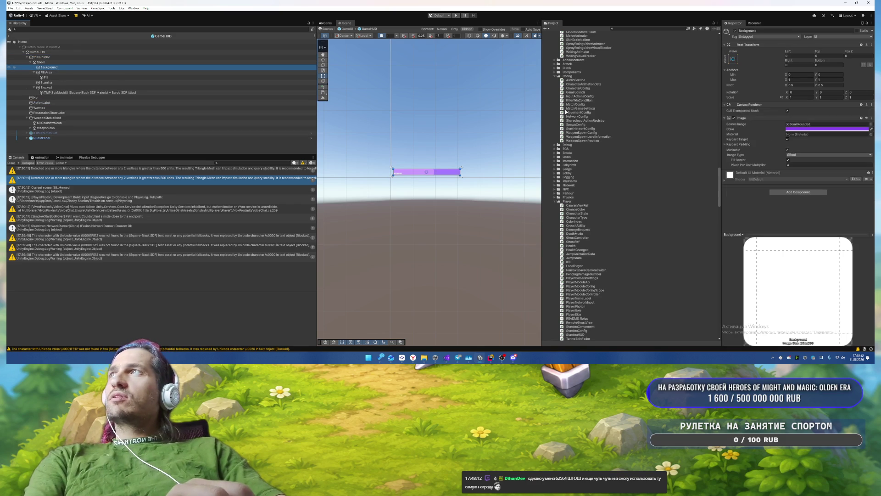
pyautogui.click(826, 129)
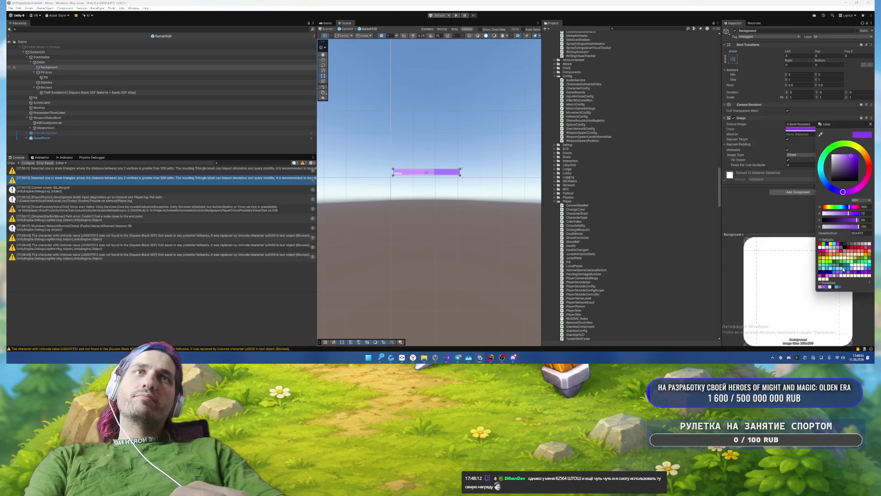
pyautogui.click(836, 286)
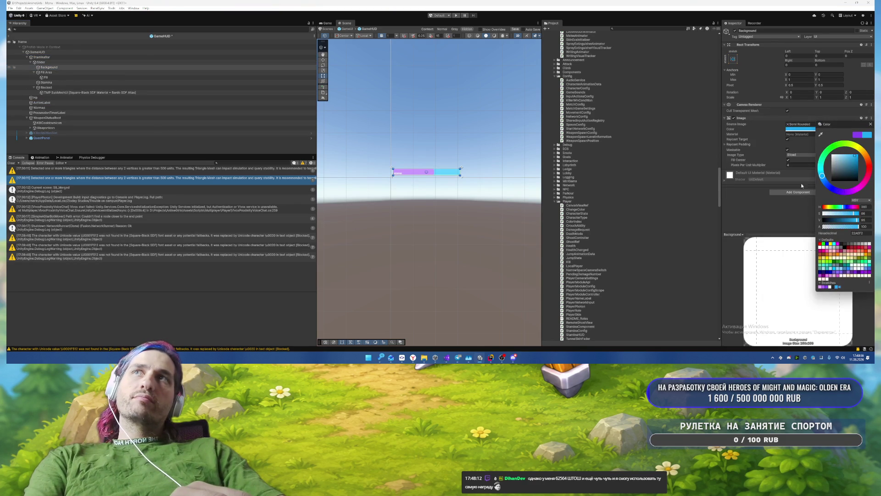
pyautogui.click(870, 124)
# Step: Set the Slider's Fill image colour to dark grey 262626 with alpha 50
pyautogui.click(92, 72)
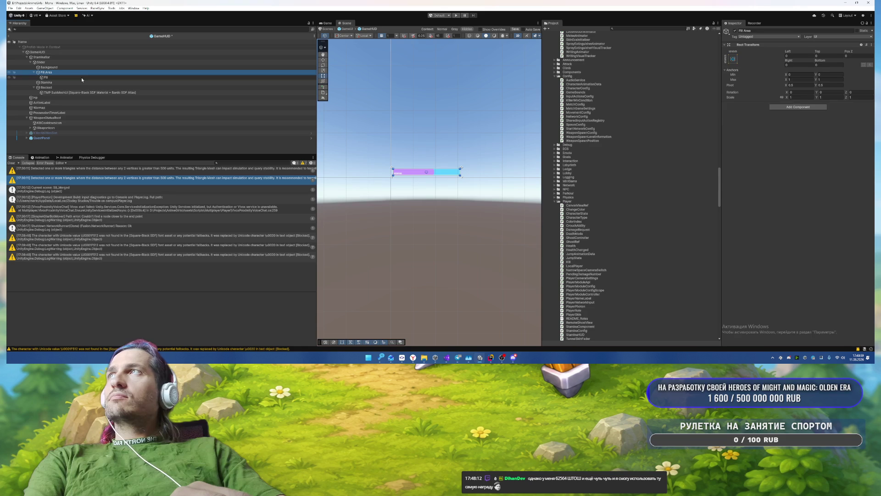
pyautogui.click(82, 77)
pyautogui.click(810, 135)
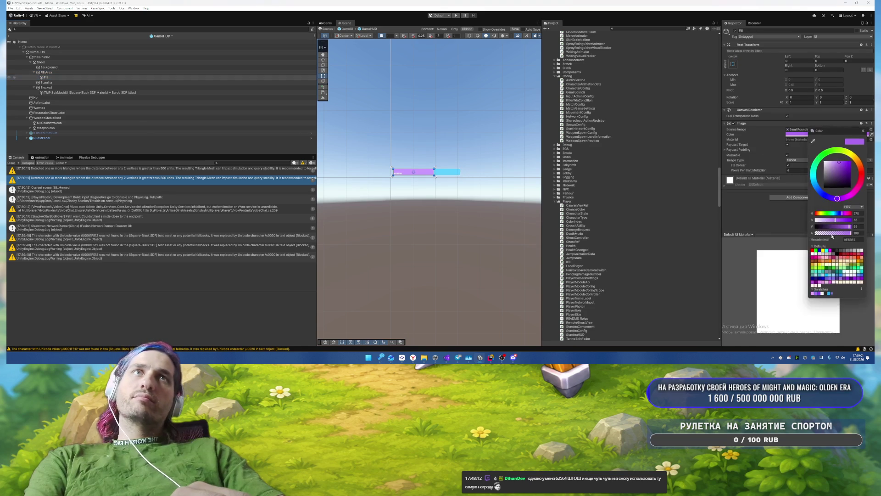
pyautogui.click(826, 294)
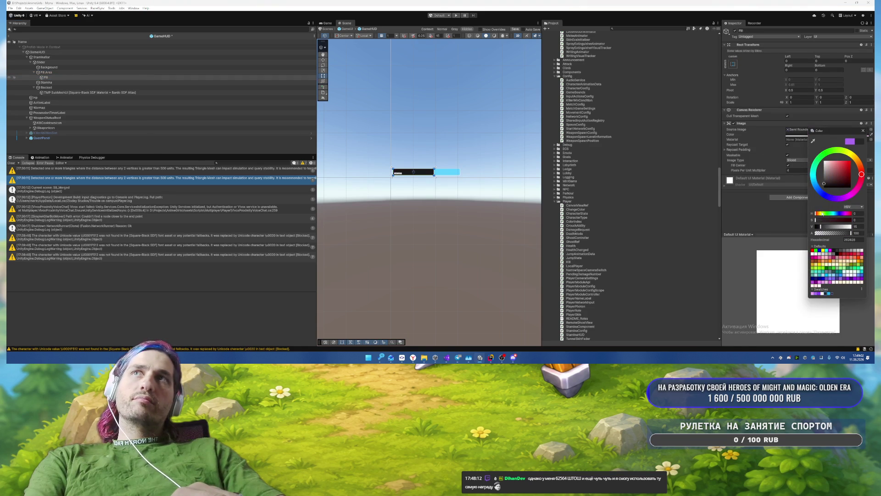
pyautogui.doubleClick(856, 233)
pyautogui.write('50')
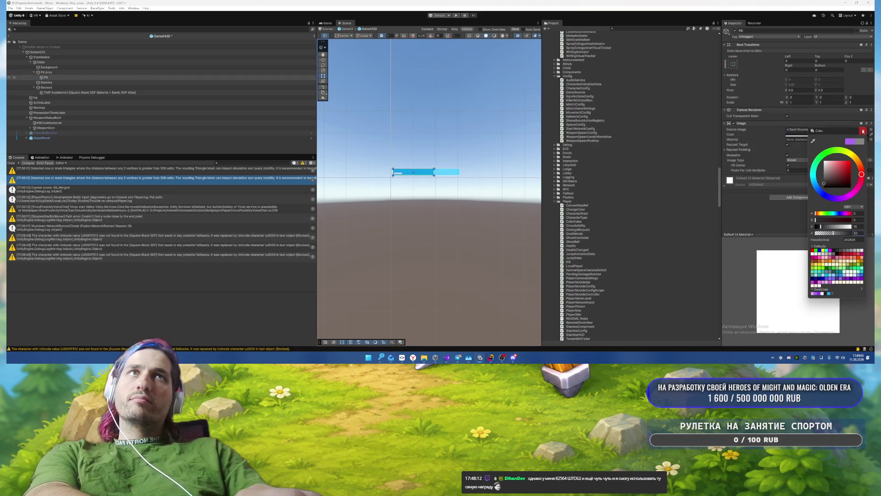
pyautogui.click(863, 131)
# Step: Pan the Scene to the Progress panel, select QuestPanel, and enter TMP_T in the Hierarchy search
pyautogui.press('f')
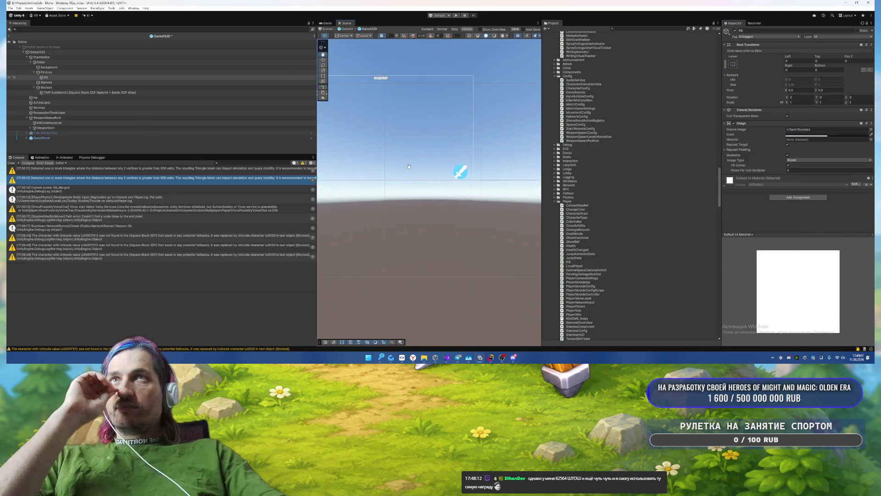
pyautogui.scroll(-5, 409, 167)
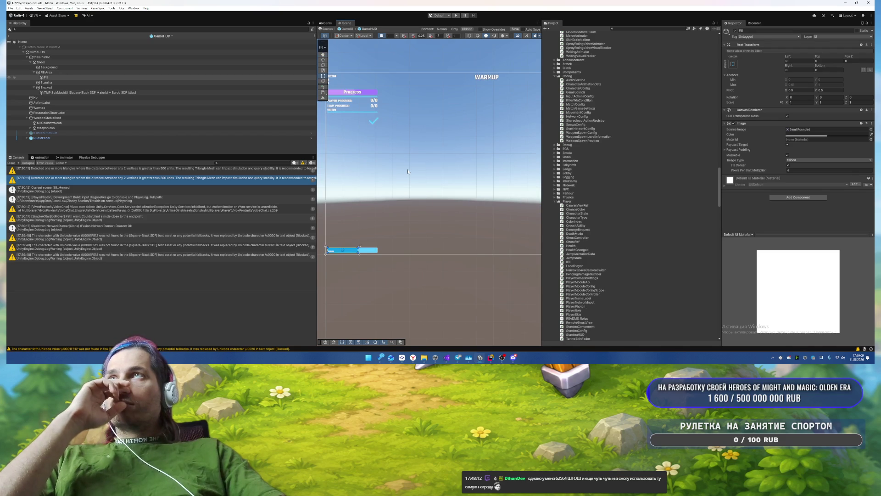
pyautogui.moveTo(414, 128)
pyautogui.mouseDown()
pyautogui.moveTo(436, 135)
pyautogui.moveTo(481, 210)
pyautogui.mouseUp()
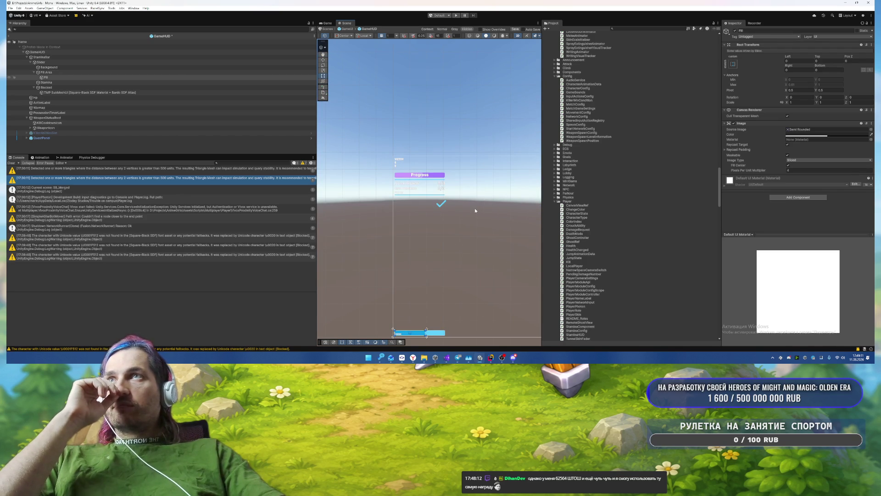
pyautogui.scroll(5, 440, 224)
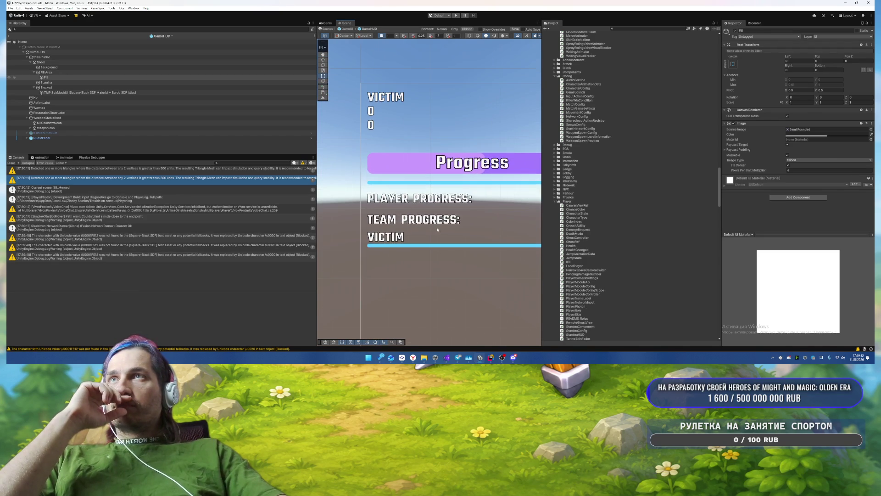
pyautogui.click(436, 226)
pyautogui.click(208, 29)
pyautogui.write('TMP')
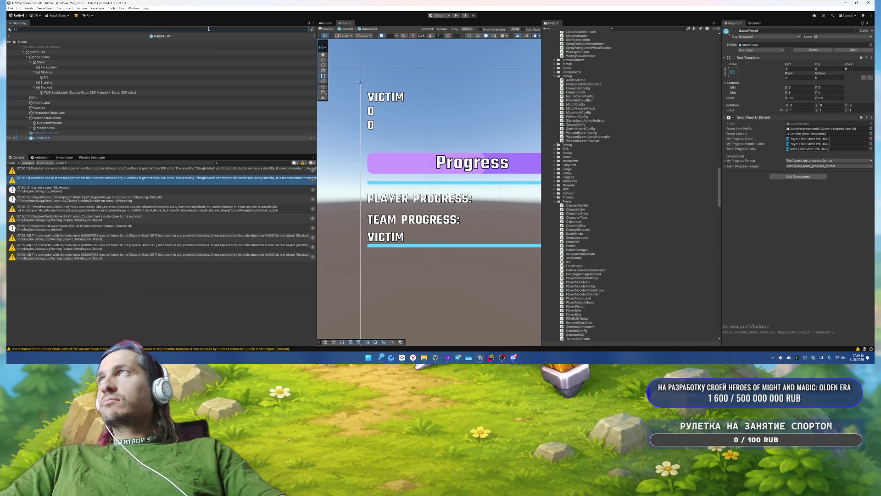
pyautogui.write('_Text')
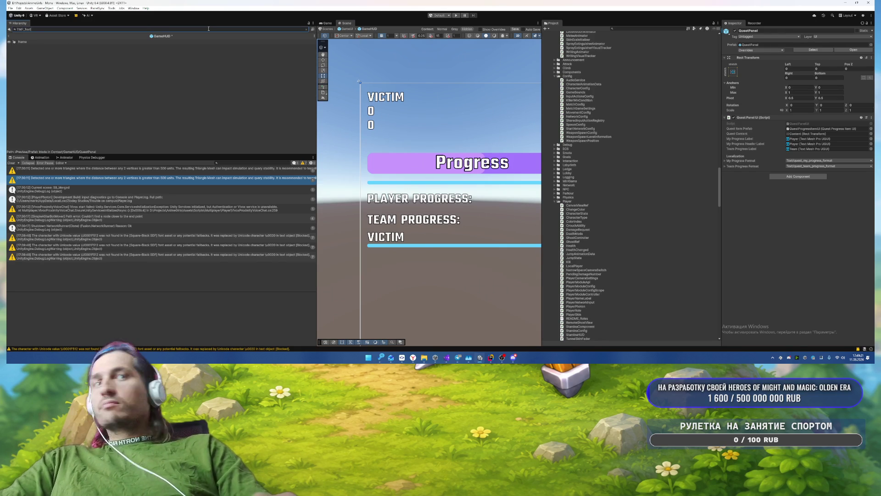
pyautogui.press('Home')
# Step: Complete the t:TMP_Text filter, select all text objects, and inspect the VICTIM, TEAM and PLAYER PROGRESS texts
pyautogui.write('t:')
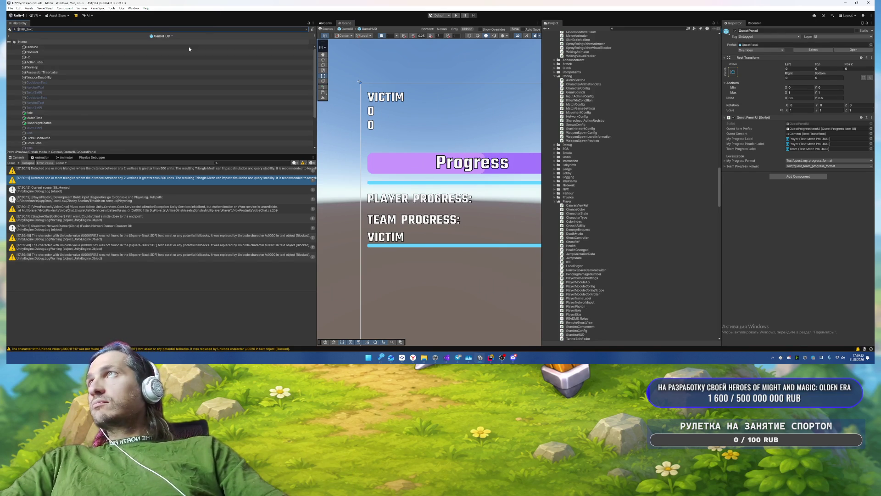
pyautogui.click(181, 72)
pyautogui.hotkey('ctrl', 'a')
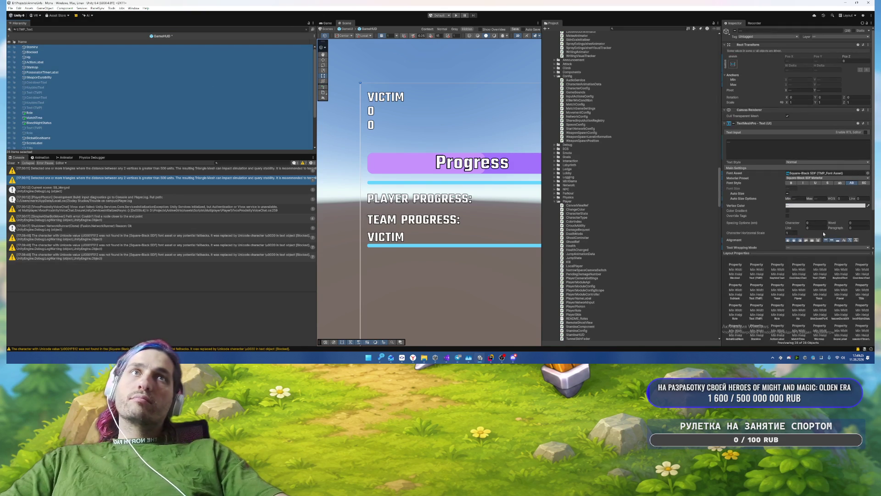
pyautogui.click(408, 186)
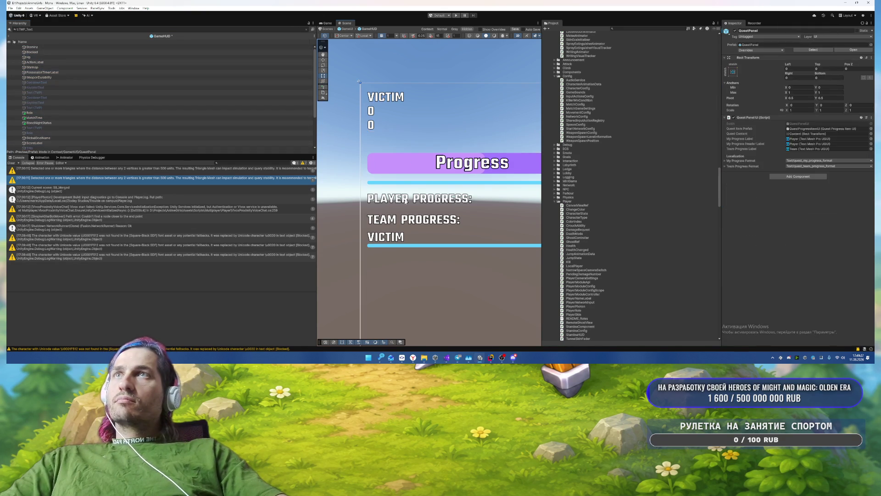
pyautogui.click(388, 236)
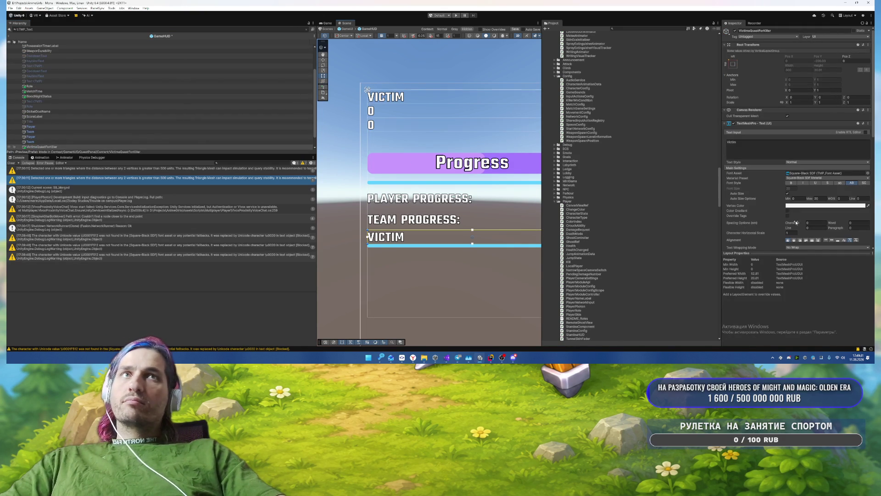
pyautogui.click(406, 222)
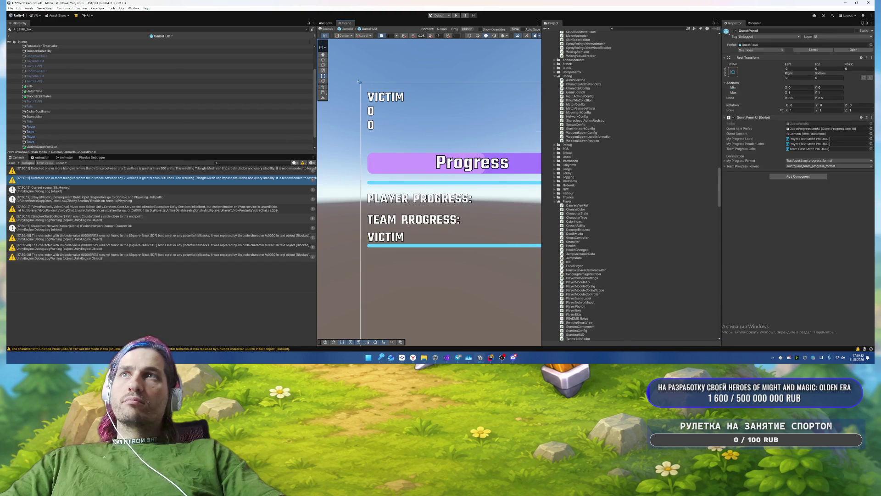
pyautogui.click(406, 222)
pyautogui.click(413, 202)
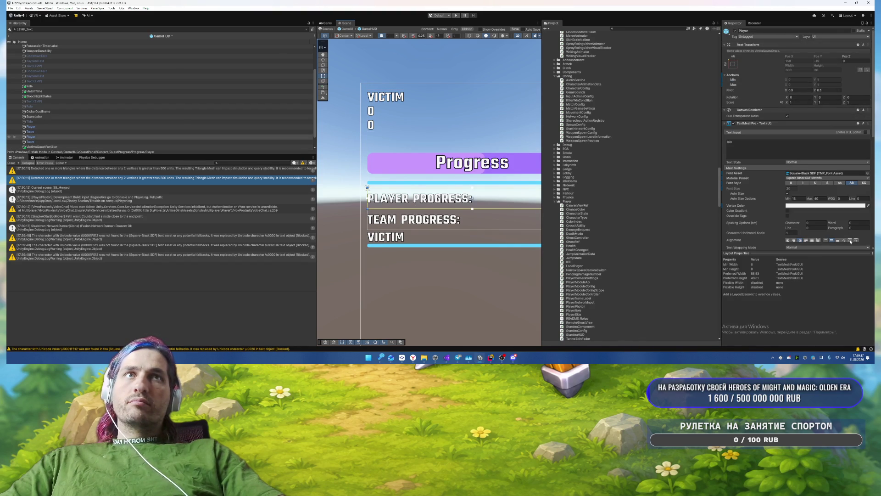
pyautogui.click(446, 270)
# Step: Compare the bottom VICTIM text's settings with the Team 0/0 text
pyautogui.press('f')
pyautogui.scroll(-2, 457, 208)
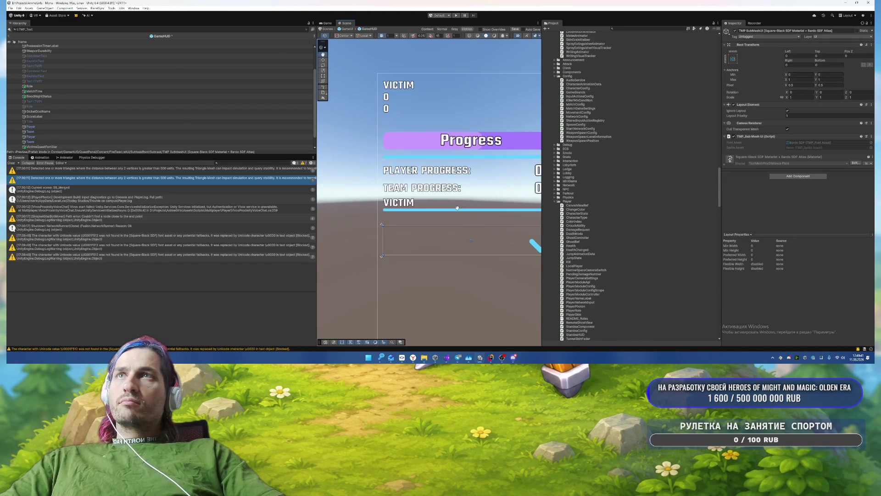
pyautogui.click(406, 202)
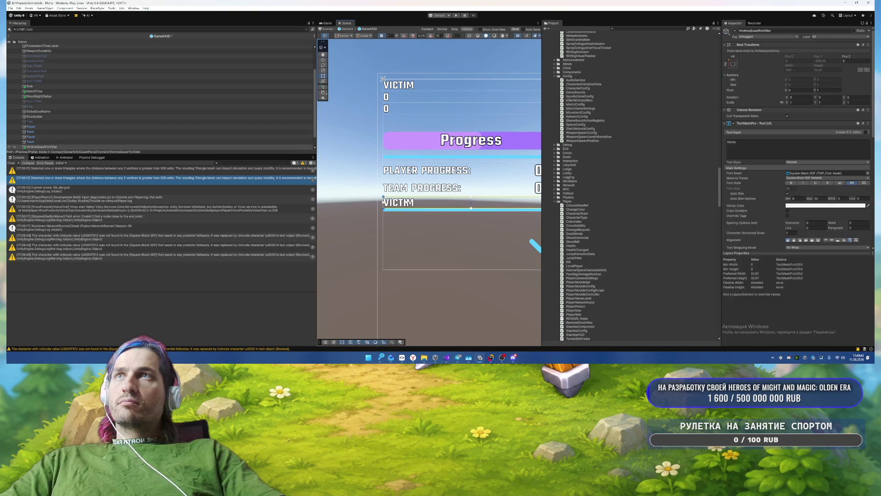
pyautogui.click(408, 196)
pyautogui.click(414, 188)
pyautogui.click(399, 202)
pyautogui.click(399, 202)
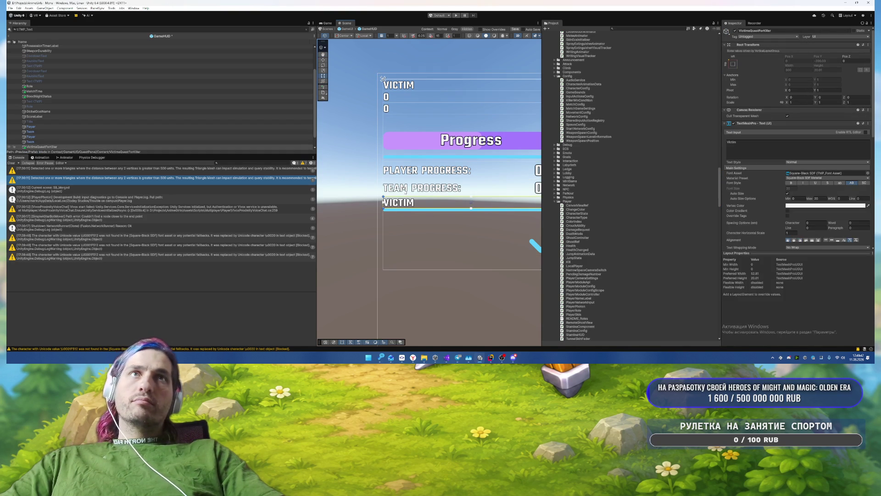
pyautogui.click(406, 192)
pyautogui.click(406, 192)
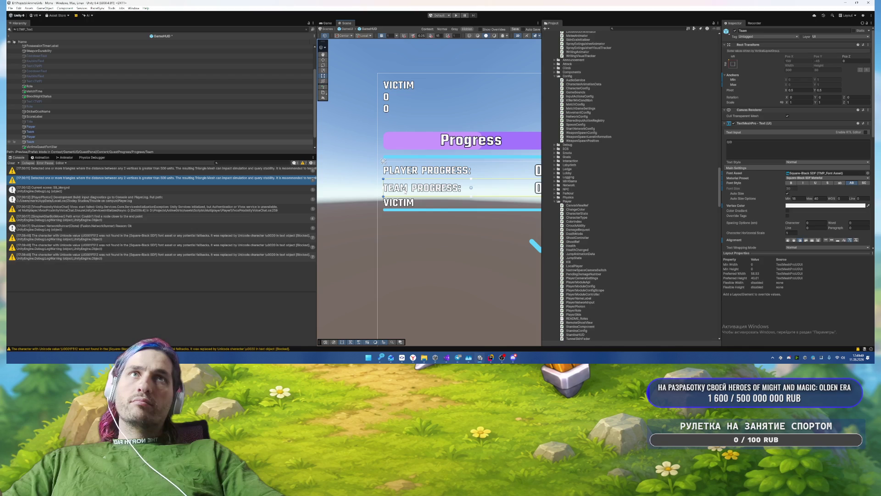
pyautogui.click(405, 192)
# Step: Try VICTIM Auto Size Max 30, undo it, and clear the Hierarchy search filter
pyautogui.doubleClick(817, 198)
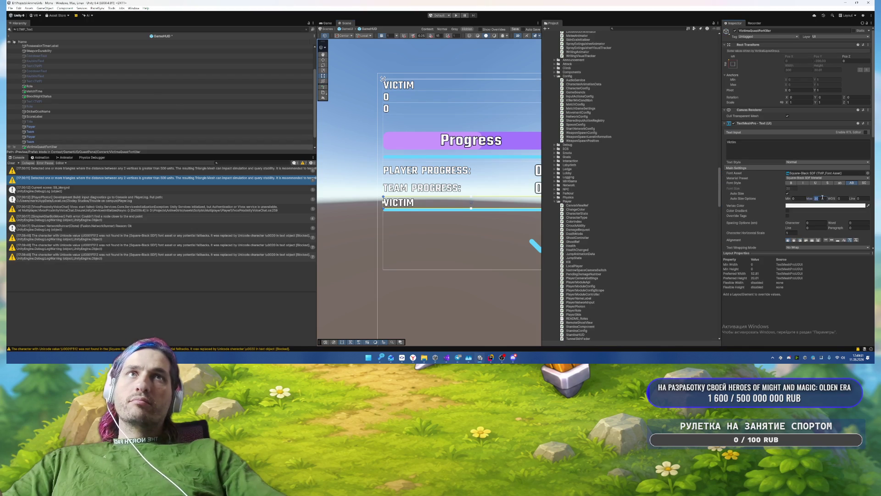
pyautogui.write('30')
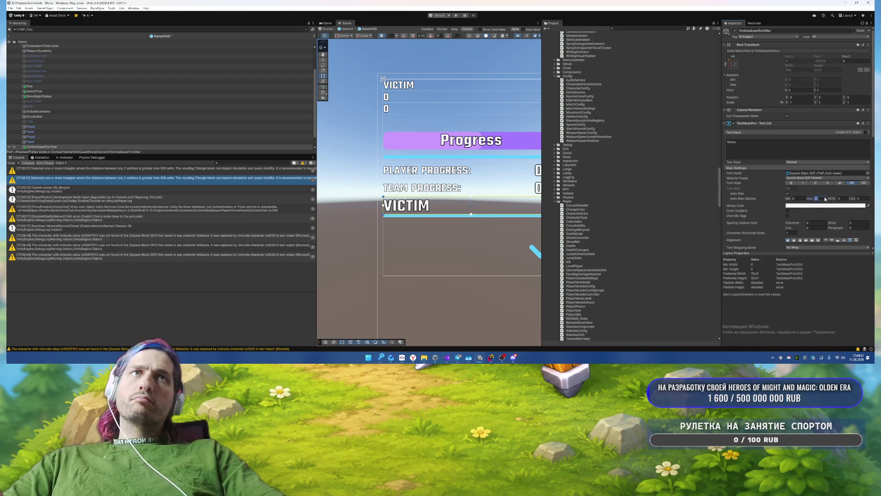
pyautogui.hotkey('ctrl', 'z')
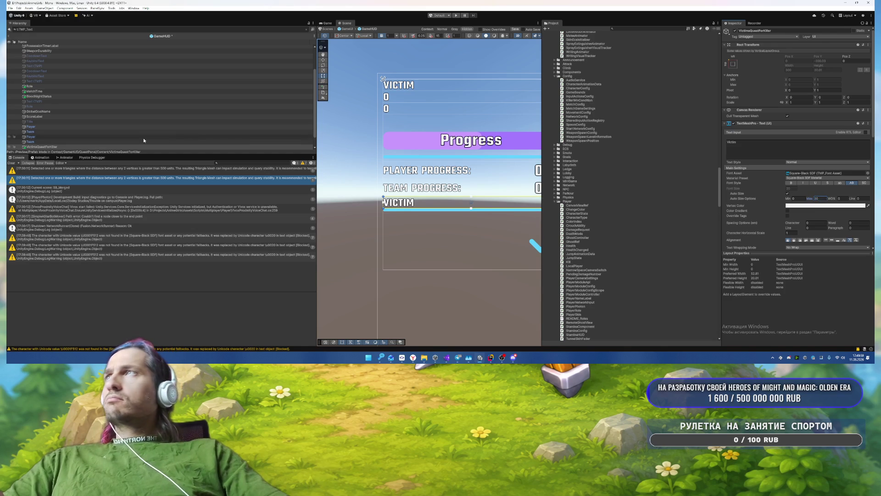
pyautogui.click(46, 142)
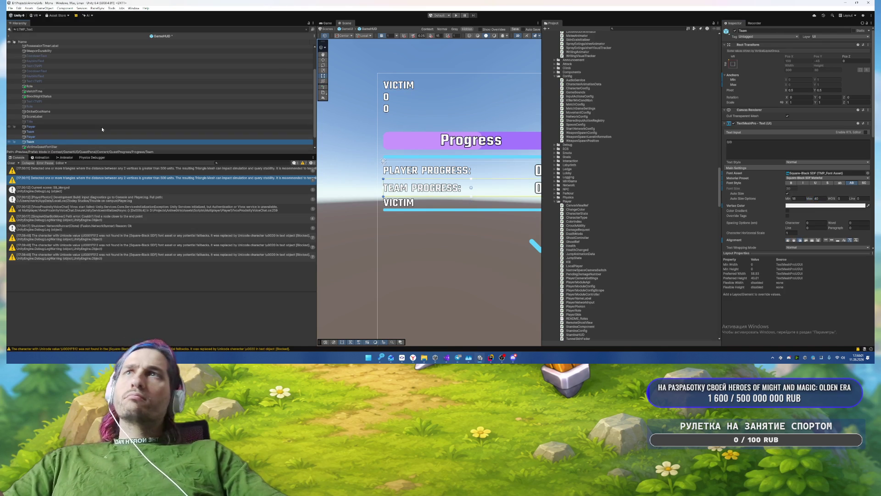
pyautogui.click(306, 29)
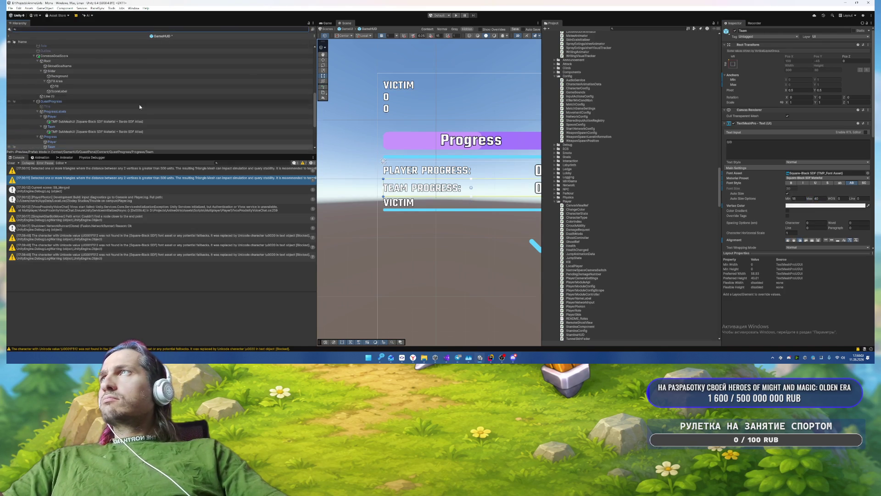
# Step: Inspect Progress and QuestProgress, collapse ProgressLabels and Progress, then select VictimsQuestForKiller
pyautogui.scroll(-3, 115, 99)
pyautogui.click(59, 97)
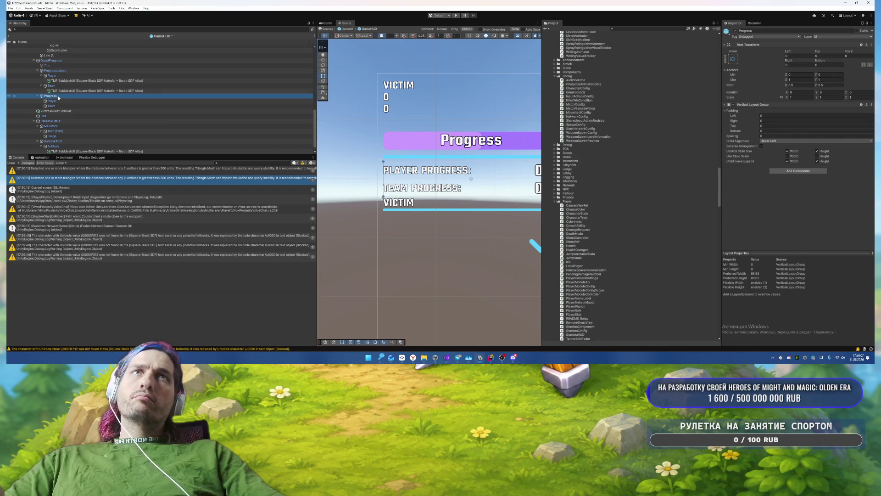
pyautogui.click(38, 71)
pyautogui.click(51, 75)
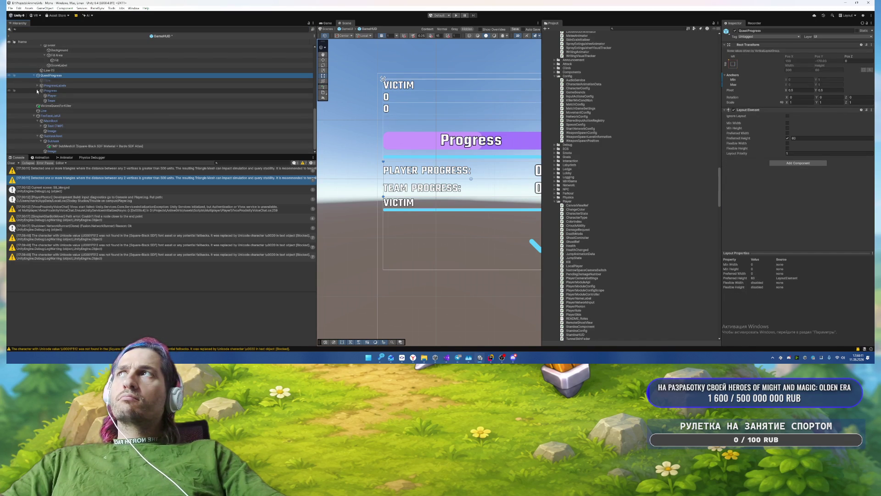
pyautogui.click(37, 91)
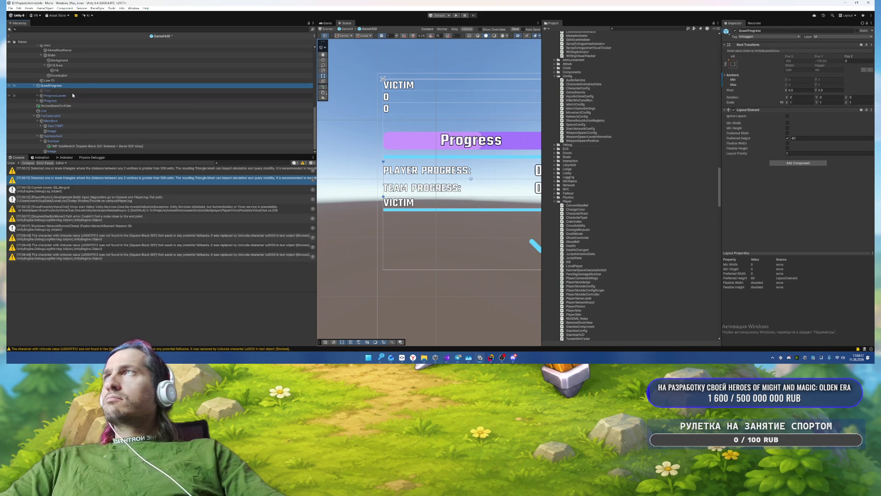
pyautogui.click(55, 105)
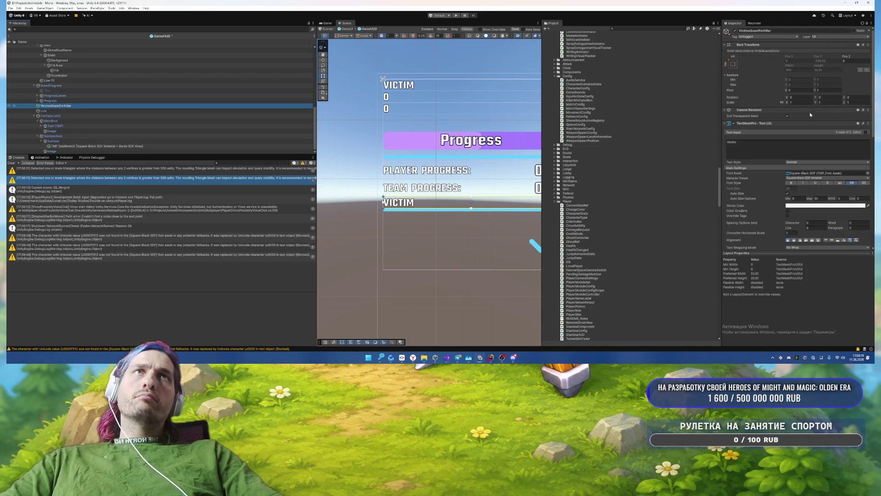
# Step: Add a Layout Element to VictimsQuestForKiller with Preferred Height 30
pyautogui.scroll(-10, 789, 138)
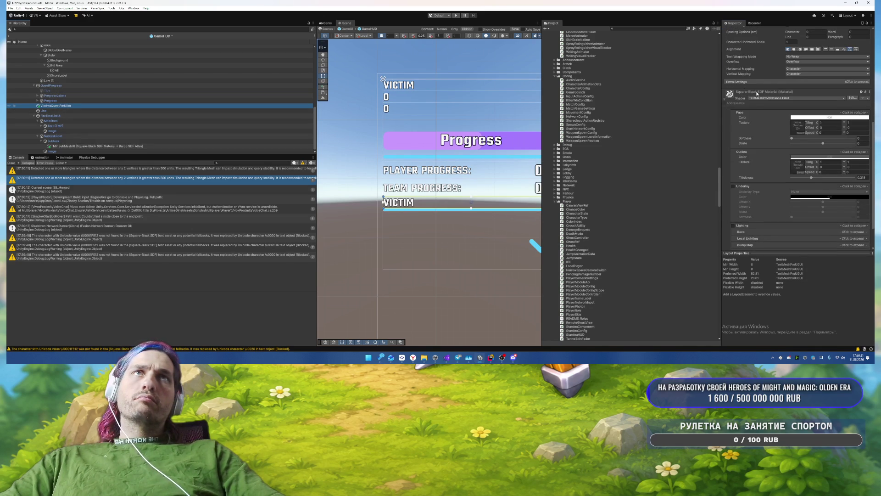
pyautogui.click(757, 94)
pyautogui.click(786, 246)
pyautogui.write('layout')
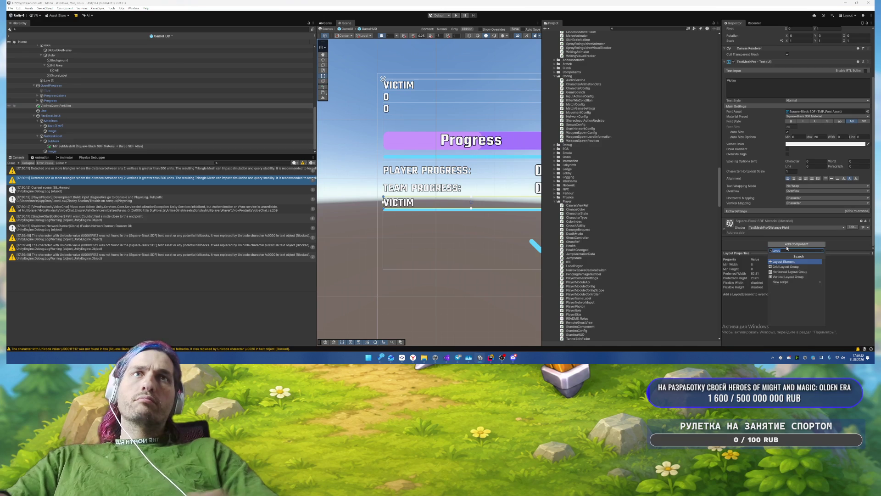
pyautogui.press('Return')
pyautogui.scroll(-2, 770, 232)
pyautogui.click(788, 198)
pyautogui.click(806, 198)
pyautogui.write('30')
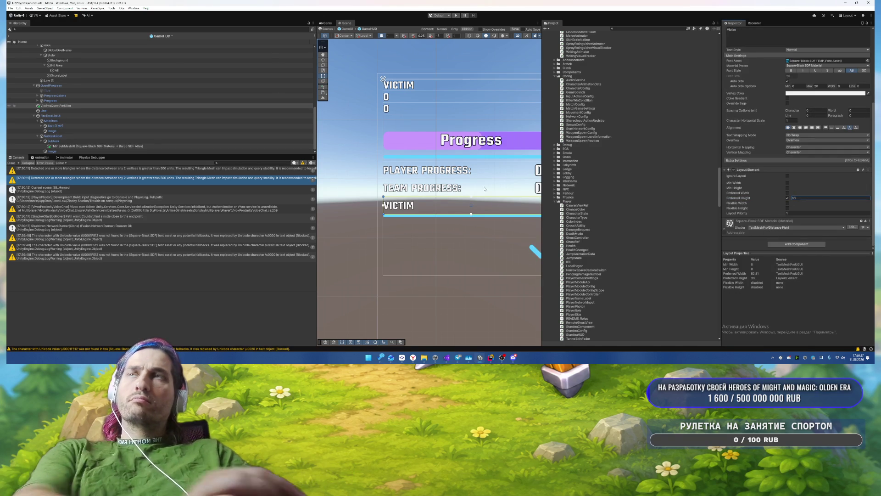
# Step: Pan to check the whole quest panel, reselect VictimsQuestForKiller, then select the MatchTime 0 text
pyautogui.moveTo(503, 173); pyautogui.dragTo(442, 177)
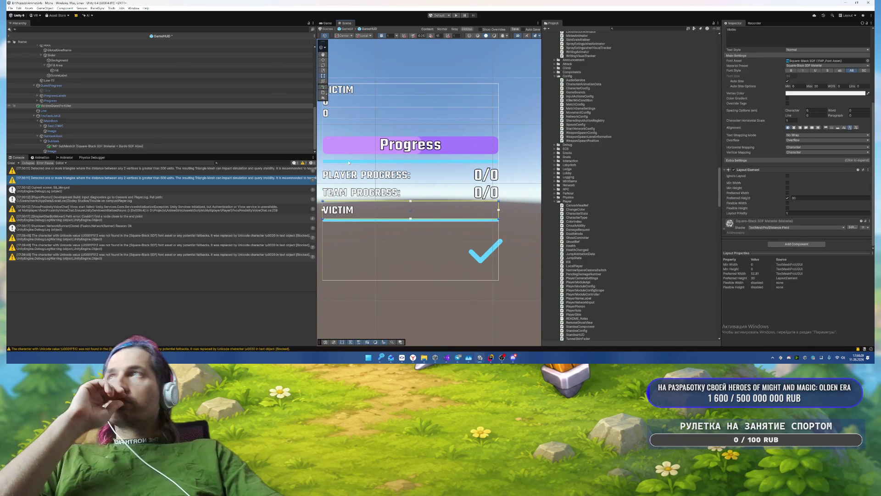
pyautogui.click(74, 106)
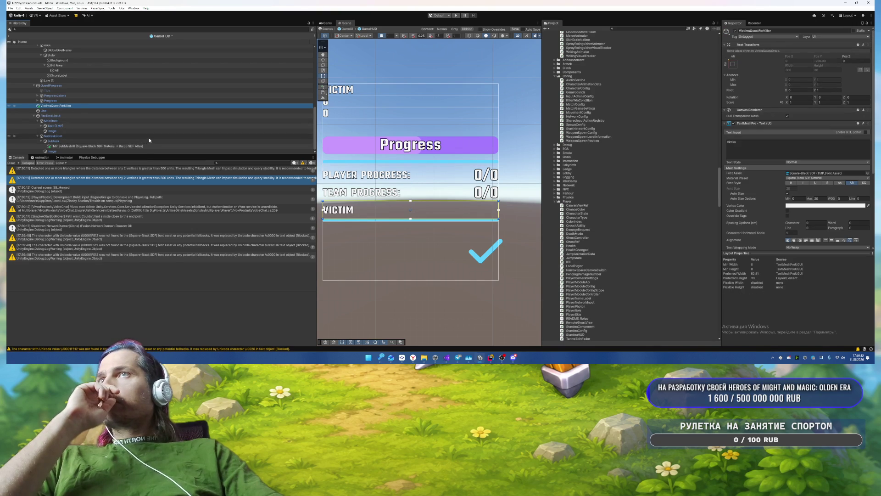
pyautogui.moveTo(428, 179)
pyautogui.mouseDown()
pyautogui.moveTo(406, 155)
pyautogui.moveTo(469, 154)
pyautogui.moveTo(469, 141)
pyautogui.moveTo(473, 183)
pyautogui.mouseUp()
pyautogui.click(373, 110)
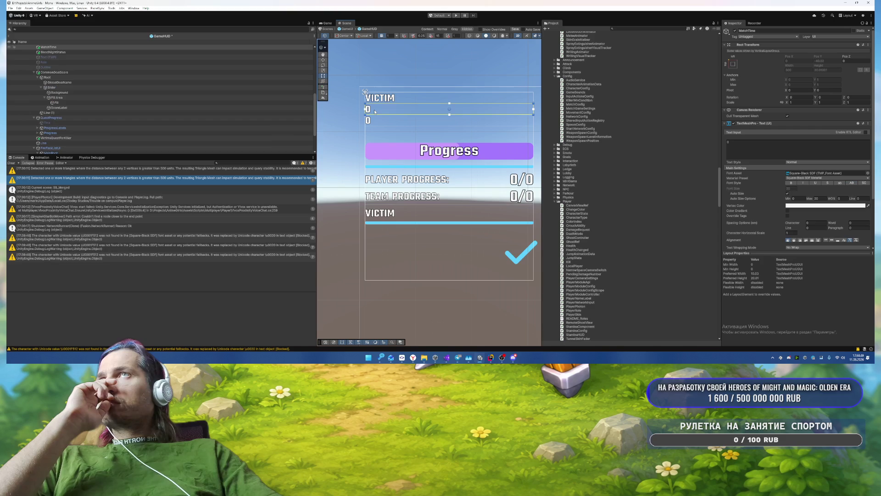
# Step: Give Role, MatchTime and BloodNightStatus a Layout Element with preferred height 30
pyautogui.scroll(3, 137, 93)
pyautogui.keyDown('ctrl'); pyautogui.click(54, 93); pyautogui.keyUp('ctrl')
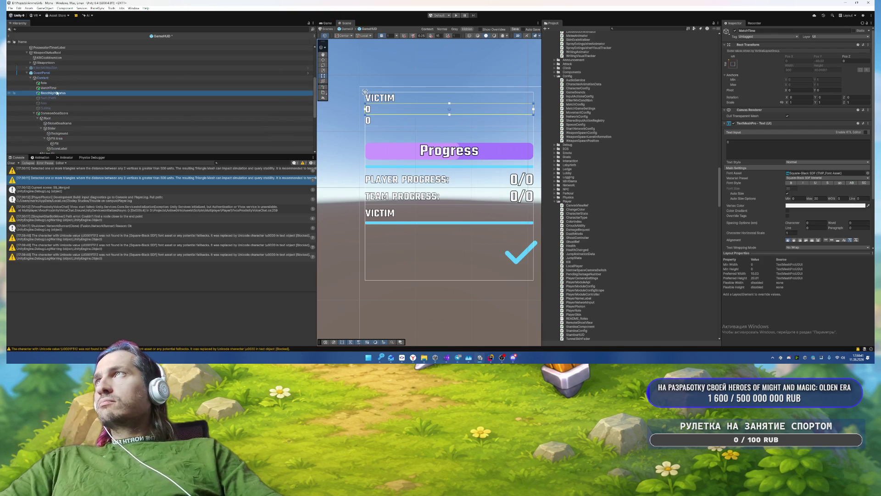
pyautogui.keyDown('ctrl'); pyautogui.click(56, 83); pyautogui.keyUp('ctrl')
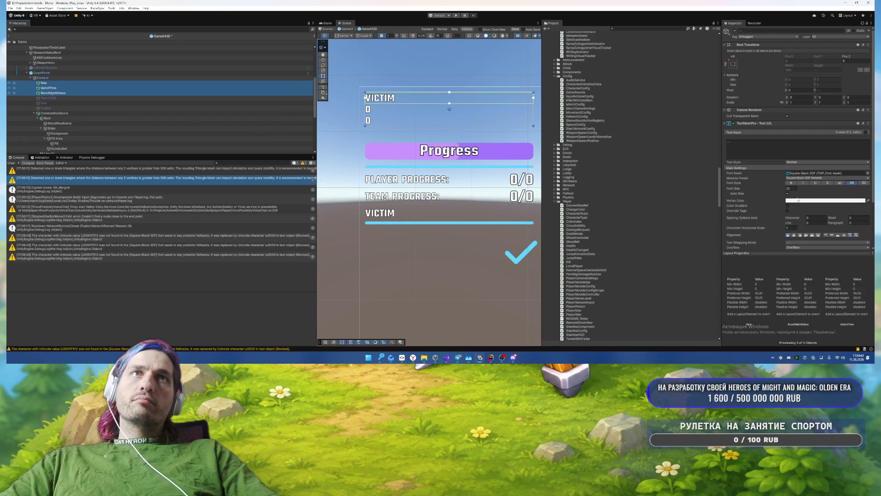
pyautogui.scroll(-3, 804, 208)
pyautogui.click(797, 243)
pyautogui.write('Layout')
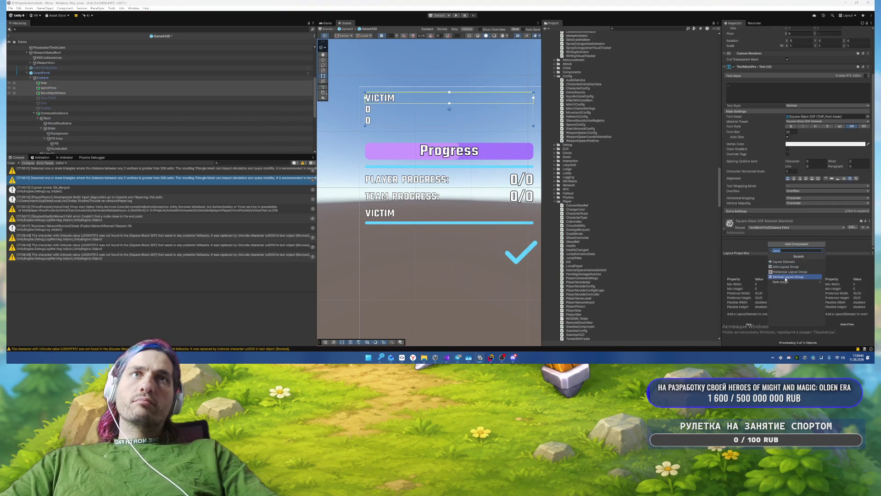
pyautogui.click(790, 262)
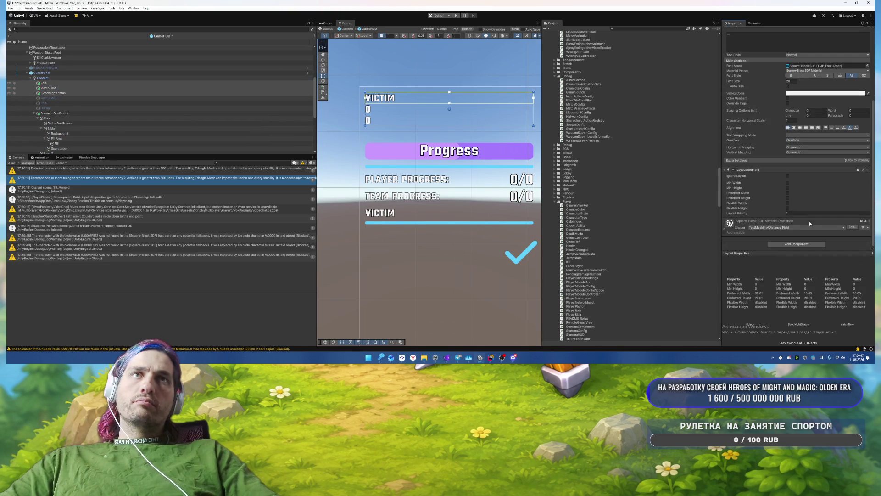
pyautogui.write('30')
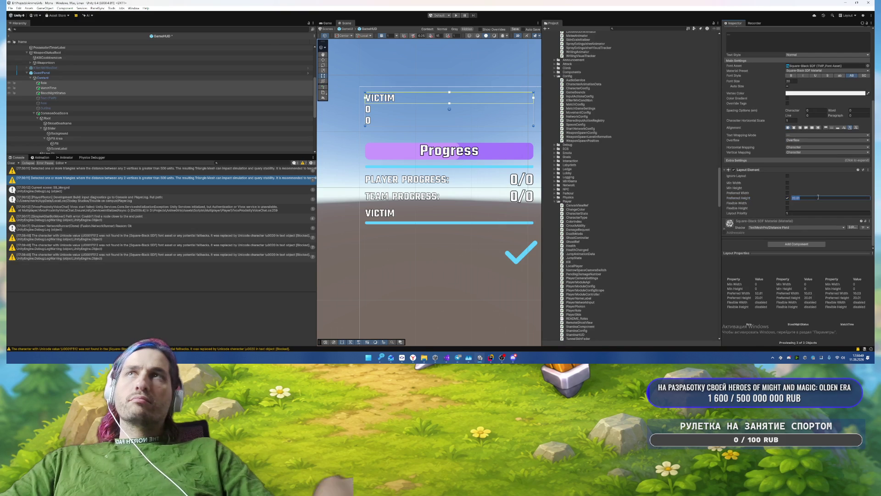
# Step: Select the Progress slider's fill image in the scene view
pyautogui.moveTo(473, 291)
pyautogui.mouseDown()
pyautogui.moveTo(481, 296)
pyautogui.moveTo(417, 257)
pyautogui.mouseUp()
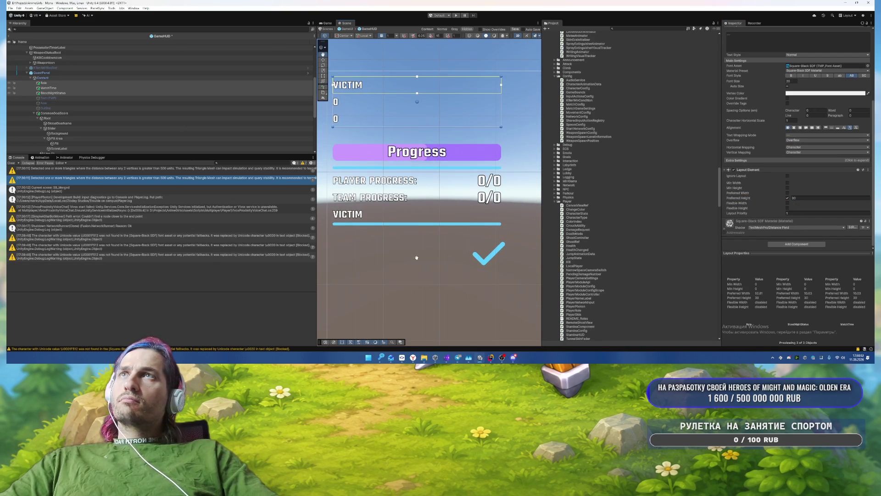
pyautogui.click(404, 155)
pyautogui.click(404, 154)
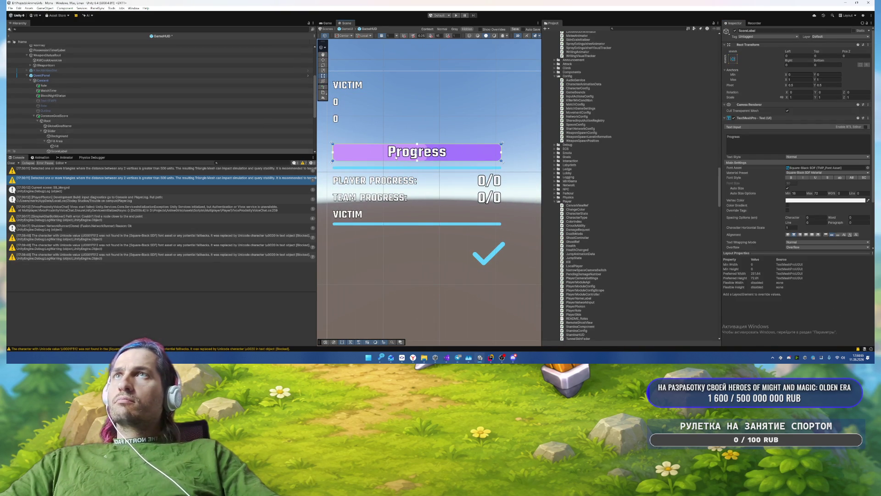
# Step: Make the ScoreLabel text uppercase and set its Auto Size maximum to 20
pyautogui.scroll(-2, 122, 126)
pyautogui.click(59, 123)
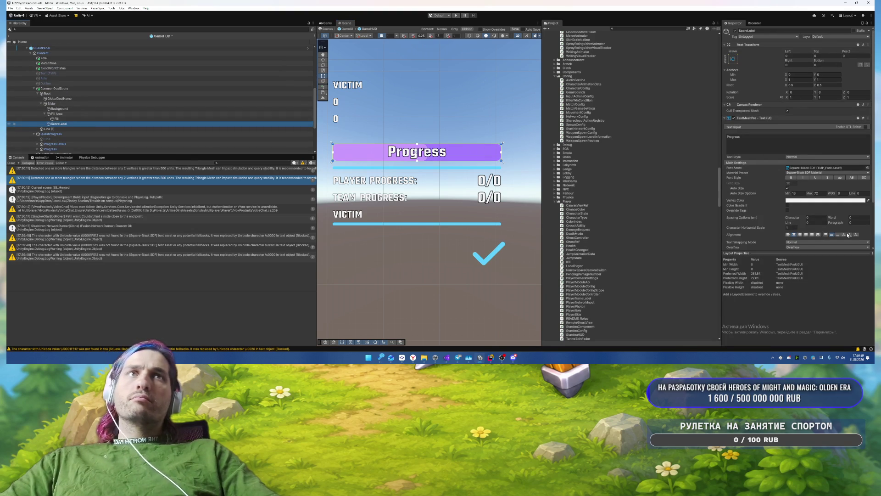
pyautogui.click(778, 189)
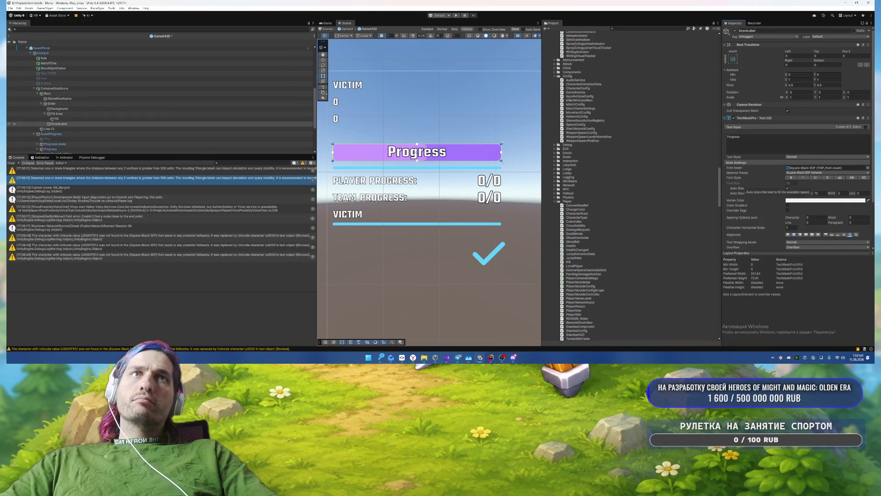
pyautogui.click(853, 178)
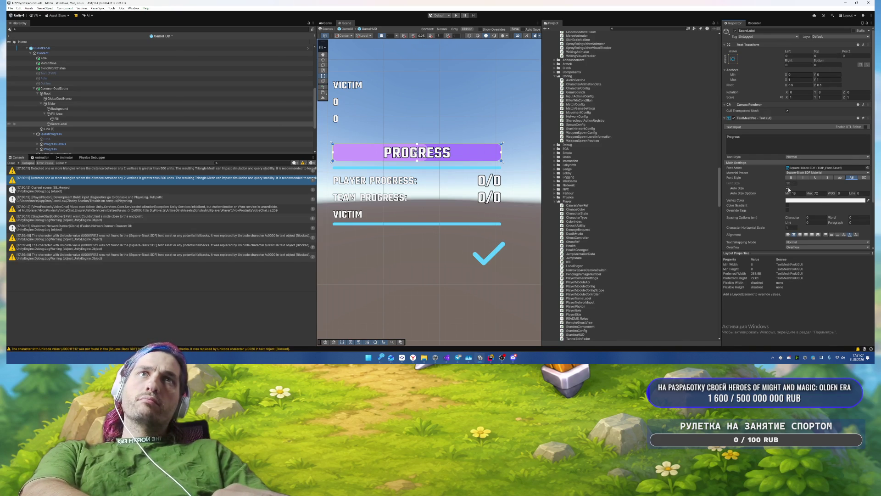
pyautogui.doubleClick(817, 193)
pyautogui.write('20')
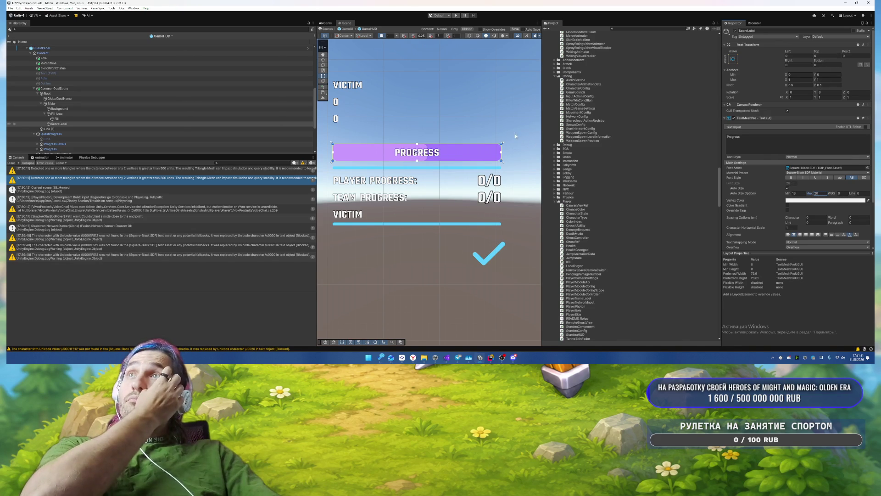
# Step: Select QuestPanel and shift the view down toward the stamina bar
pyautogui.click(447, 283)
pyautogui.scroll(-3, 384, 223)
pyautogui.moveTo(365, 247)
pyautogui.mouseDown()
pyautogui.moveTo(395, 62)
pyautogui.moveTo(398, 237)
pyautogui.mouseUp()
pyautogui.scroll(4, 410, 188)
# Step: Select GlobalGoalName and collapse the CommonGoalScore and QuestProgress branches
pyautogui.moveTo(410, 187); pyautogui.dragTo(393, 150)
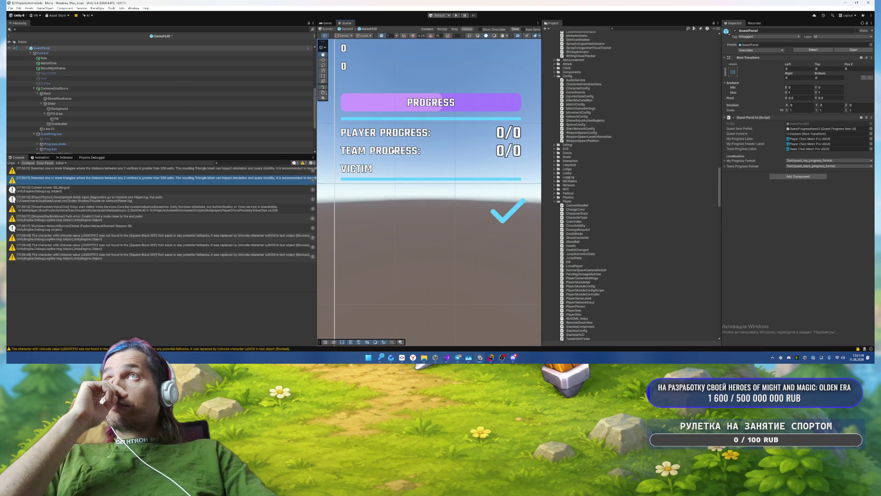
pyautogui.scroll(-3, 390, 161)
pyautogui.click(382, 179)
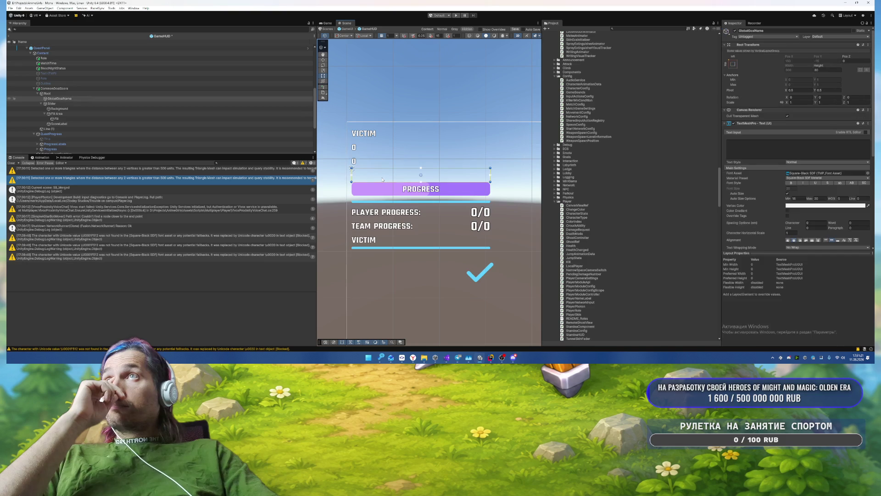
pyautogui.click(34, 88)
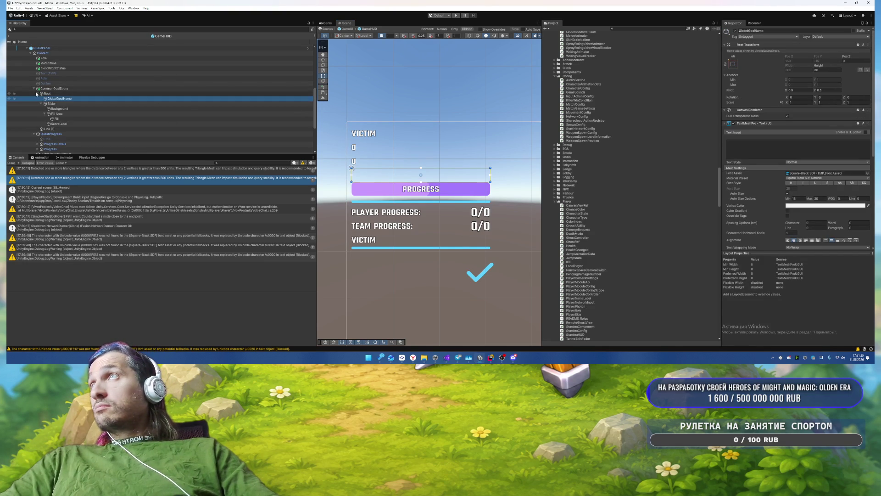
pyautogui.click(34, 93)
pyautogui.scroll(3, 114, 134)
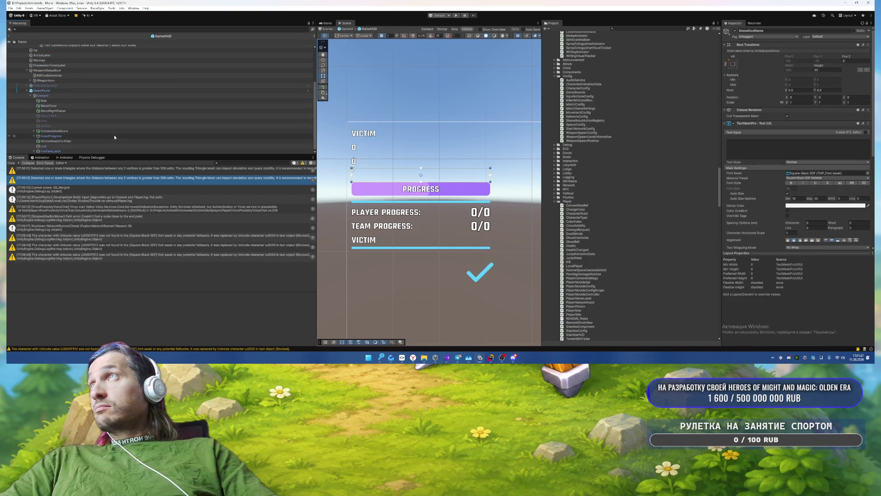
pyautogui.click(84, 116)
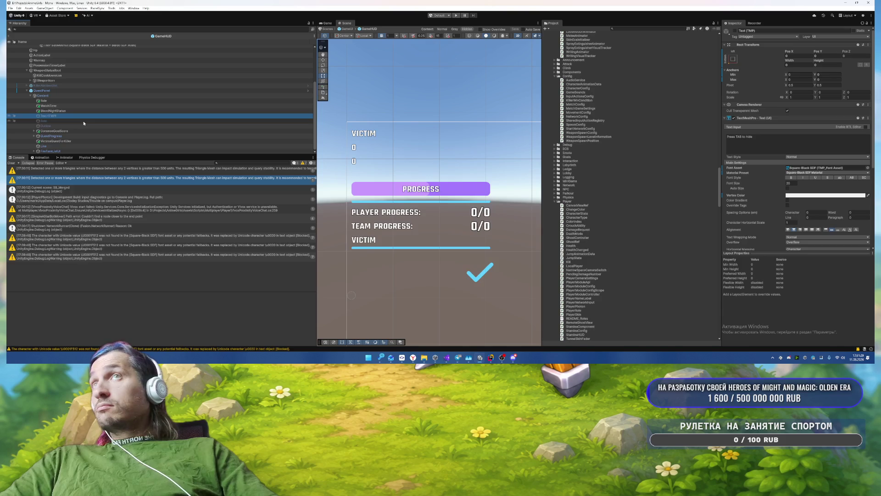
# Step: Delete the Role and Outline objects from the quest panel's Content
pyautogui.click(62, 126)
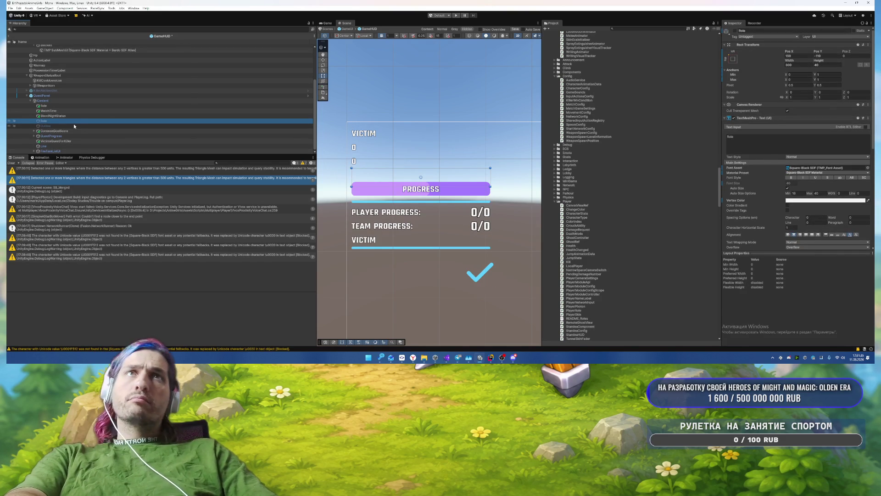
pyautogui.press('Delete')
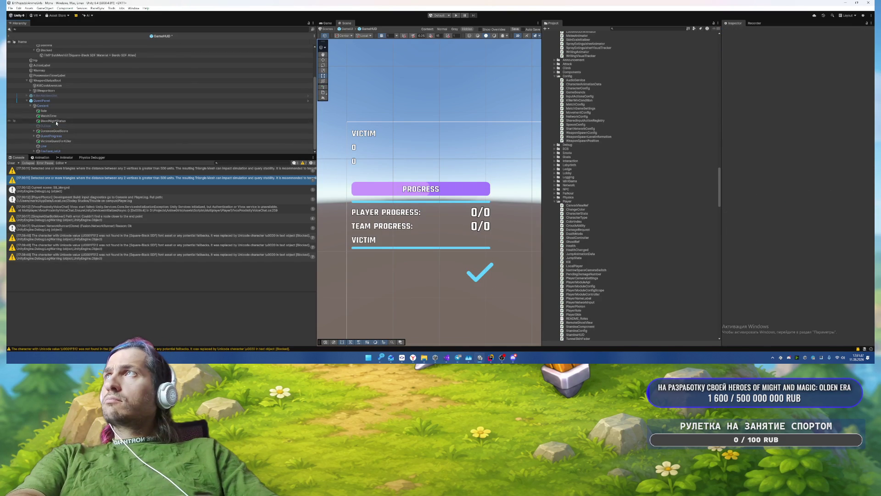
pyautogui.click(97, 126)
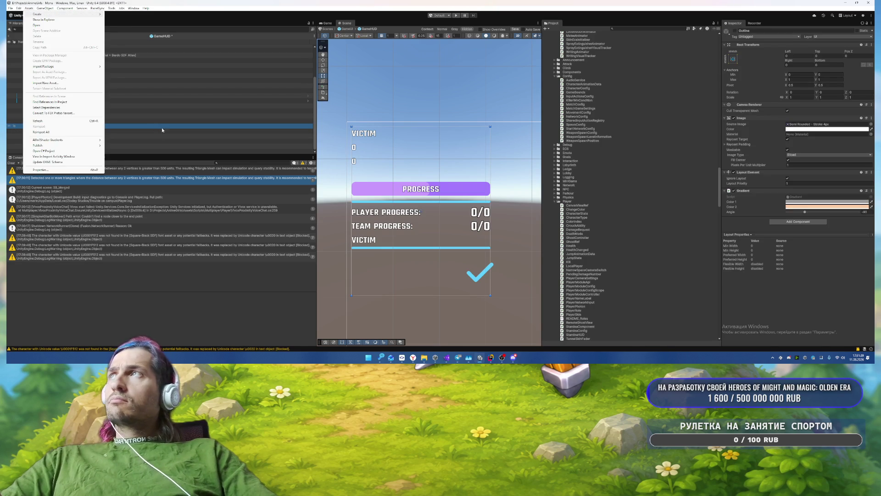
pyautogui.hotkey('alt', 'shift', 'a')
pyautogui.press('Delete')
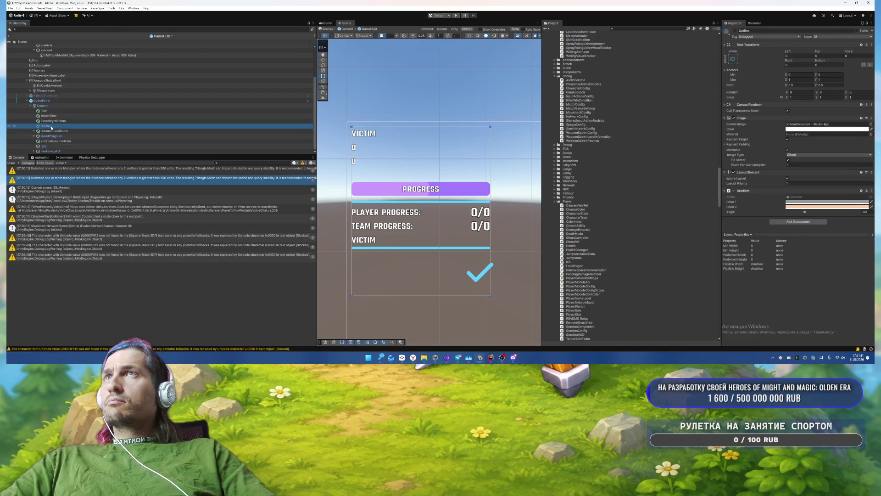
# Step: Select QuestPanel and review its prefab overrides
pyautogui.click(64, 106)
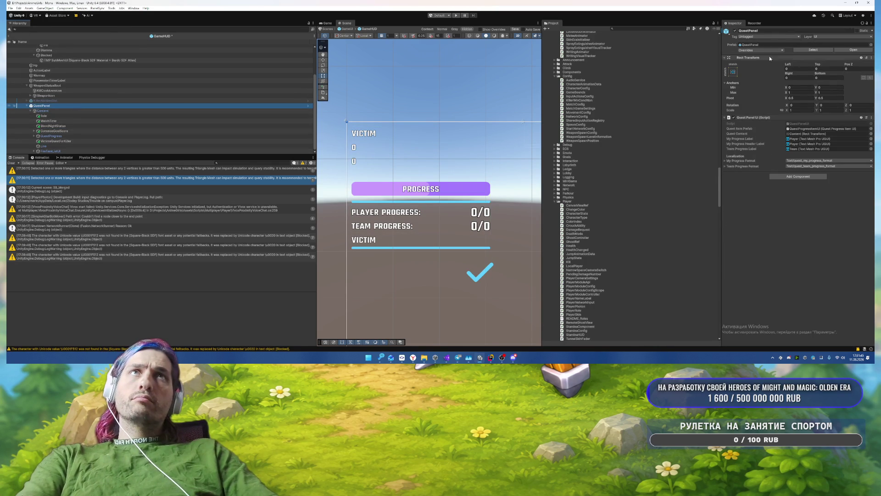
pyautogui.click(774, 50)
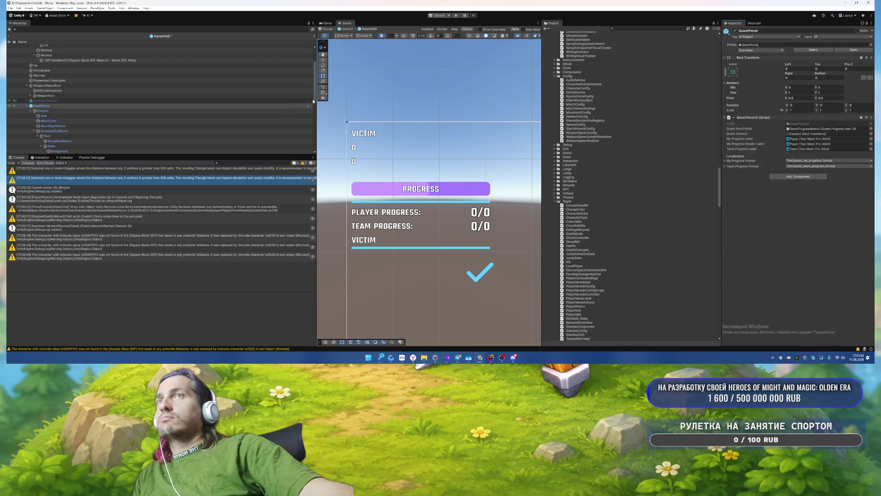
pyautogui.scroll(-3, 76, 146)
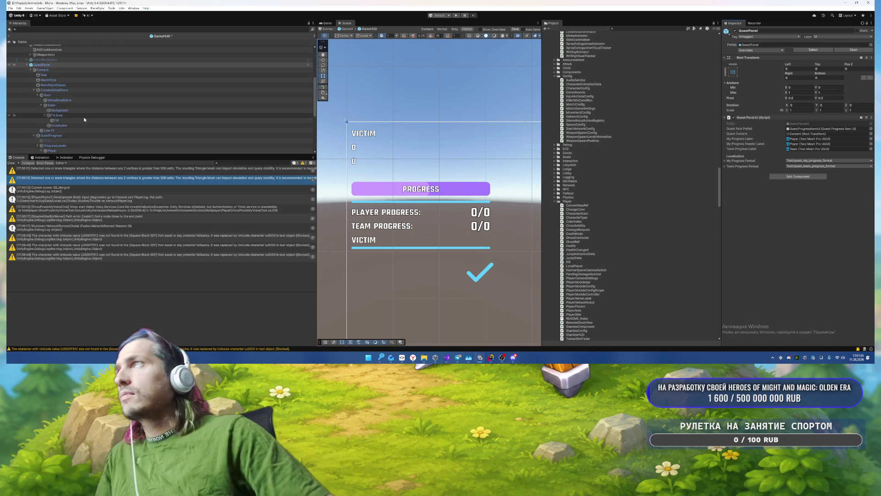
# Step: Duplicate the Line divider and place Line (1) right after BloodNightStatus
pyautogui.click(33, 91)
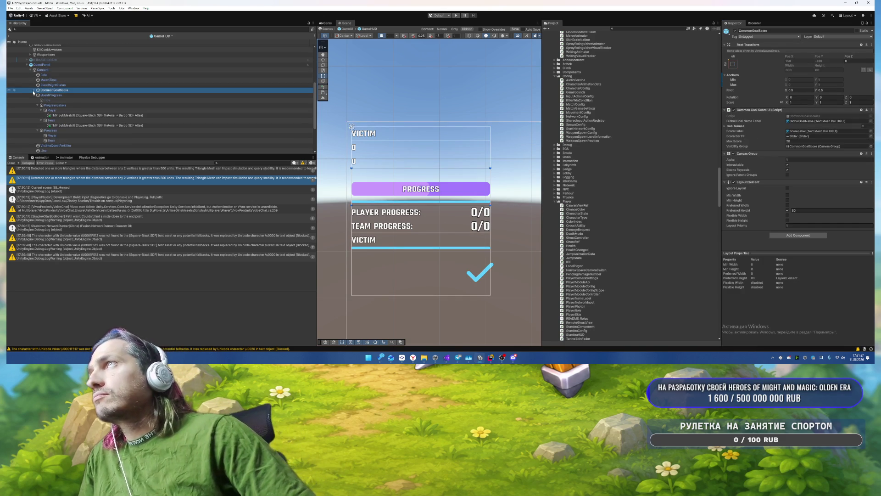
pyautogui.click(33, 90)
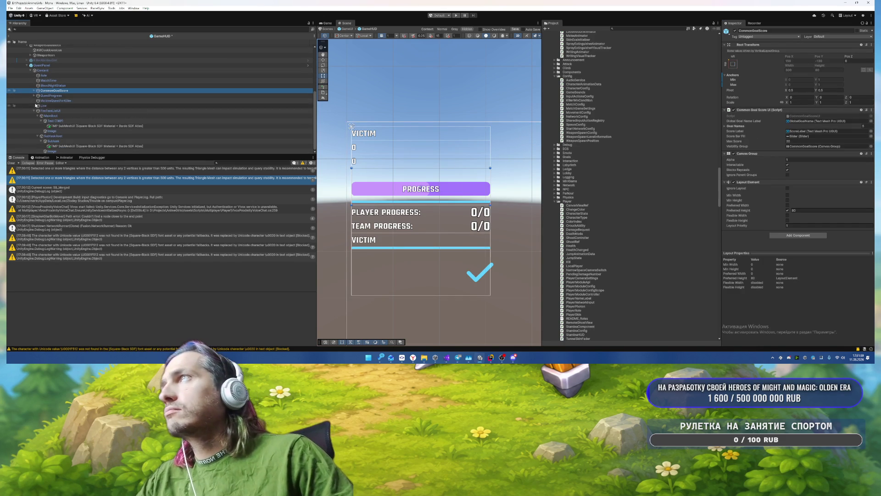
pyautogui.click(46, 107)
pyautogui.hotkey('ctrl', 'd')
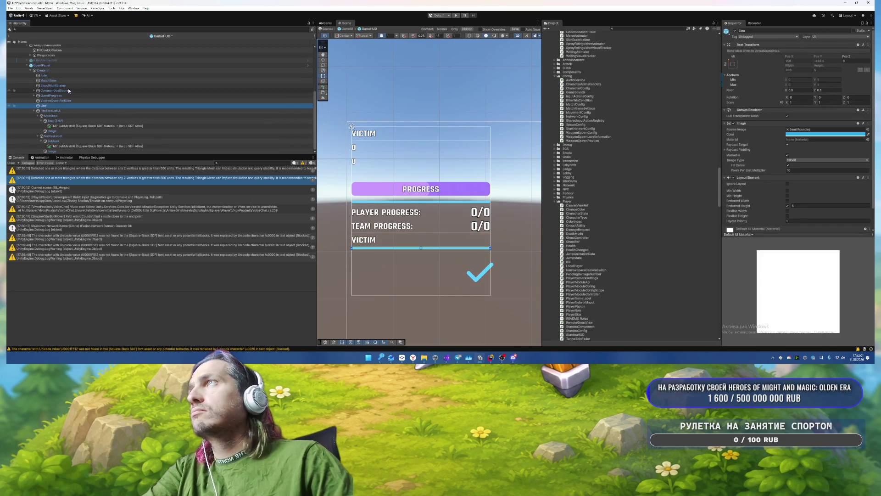
pyautogui.moveTo(46, 110); pyautogui.dragTo(46, 92)
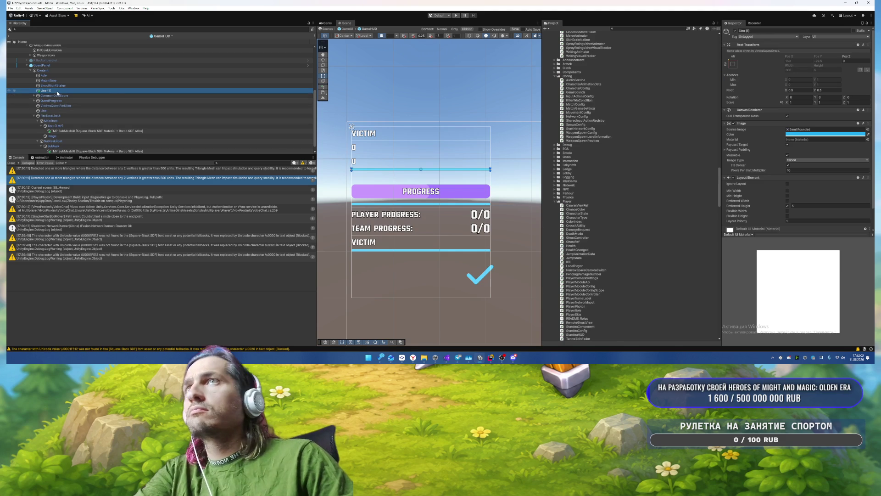
pyautogui.click(51, 81)
pyautogui.click(76, 90)
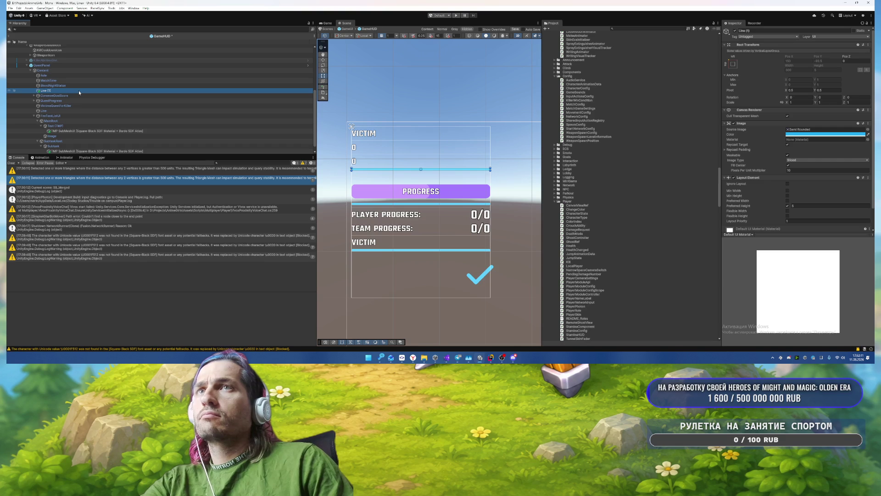
# Step: Browse CommonGoalScore's Text (TMP) children down to the checkmark Image
pyautogui.scroll(-1, 113, 98)
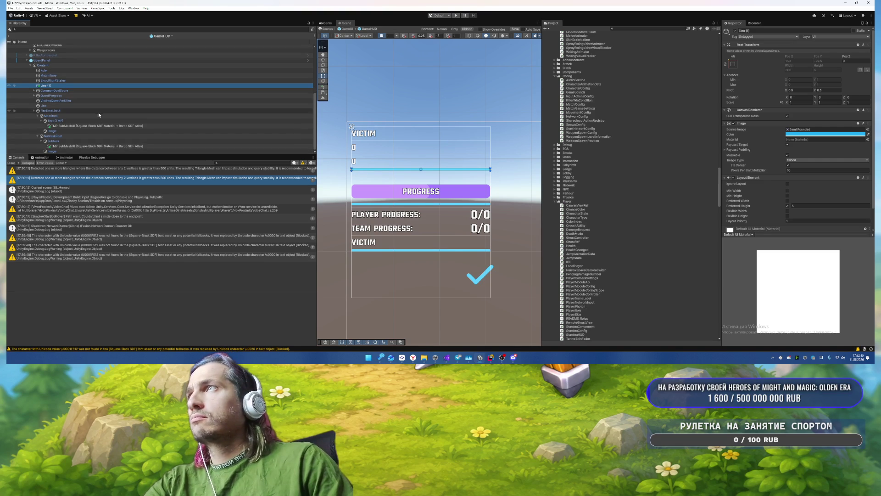
pyautogui.click(70, 146)
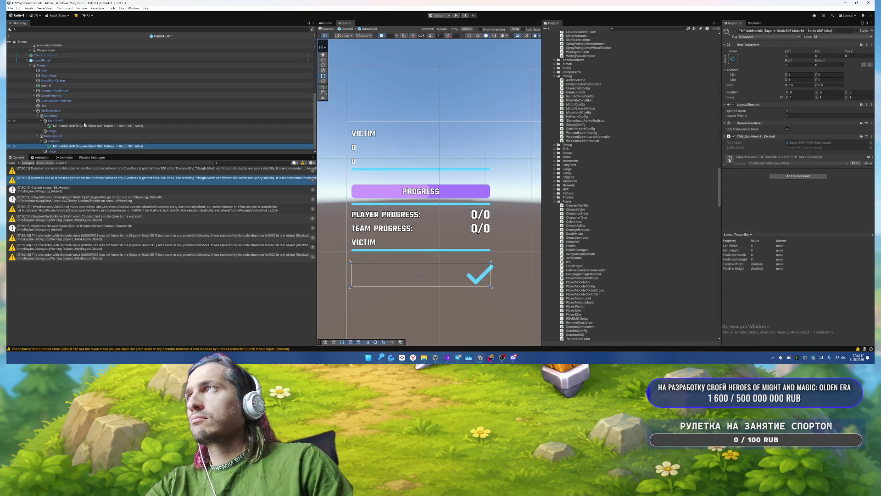
pyautogui.click(85, 90)
pyautogui.click(55, 95)
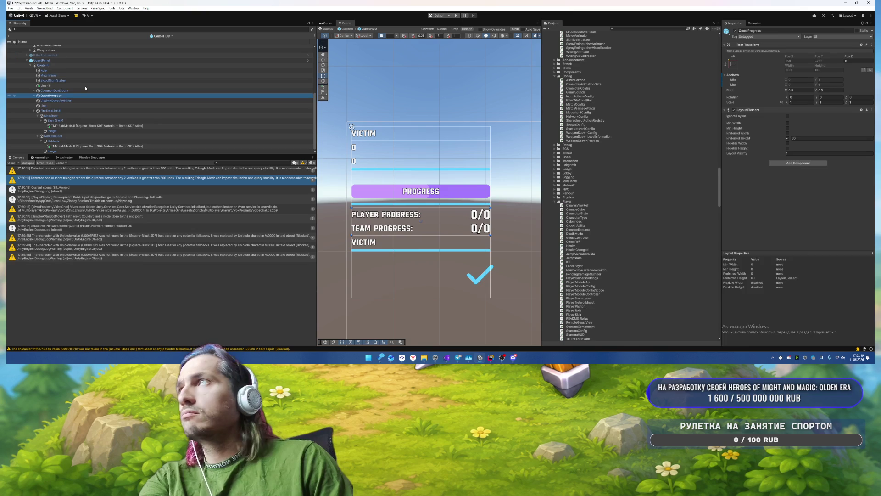
pyautogui.click(62, 121)
pyautogui.press('Left')
pyautogui.press('Down')
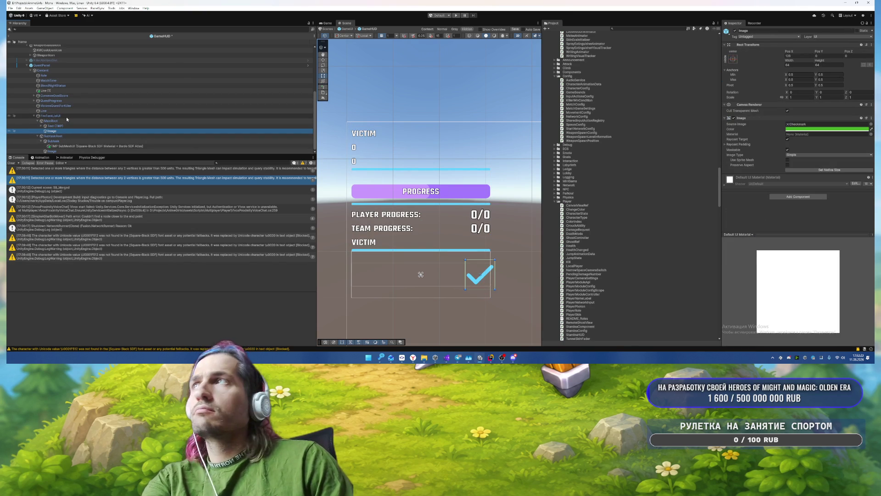
# Step: Recolour the checkmark Image light blue and return from GameHUD to the GameUI scene
pyautogui.click(802, 129)
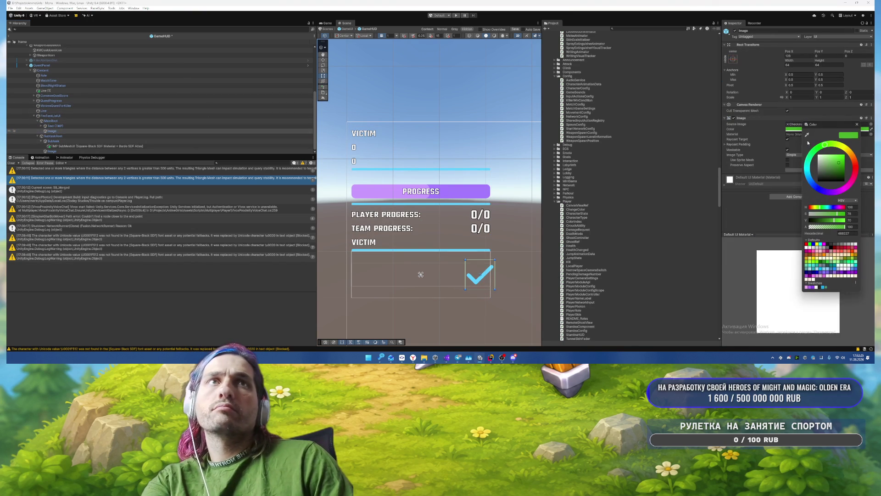
pyautogui.click(822, 287)
pyautogui.click(856, 125)
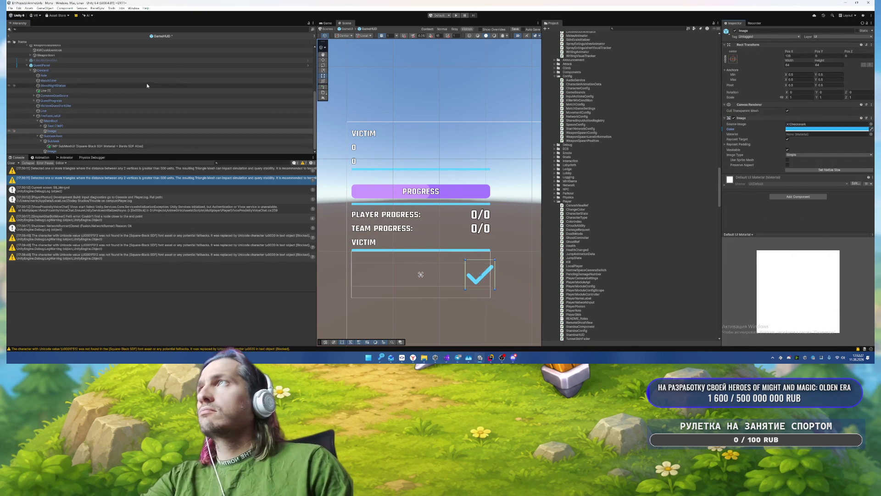
pyautogui.click(142, 80)
pyautogui.click(9, 36)
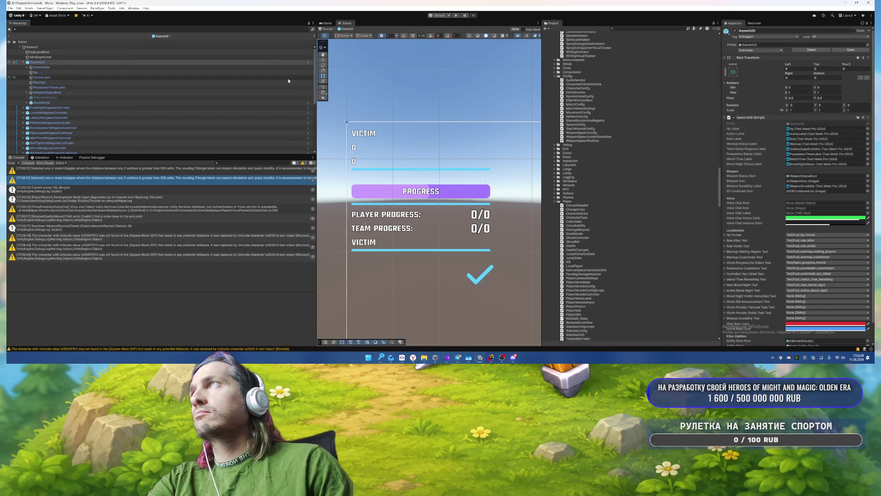
# Step: Collapse GameHUD, frame CookingMinigameController, and expand the GoalsUI branch
pyautogui.click(24, 62)
pyautogui.doubleClick(69, 68)
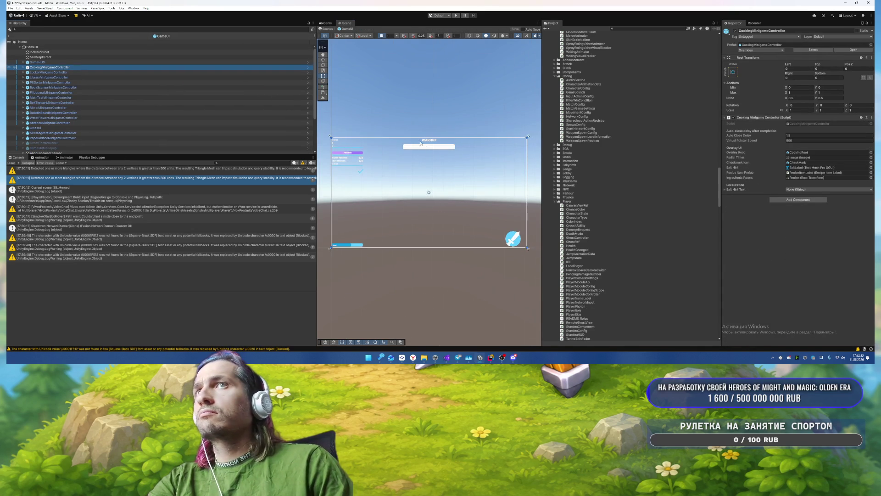
pyautogui.scroll(-3, 97, 86)
pyautogui.click(69, 86)
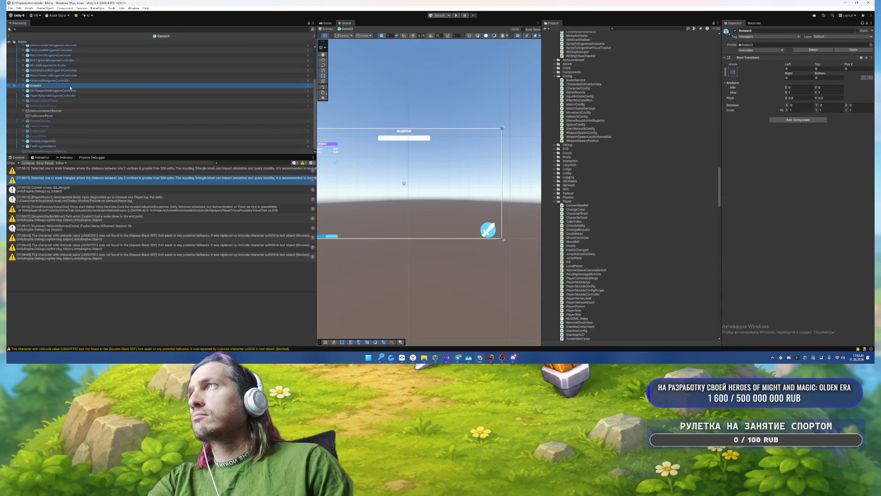
pyautogui.click(24, 85)
pyautogui.press('Down')
pyautogui.press('Down')
pyautogui.press('Down')
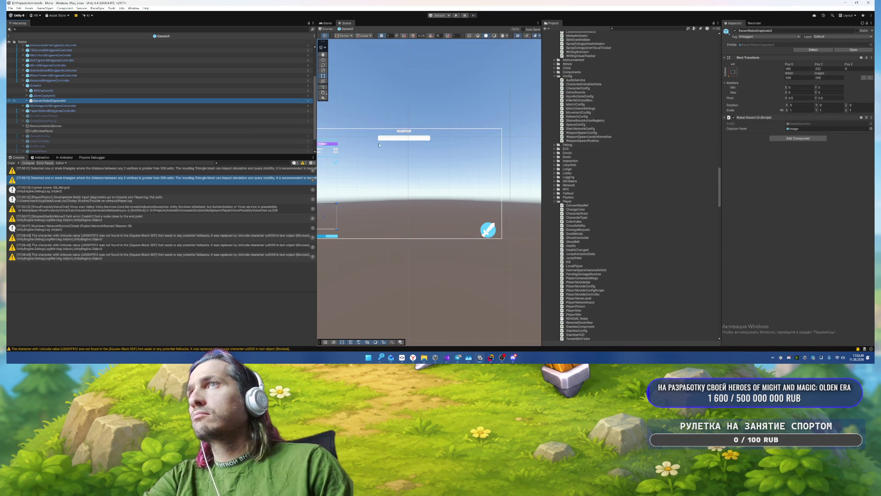
pyautogui.press('f')
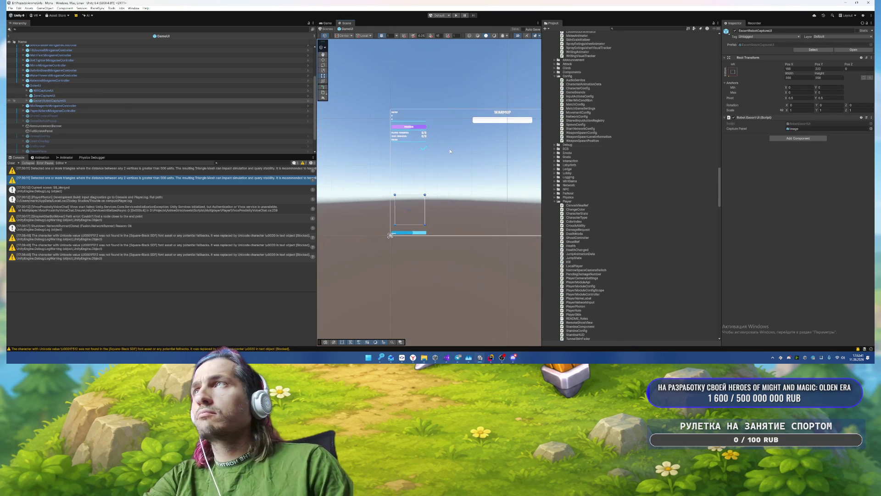
# Step: Step through GoalsUI's children such as ZoneCaptureUI, then select AnnouncementBanner
pyautogui.click(60, 86)
pyautogui.press('Down')
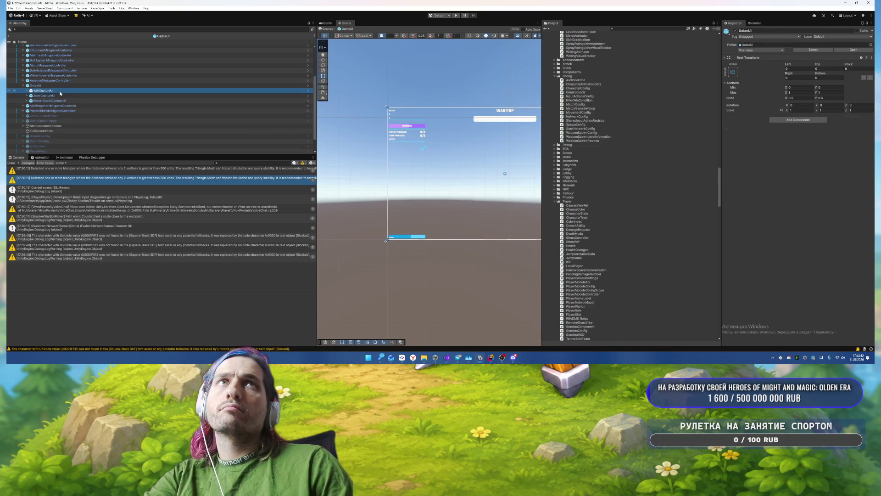
pyautogui.press('Down')
pyautogui.press('Down')
pyautogui.press('Up')
pyautogui.press('Up')
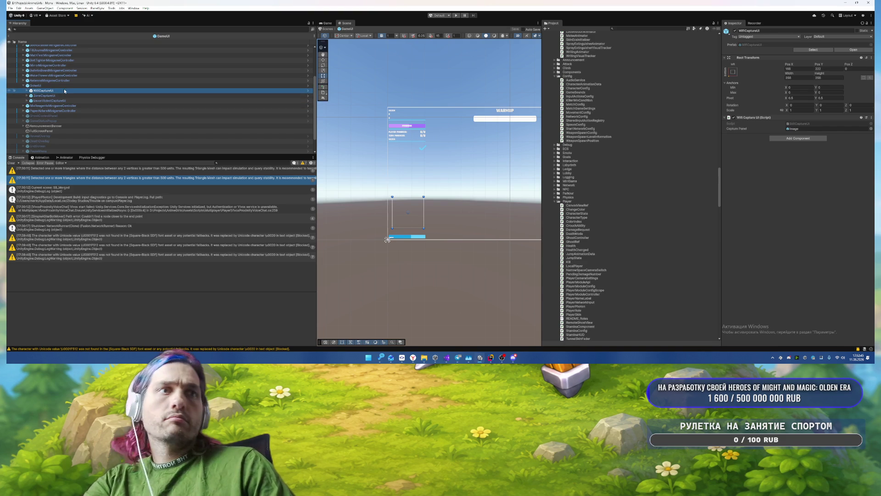
pyautogui.press('Up')
pyautogui.click(67, 110)
pyautogui.click(62, 131)
pyautogui.click(62, 126)
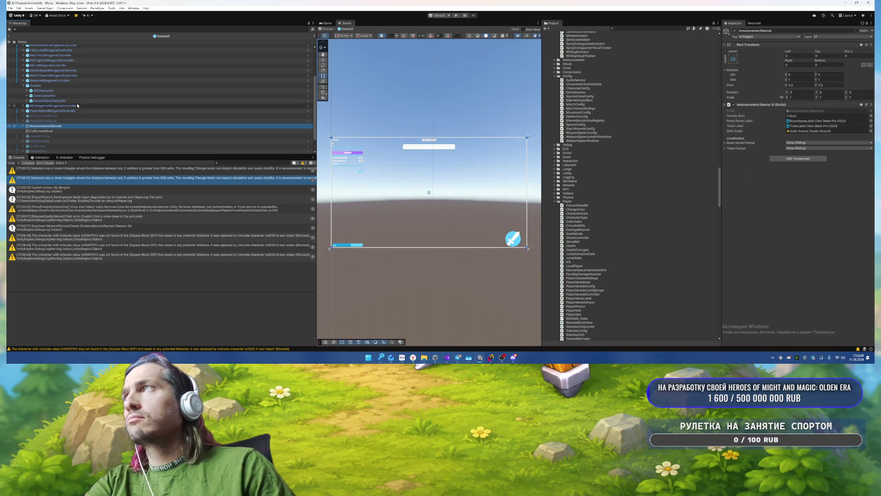
# Step: Select only GhostControlPanel, enable it, and expand its Line rows
pyautogui.click(61, 116)
pyautogui.keyDown('shift'); pyautogui.click(92, 121); pyautogui.keyUp('shift')
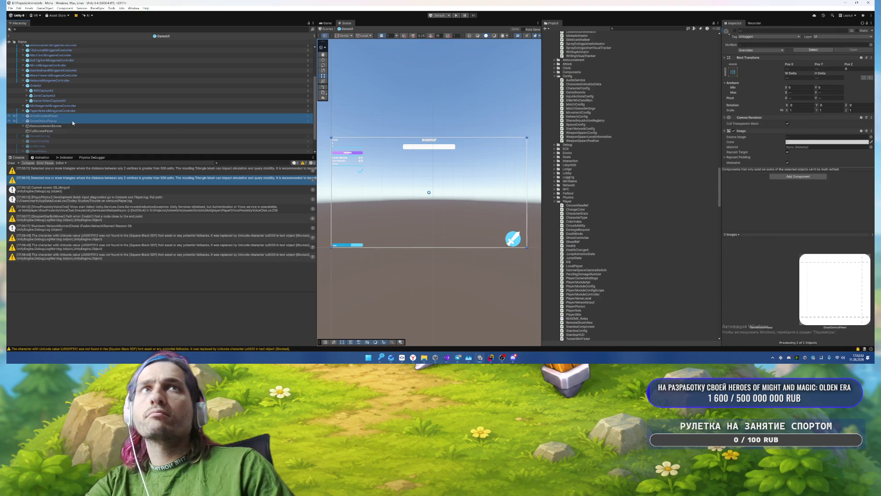
pyautogui.click(79, 116)
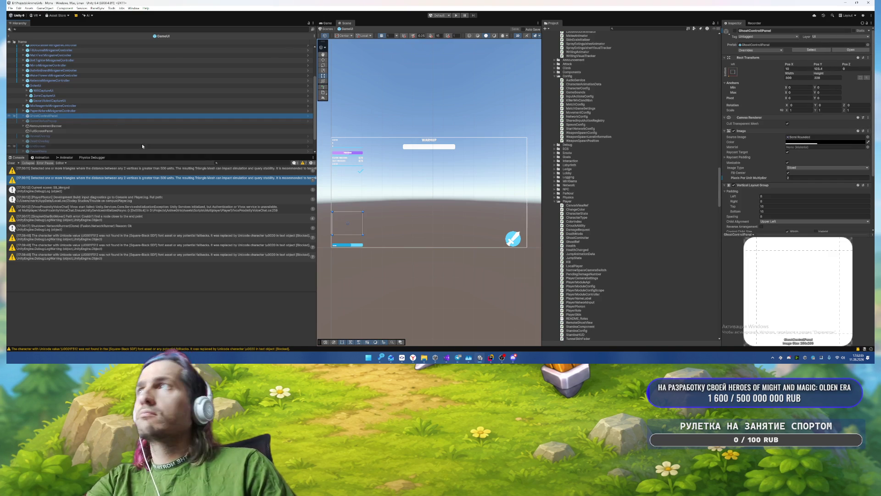
pyautogui.hotkey('alt', 'shift', 'a')
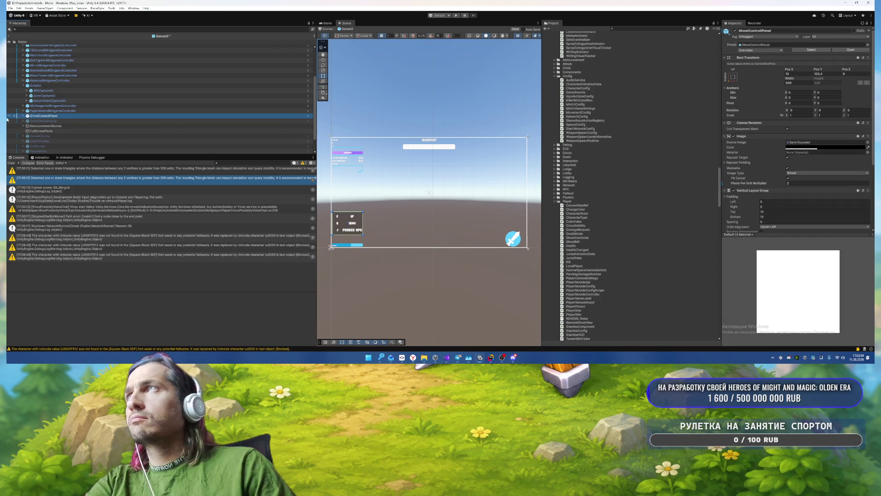
pyautogui.click(23, 116)
# Step: Turn on Auto Size for the POSSES NPC text ('down (1)')
pyautogui.click(27, 132)
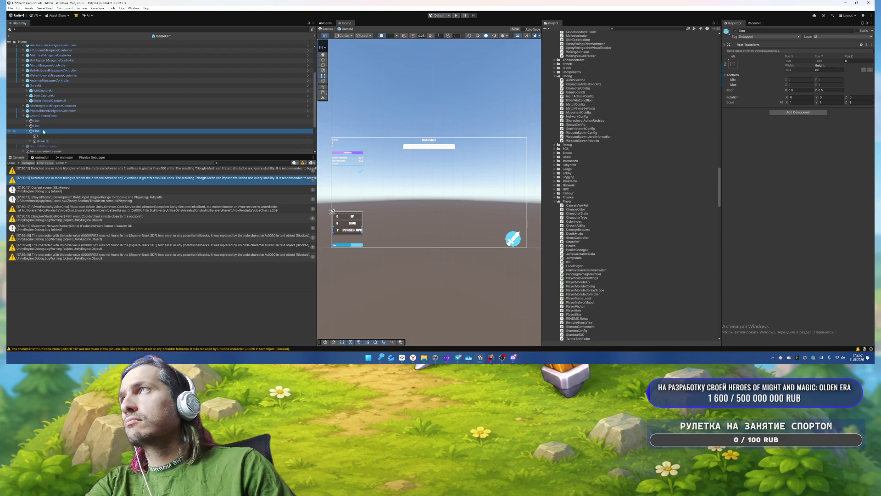
pyautogui.click(50, 141)
pyautogui.scroll(-3, 817, 173)
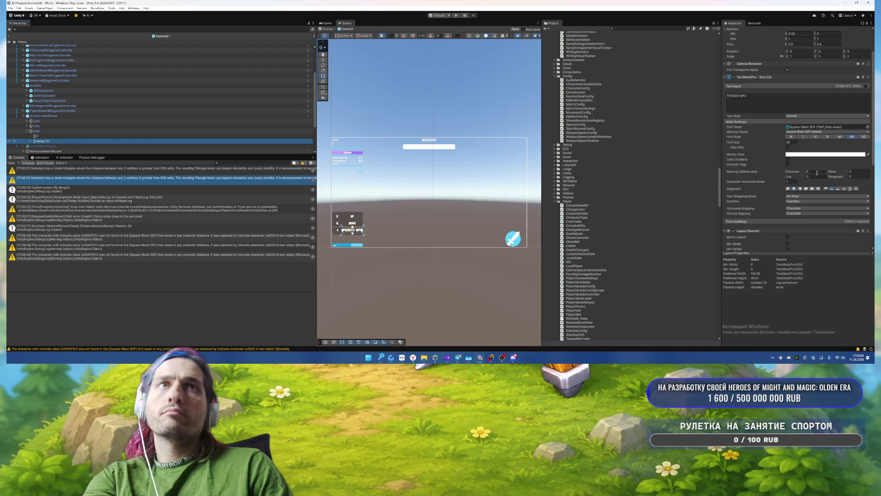
pyautogui.click(788, 147)
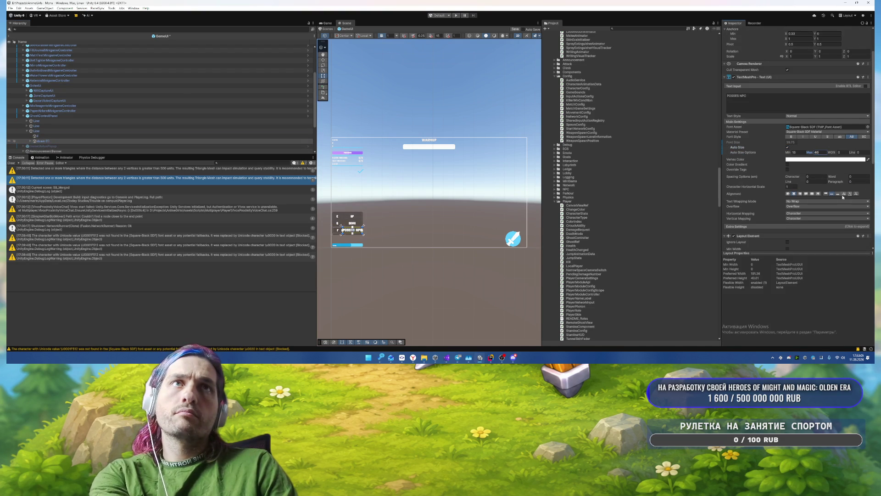
pyautogui.scroll(-3, 818, 198)
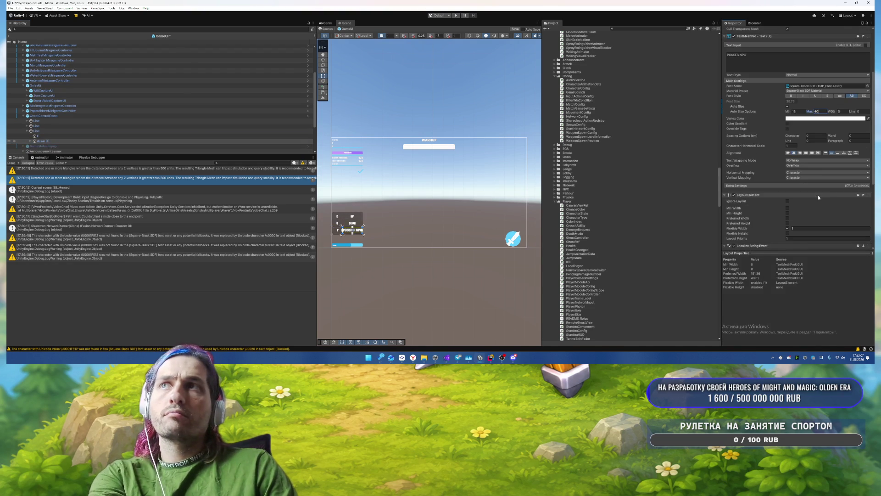
pyautogui.scroll(-4, 818, 193)
pyautogui.scroll(10, 780, 183)
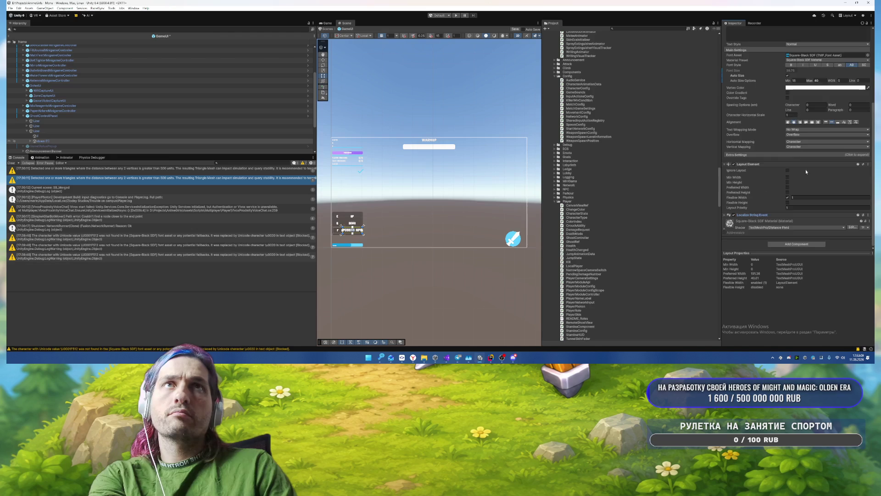
pyautogui.scroll(2, 436, 170)
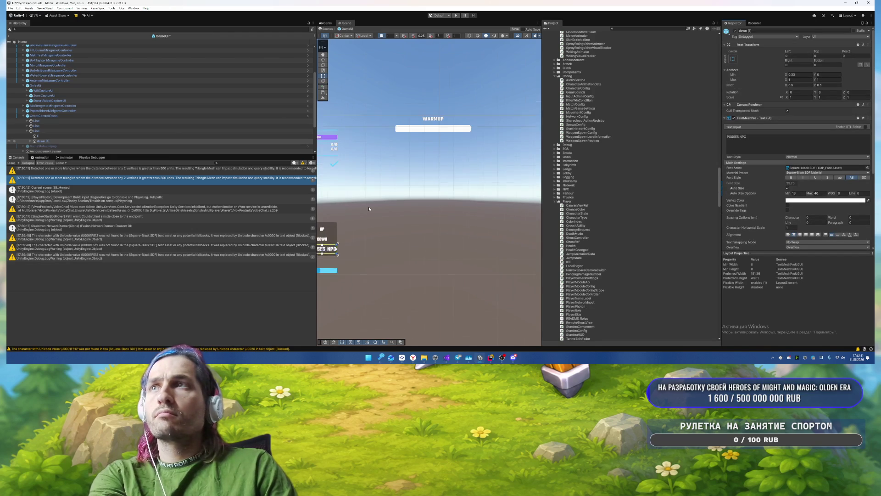
# Step: Frame the key-hint panel, trial a 55 offset, revert it to 0, and inspect FireProgressBarUI
pyautogui.press('f')
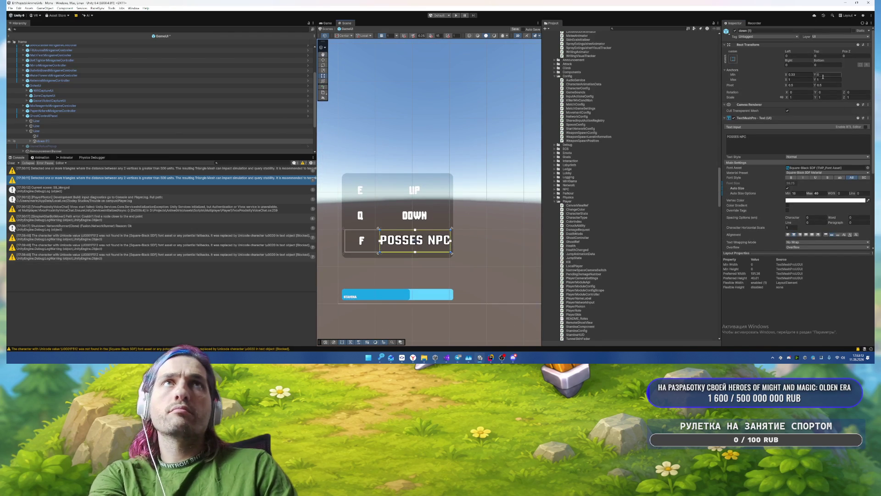
pyautogui.write('5')
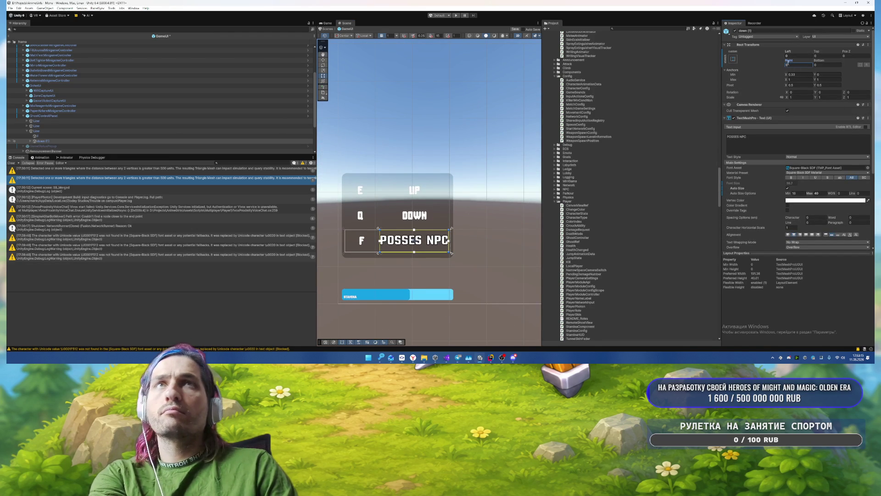
pyautogui.write('5')
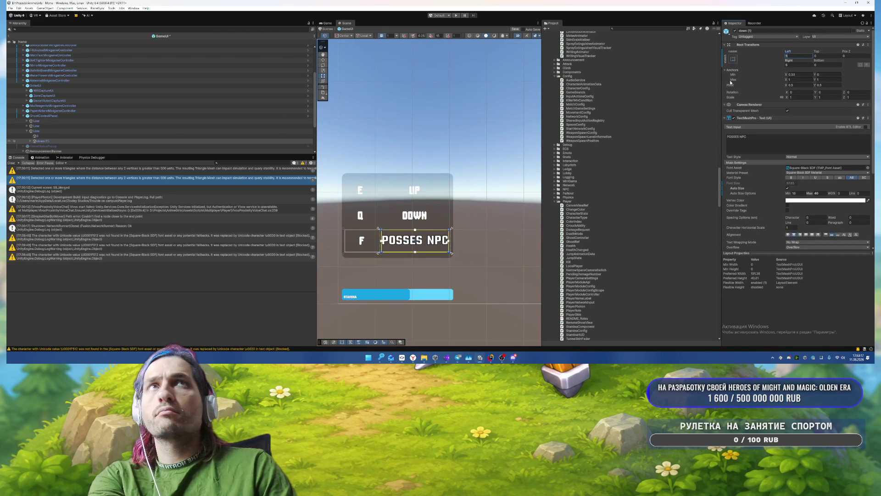
pyautogui.hotkey('ctrl', 'z')
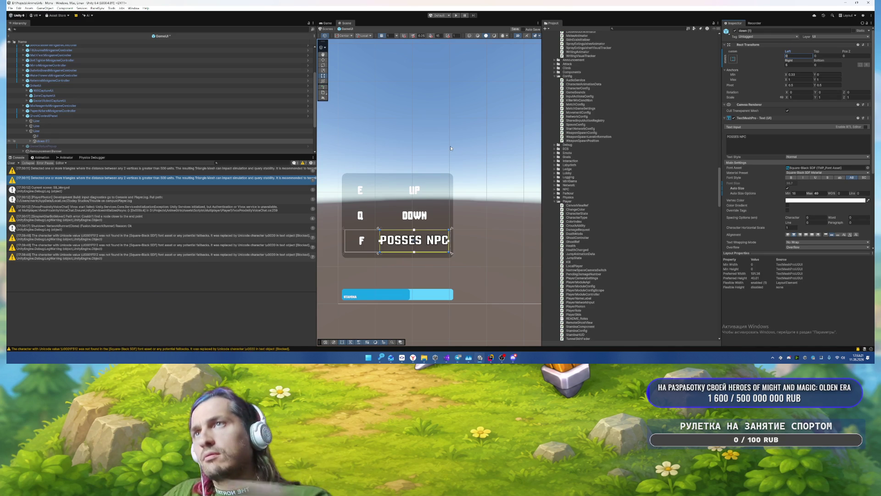
pyautogui.click(535, 238)
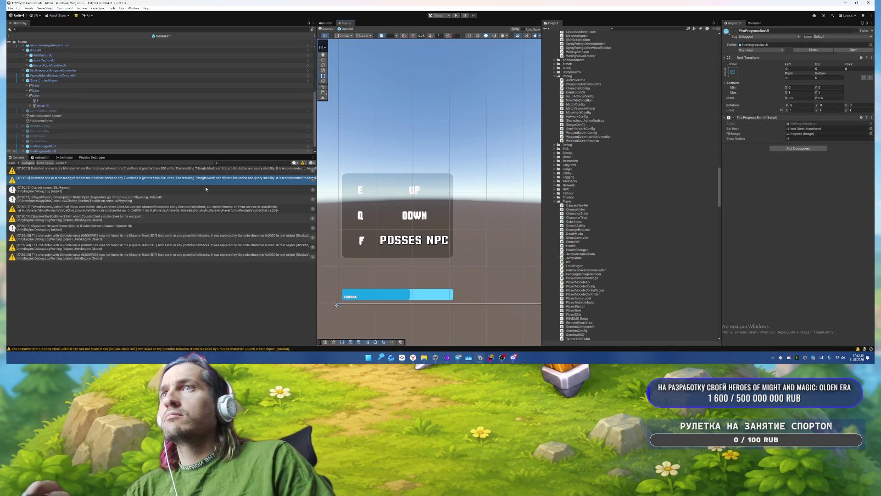
# Step: Multi-select the up, down and POSSES NPC labels under GhostControlPanel's Lines
pyautogui.scroll(-1, 85, 131)
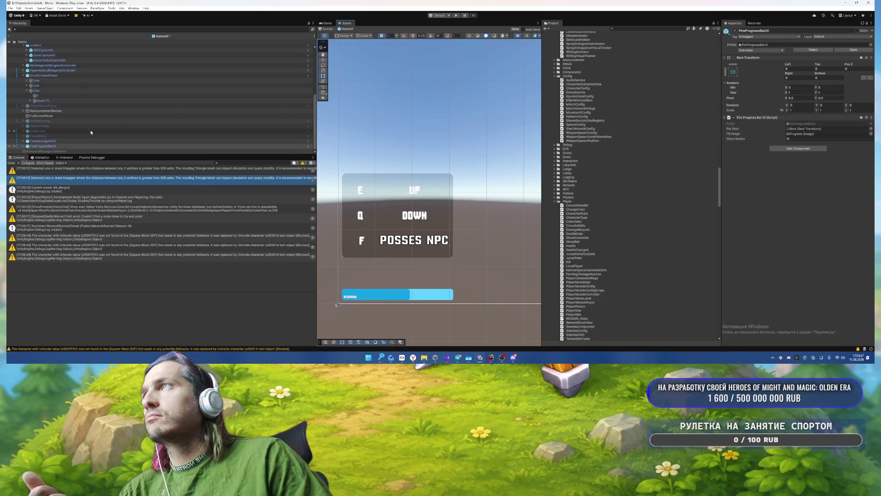
pyautogui.click(58, 91)
pyautogui.click(27, 85)
pyautogui.click(29, 80)
pyautogui.click(26, 80)
pyautogui.click(50, 90)
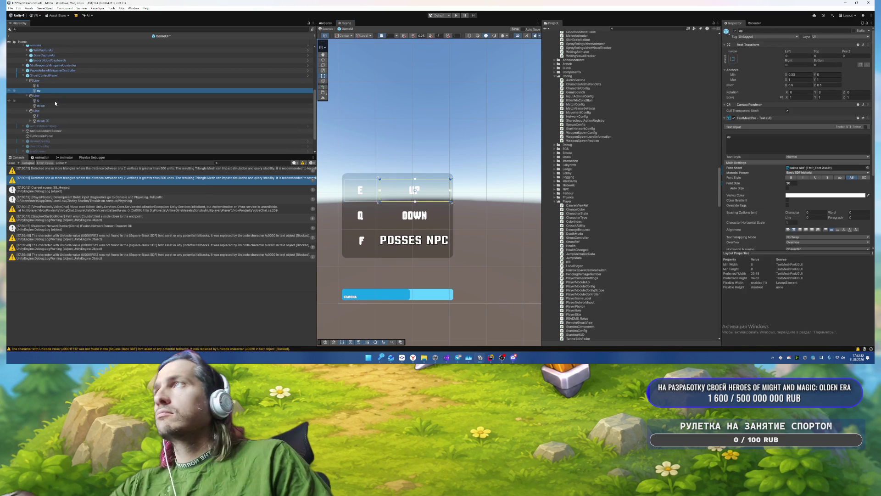
pyautogui.keyDown('ctrl'); pyautogui.click(49, 105); pyautogui.keyUp('ctrl')
pyautogui.keyDown('ctrl'); pyautogui.click(50, 122); pyautogui.keyUp('ctrl')
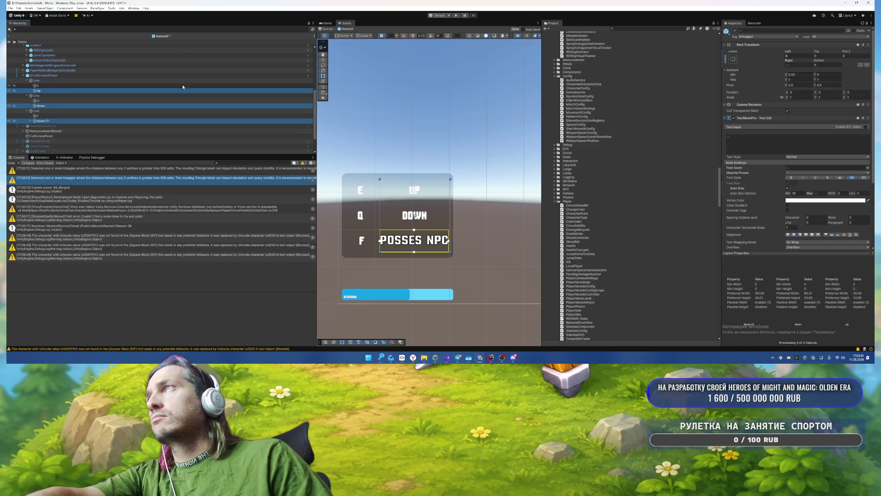
# Step: Apply Square-Black SDF font and new vertical alignment to the three labels
pyautogui.click(867, 169)
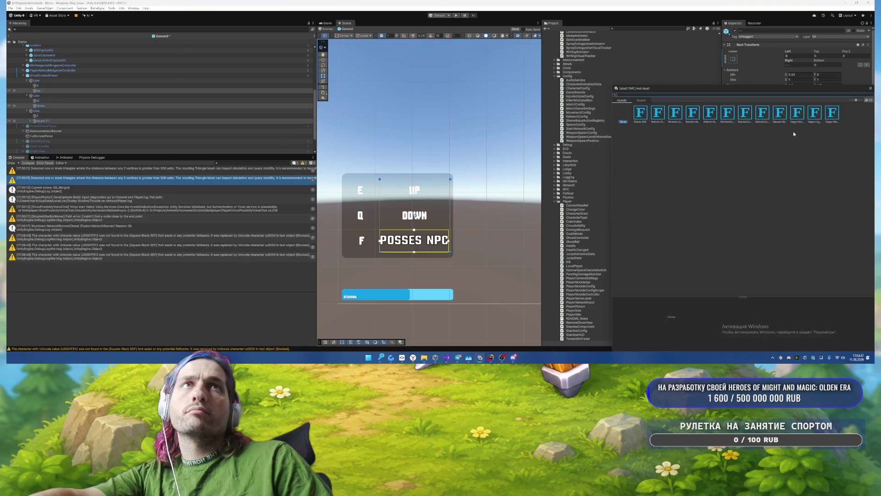
pyautogui.doubleClick(781, 111)
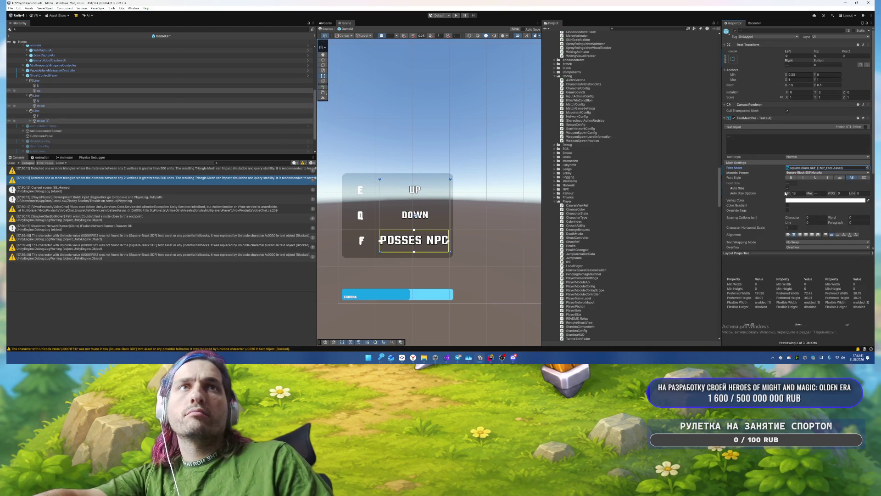
pyautogui.scroll(-2, 866, 214)
pyautogui.click(850, 208)
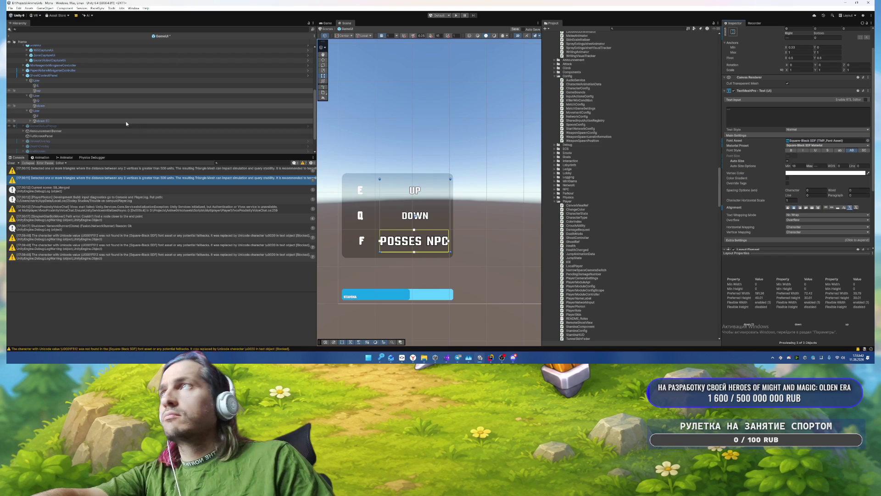
pyautogui.click(44, 75)
pyautogui.scroll(2, 744, 69)
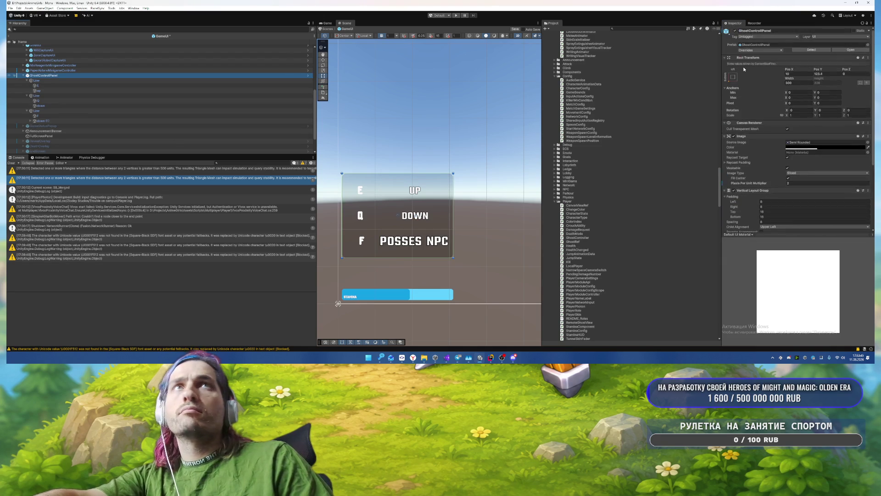
# Step: Apply all prefab overrides and frame GameStatusPopup's WARMUP header in the scene
pyautogui.click(762, 50)
pyautogui.click(797, 176)
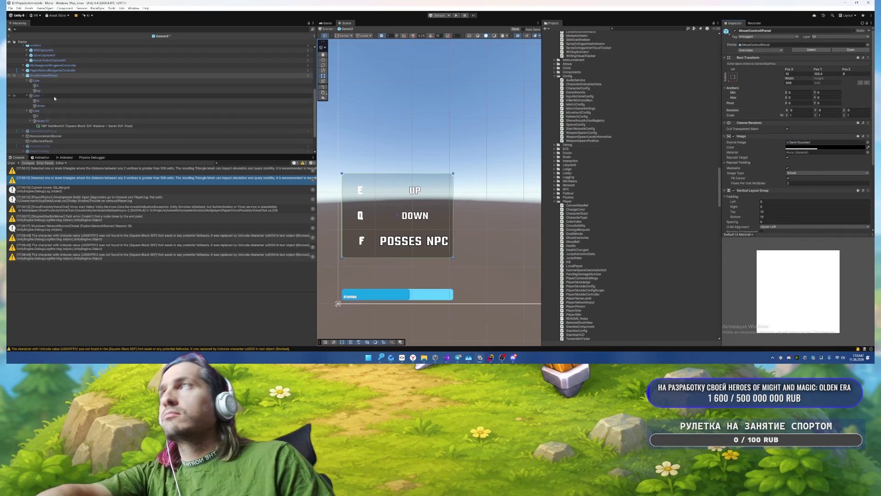
pyautogui.doubleClick(49, 131)
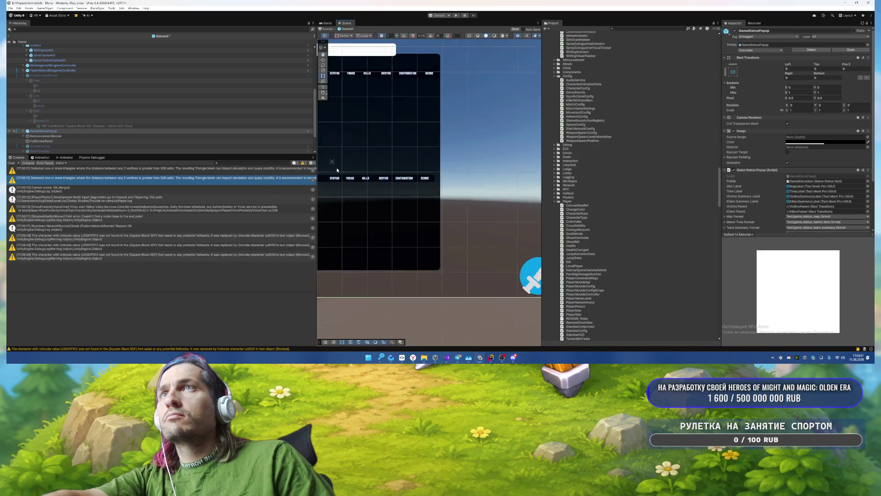
pyautogui.scroll(5, 432, 259)
pyautogui.moveTo(432, 259); pyautogui.dragTo(435, 209)
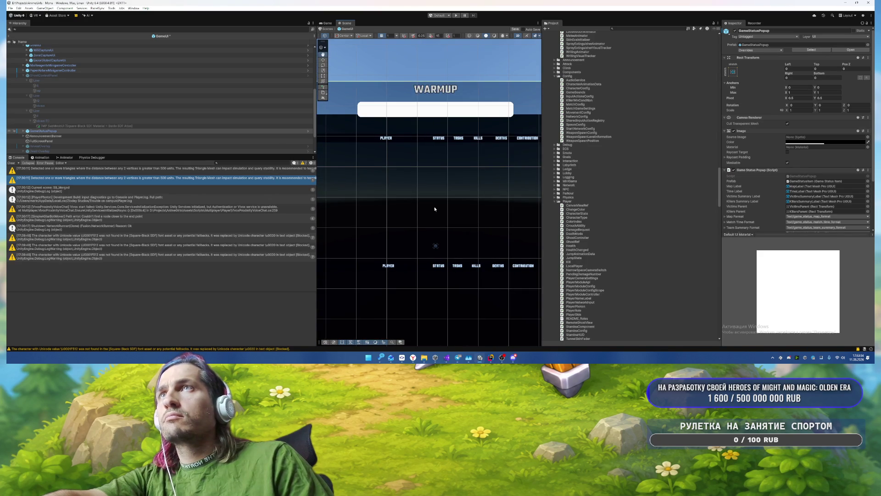
# Step: Move GameStatusPopup to sit right after FireProgressBarUI in the Hierarchy
pyautogui.click(55, 137)
pyautogui.click(53, 142)
pyautogui.click(54, 136)
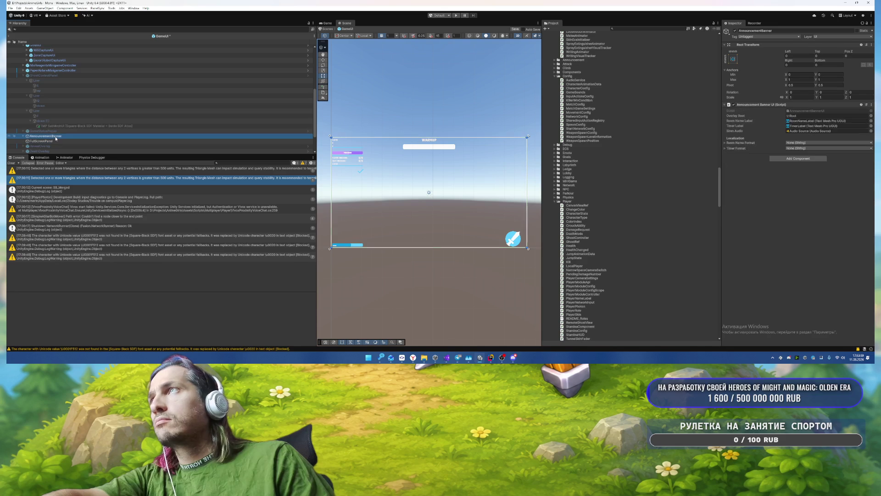
pyautogui.scroll(-2, 96, 137)
pyautogui.click(68, 141)
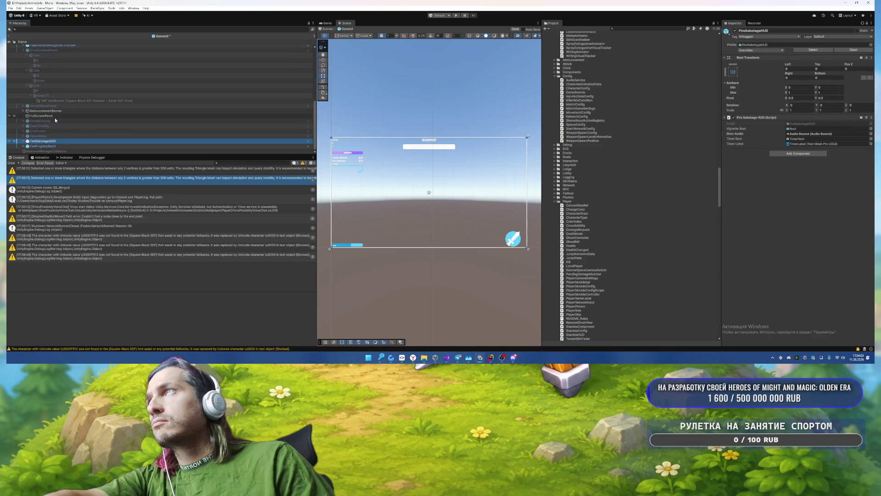
pyautogui.moveTo(54, 105); pyautogui.dragTo(58, 117)
pyautogui.moveTo(56, 150); pyautogui.dragTo(43, 139)
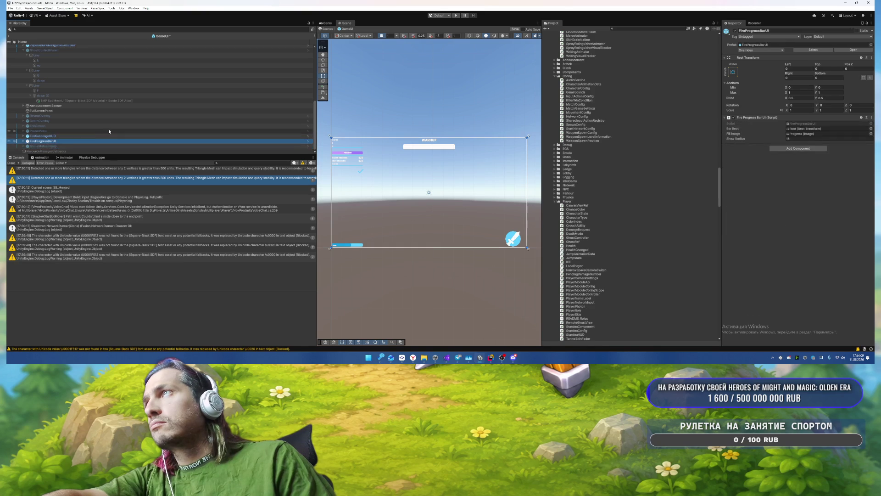
# Step: Inspect ResourceManagerCallbacks, FireProgressBarUI and FireSabotageHUD, then select PauseMenu
pyautogui.click(58, 151)
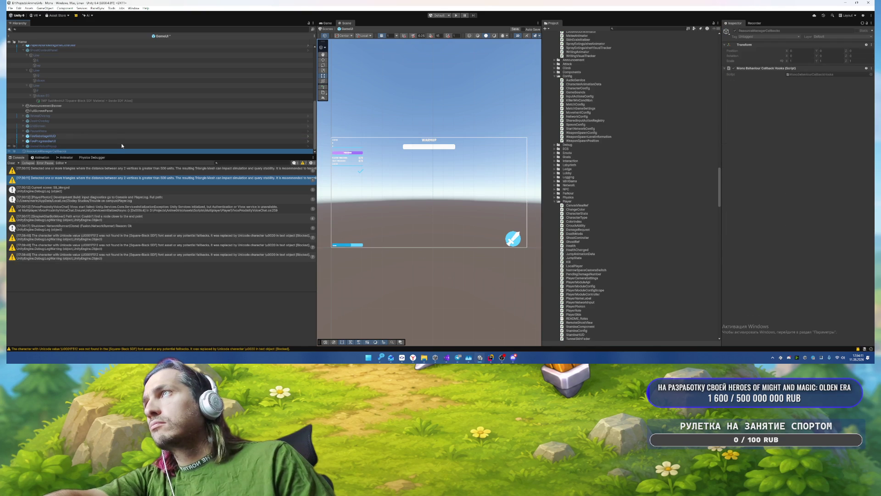
pyautogui.click(63, 131)
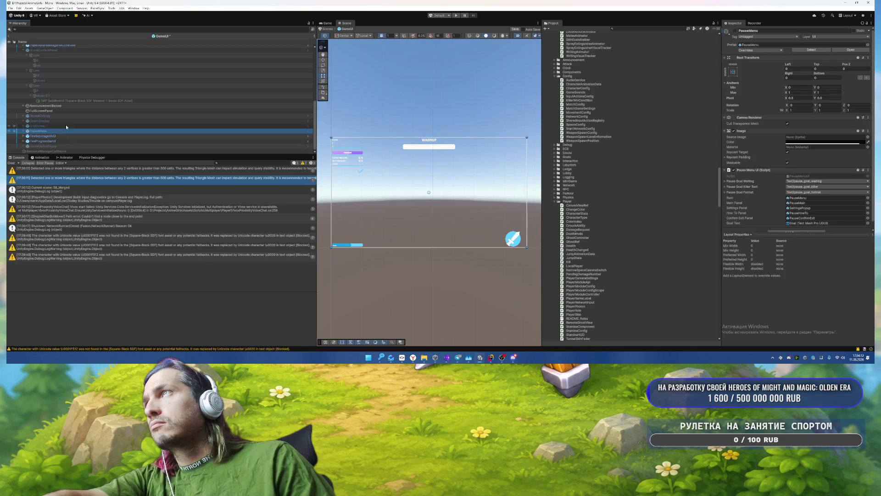
pyautogui.click(62, 137)
pyautogui.click(87, 141)
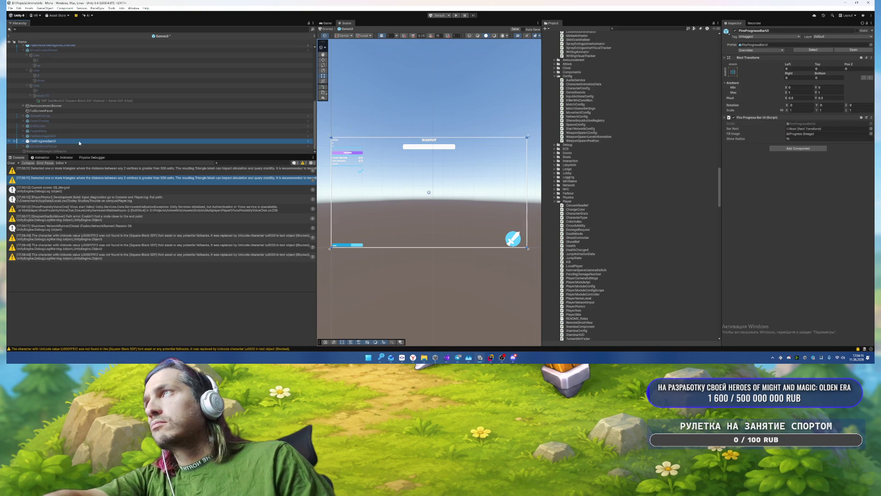
pyautogui.click(66, 136)
pyautogui.click(46, 141)
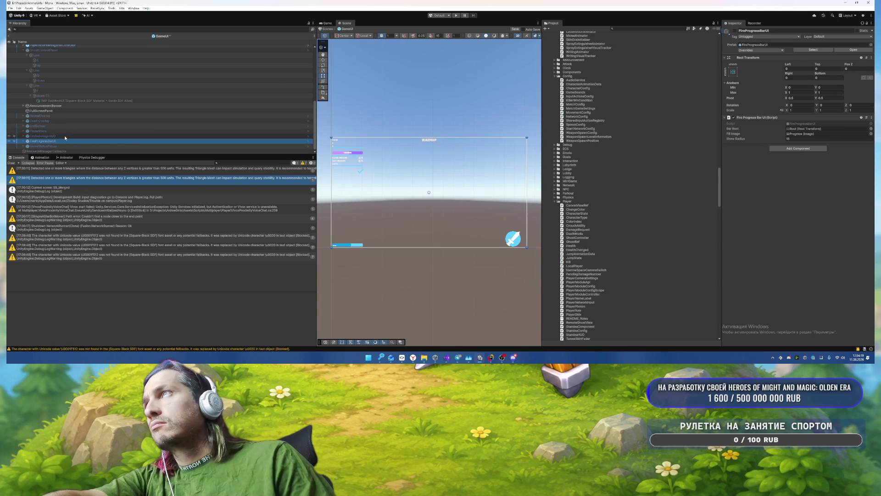
pyautogui.click(61, 131)
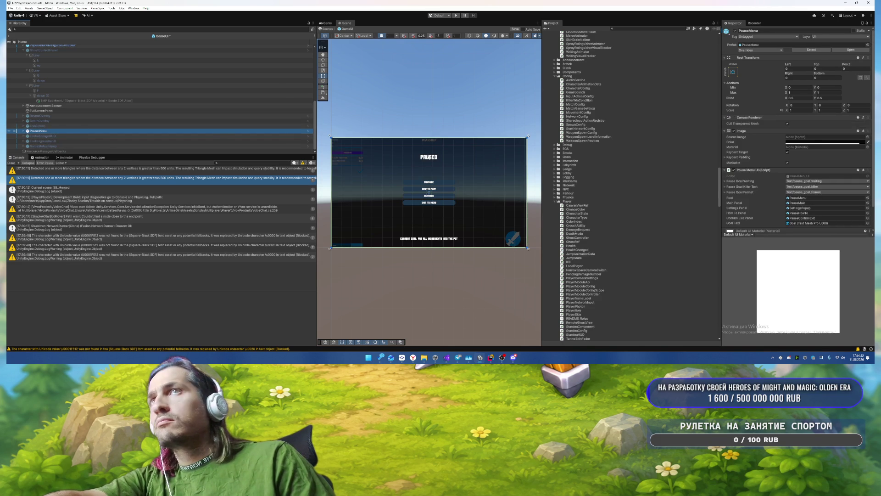
# Step: Set the PauseMenu background to dark grey 262828 at alpha 80, then open the PauseMenu prefab
pyautogui.click(802, 144)
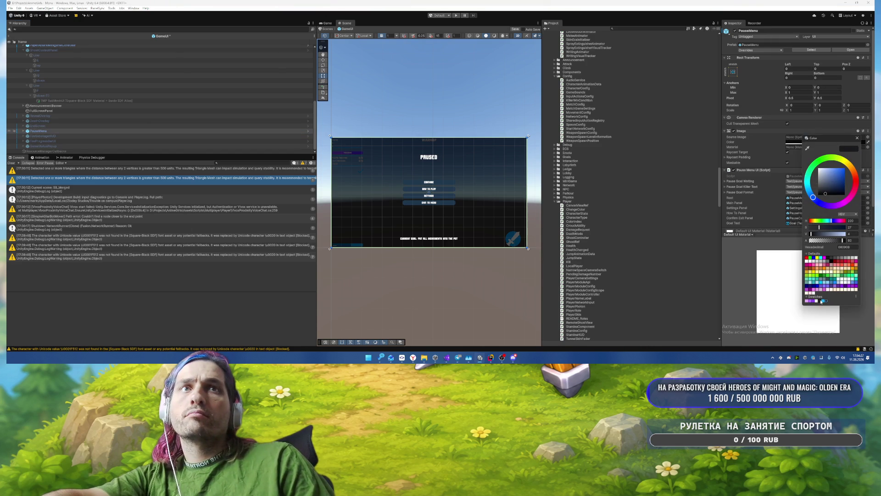
pyautogui.click(821, 302)
pyautogui.click(857, 138)
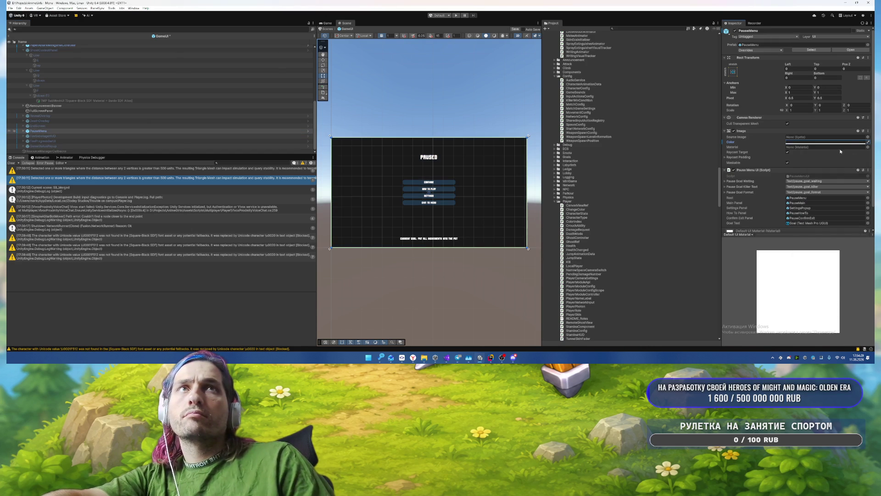
pyautogui.click(837, 142)
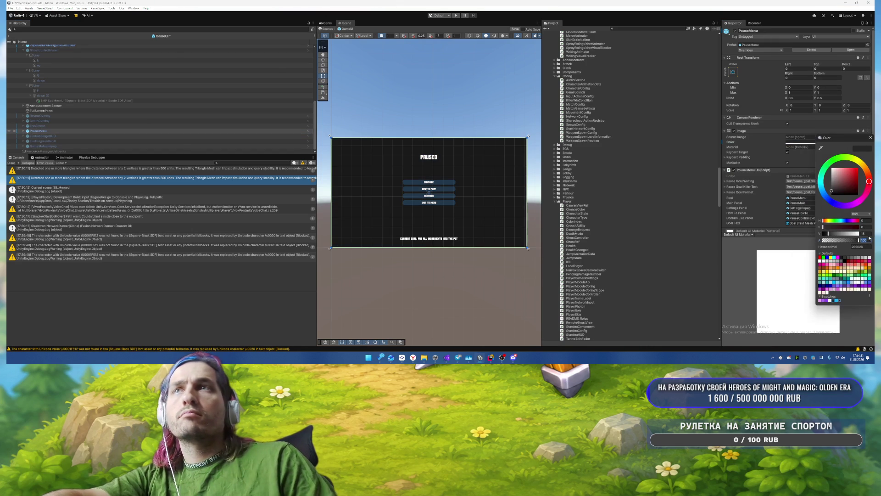
pyautogui.write('80')
pyautogui.write('95')
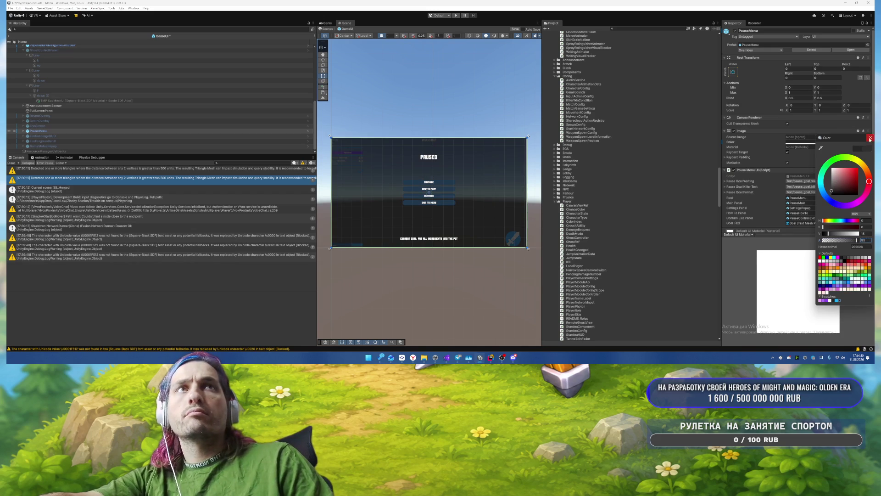
pyautogui.click(870, 138)
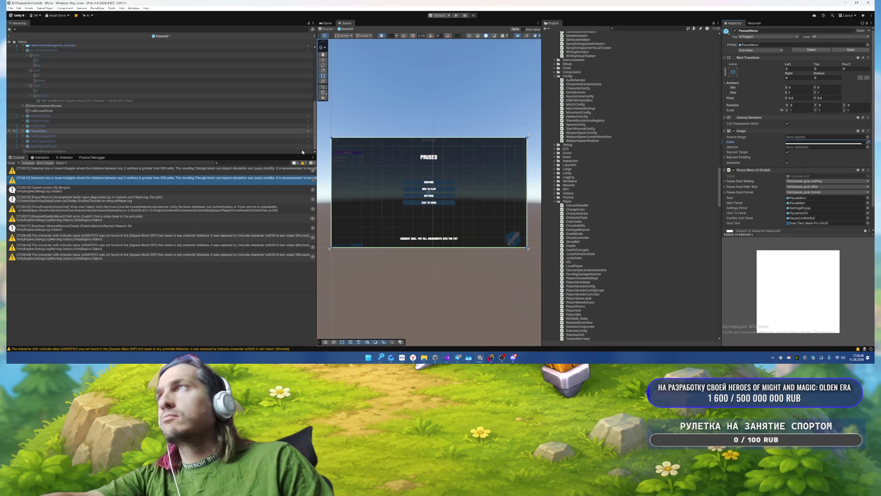
pyautogui.click(766, 50)
pyautogui.click(850, 50)
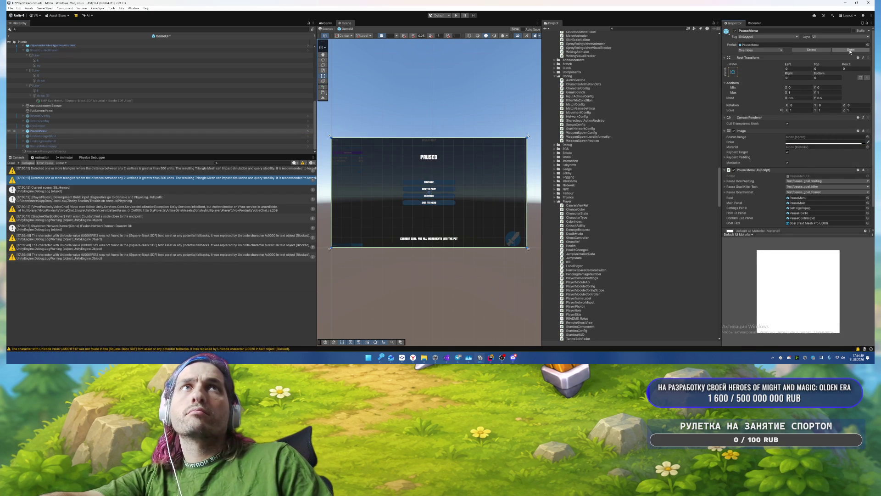
# Step: Open the PauseMenu prefab and select the four buttons under PauseMain > Buttons
pyautogui.click(423, 186)
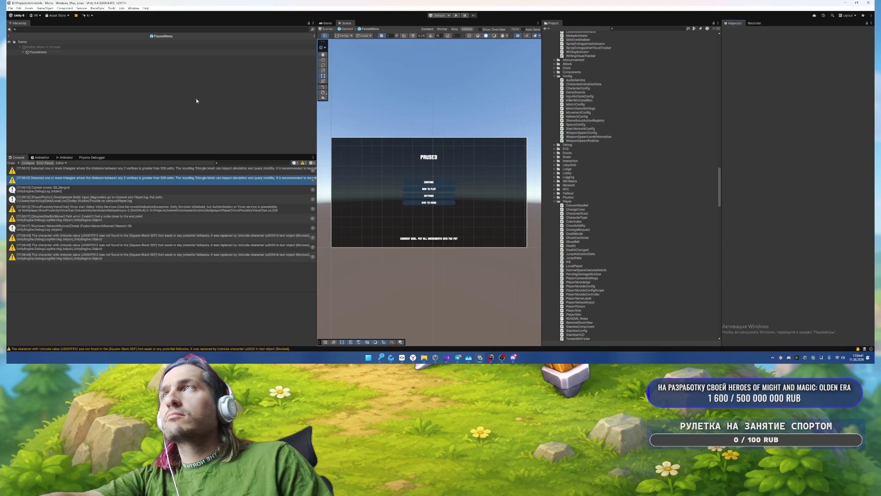
pyautogui.click(55, 53)
pyautogui.click(101, 55)
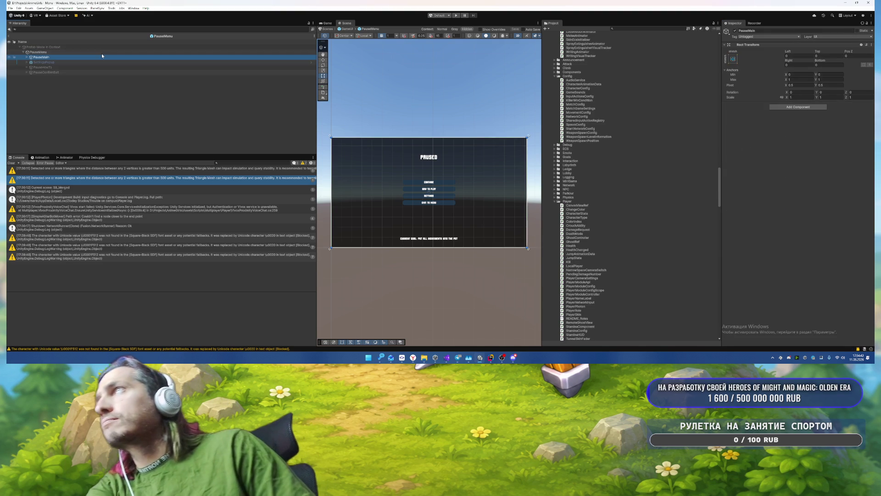
pyautogui.click(30, 67)
pyautogui.click(46, 72)
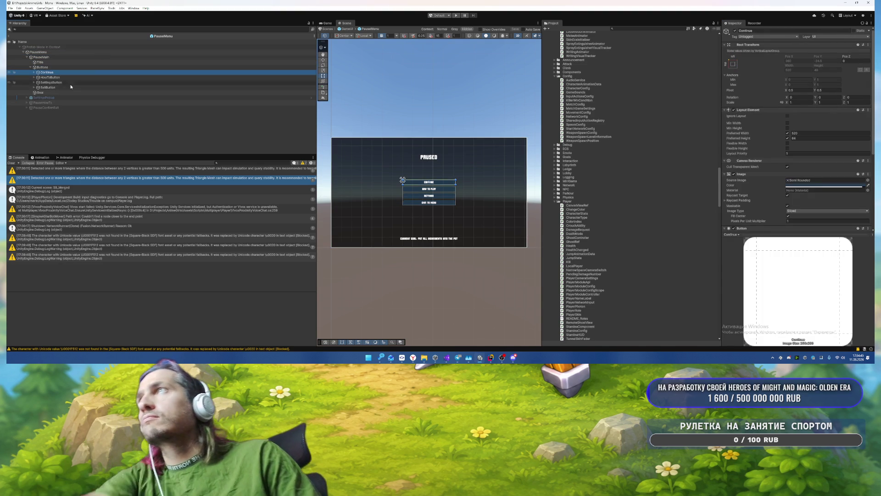
pyautogui.keyDown('shift'); pyautogui.click(54, 89); pyautogui.keyUp('shift')
# Step: Color the four buttons purple AE6BF2 and set Pixels Per Unit Multiplier to 2
pyautogui.click(826, 185)
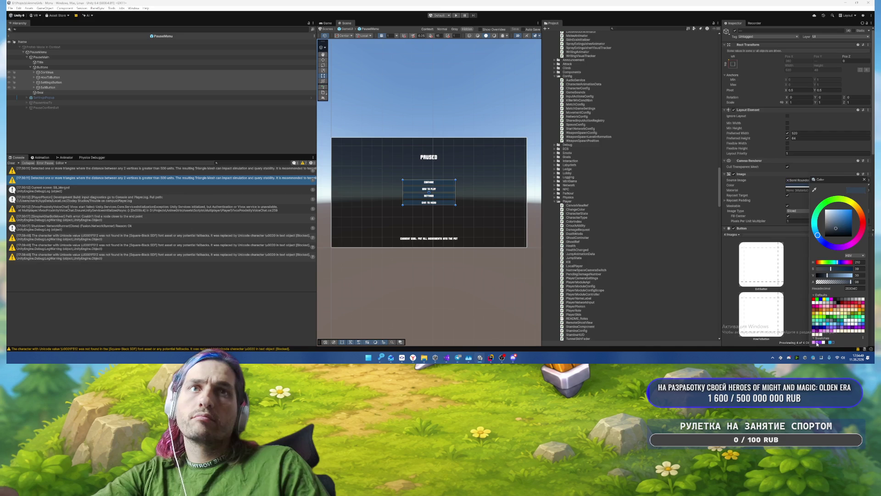
pyautogui.click(816, 342)
pyautogui.scroll(5, 454, 207)
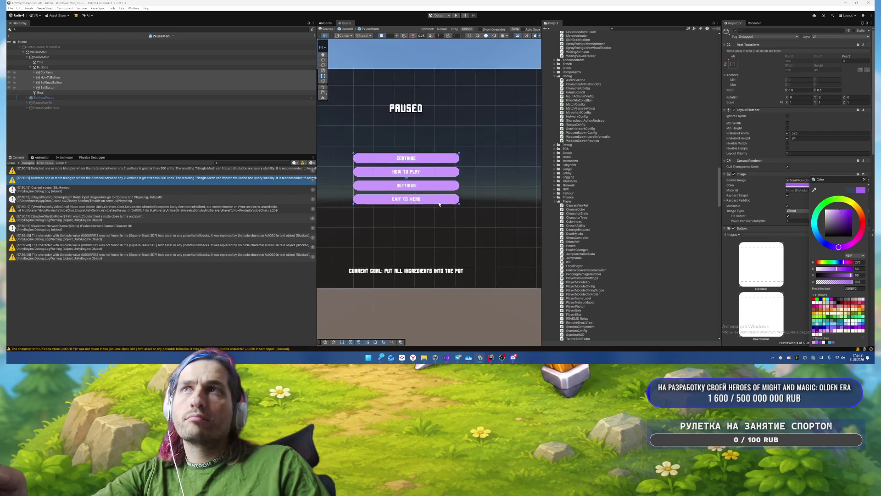
pyautogui.moveTo(439, 205); pyautogui.dragTo(491, 209)
pyautogui.write('2')
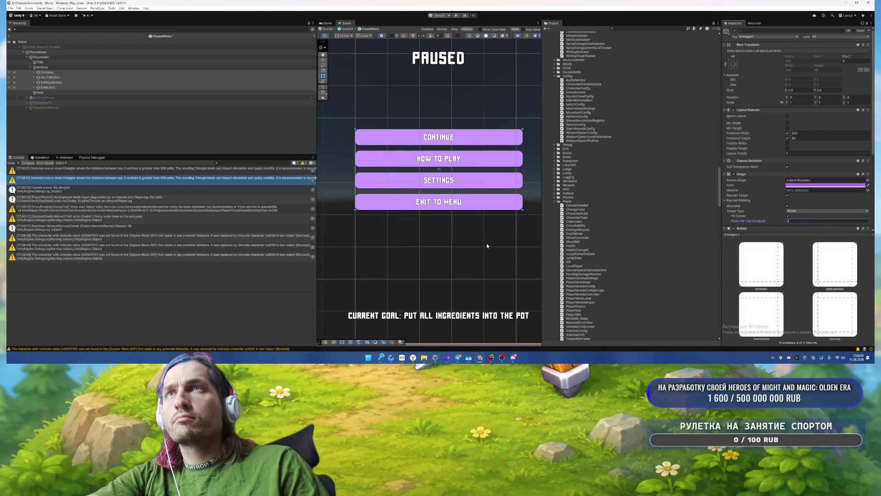
pyautogui.scroll(-5, 798, 207)
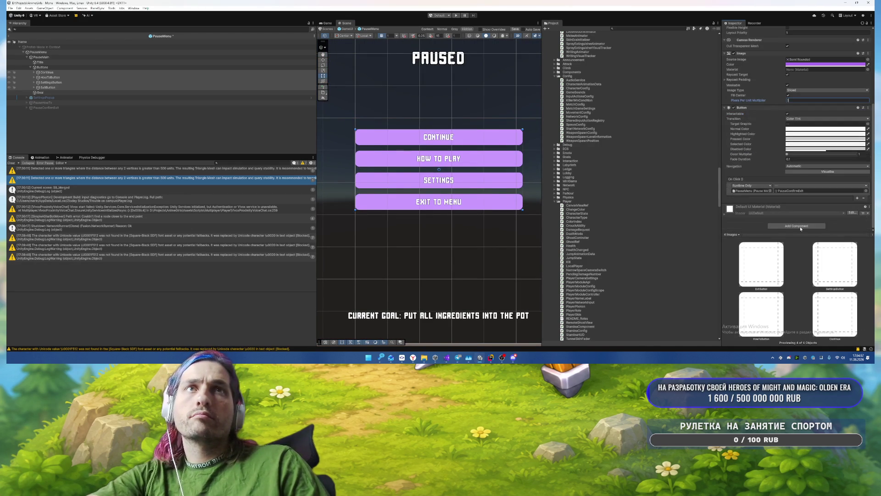
# Step: Add an Outline effect to the four buttons with Effect Distance Y -2
pyautogui.click(798, 226)
pyautogui.write('c')
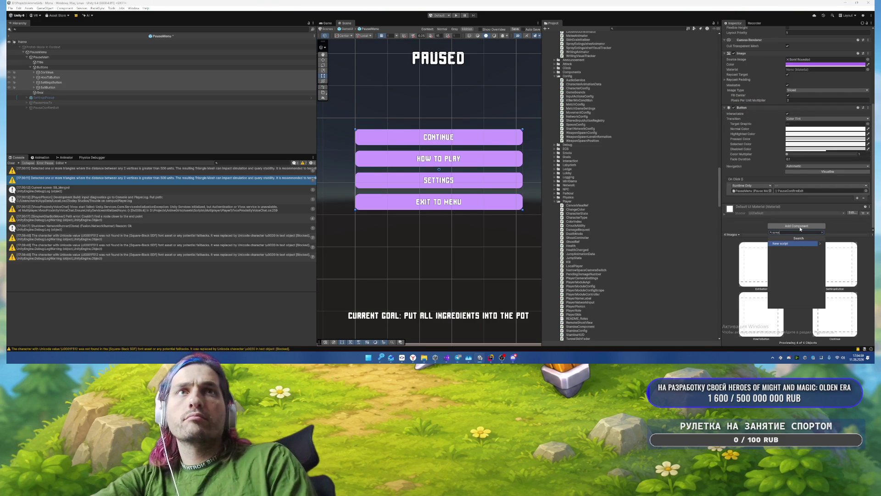
pyautogui.write('utl')
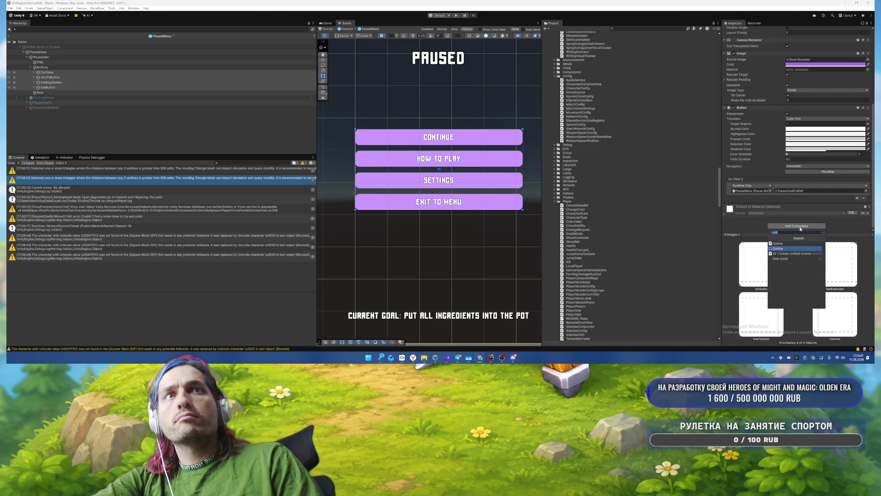
pyautogui.press('Return')
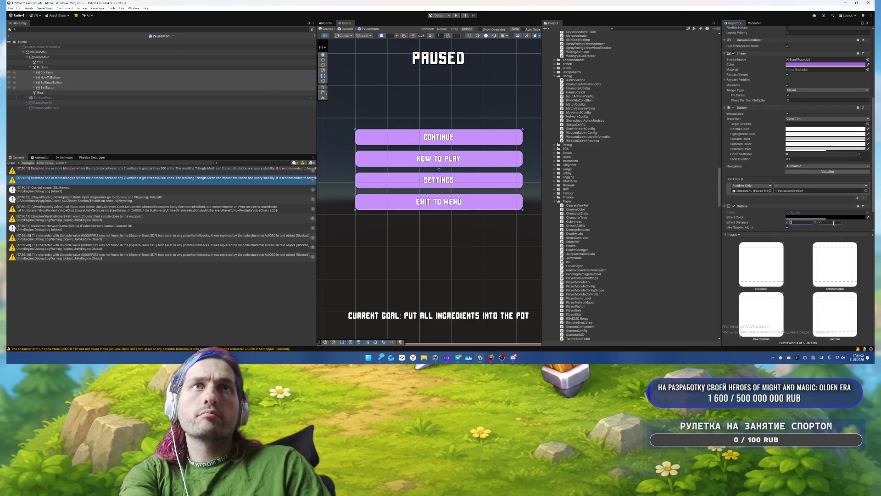
pyautogui.write('2')
pyautogui.scroll(-2, 807, 225)
# Step: Add a Shadow effect to the four buttons with an effect distance of -3
pyautogui.click(796, 226)
pyautogui.write('shadow')
pyautogui.press('Return')
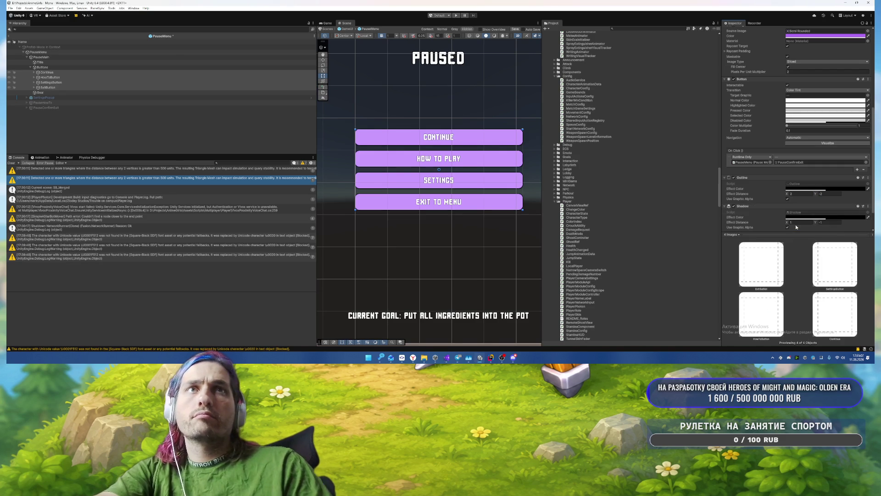
pyautogui.click(796, 222)
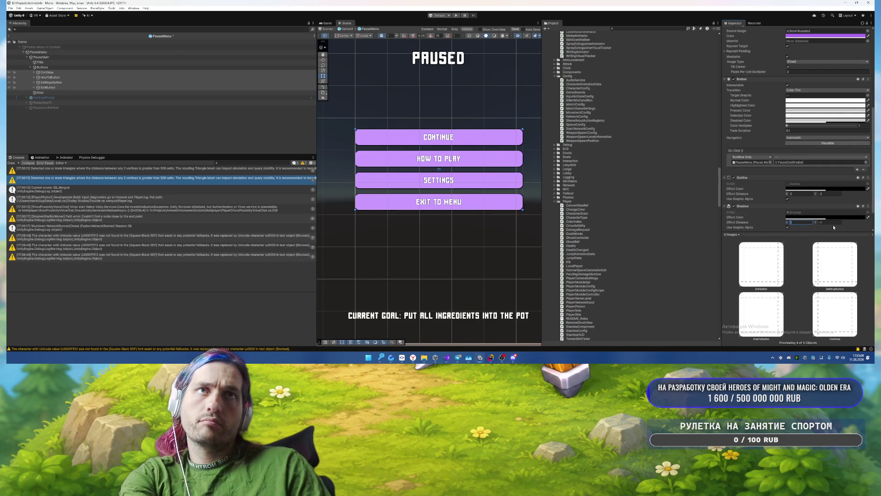
pyautogui.write('-3')
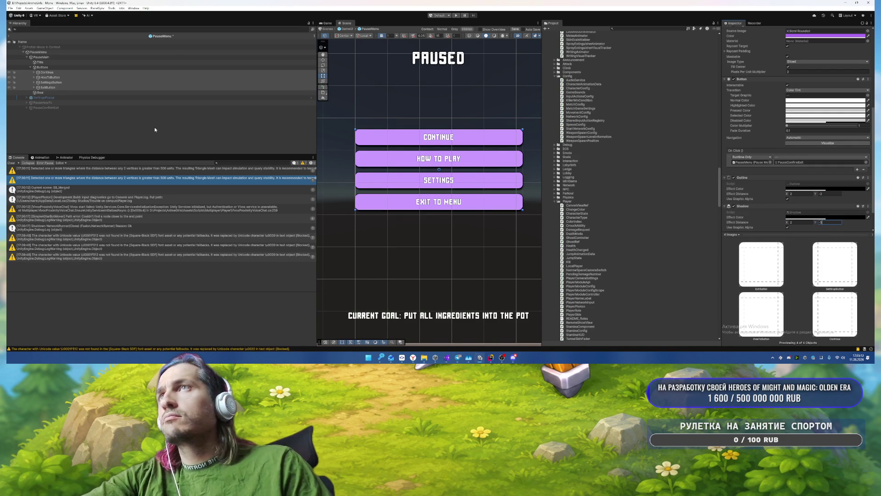
pyautogui.click(131, 113)
pyautogui.click(112, 103)
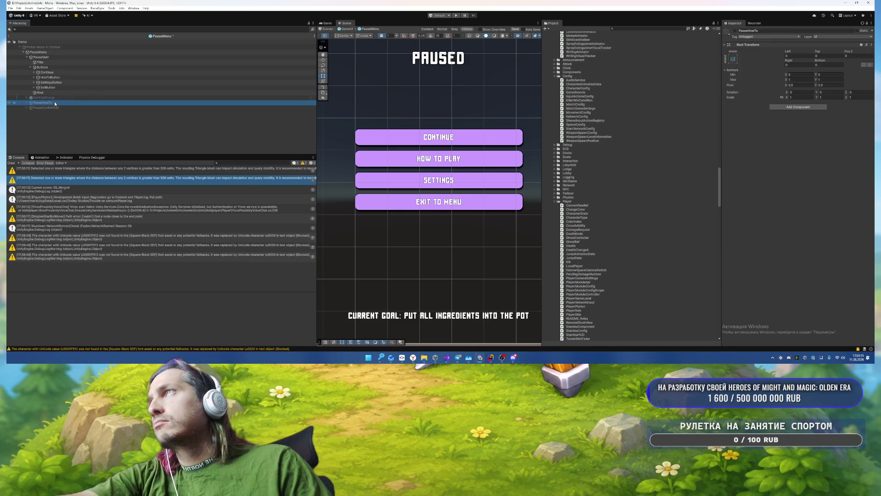
# Step: Show PauseHowTo instead of PauseMain and color its BackButton light purple A688F2
pyautogui.hotkey('alt', 'shift', 'a')
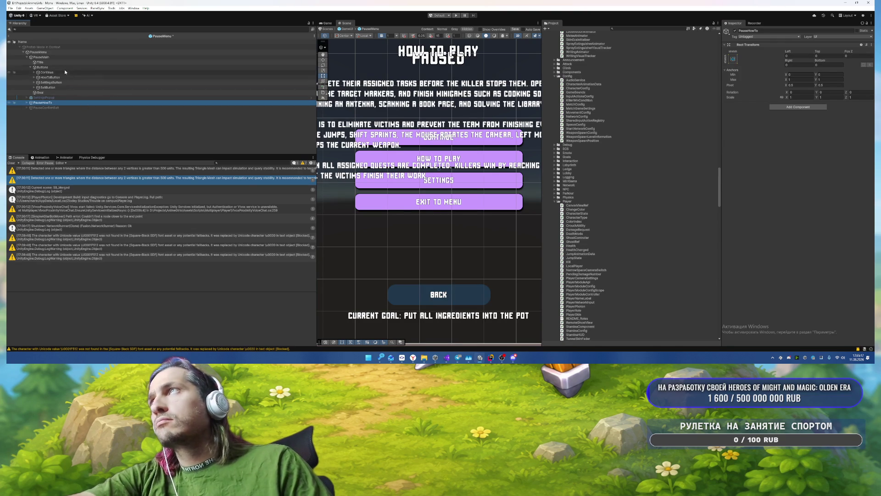
pyautogui.click(59, 57)
pyautogui.hotkey('alt', 'shift', 'a')
pyautogui.press('f')
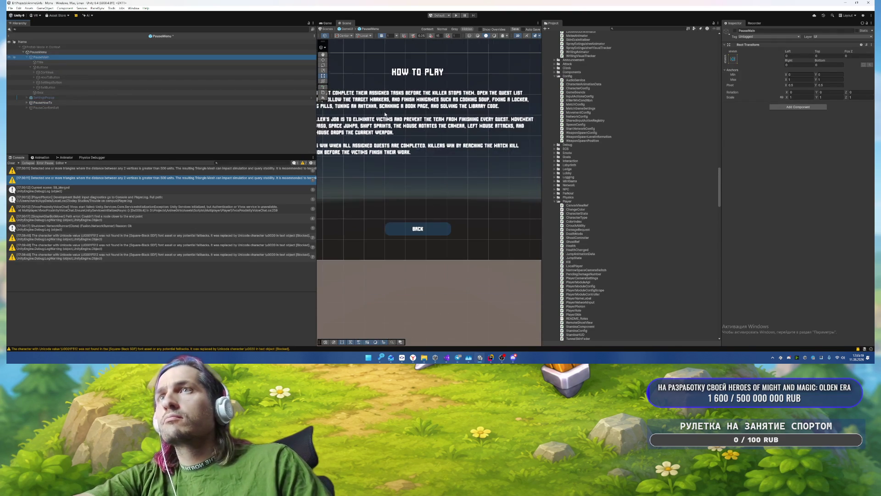
pyautogui.click(42, 102)
pyautogui.press('Right')
pyautogui.press('Down')
pyautogui.press('Down')
pyautogui.press('Down')
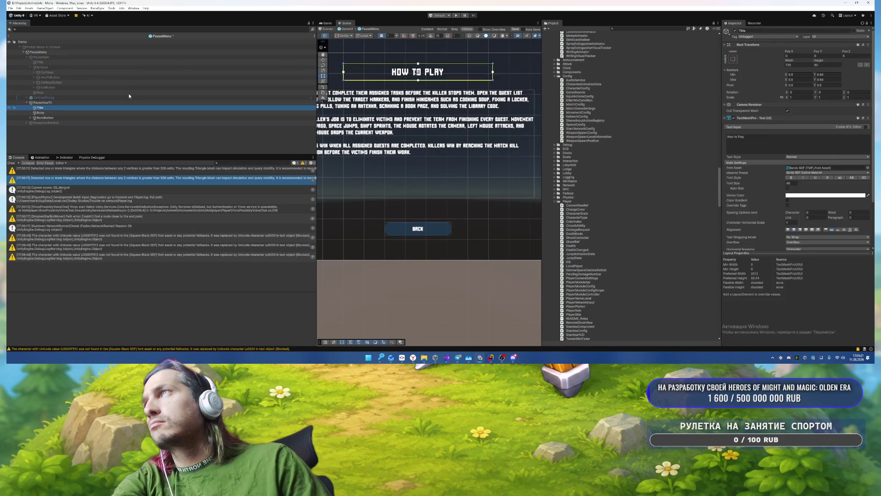
pyautogui.click(821, 180)
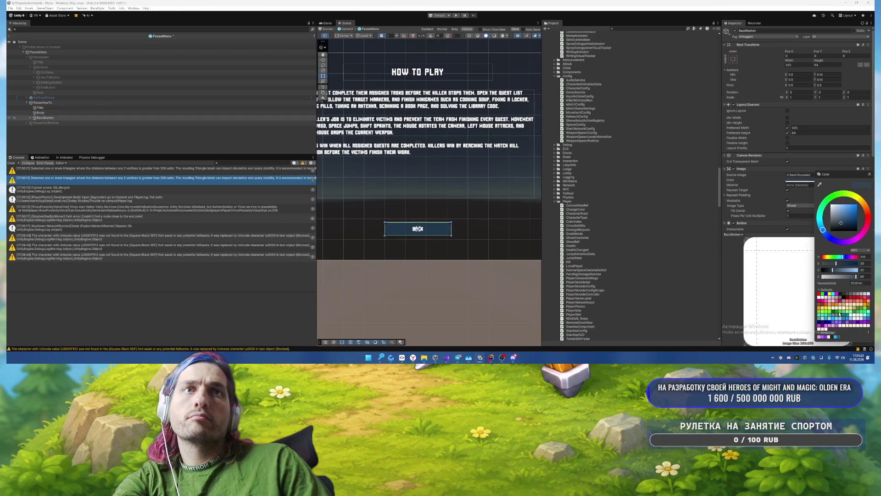
pyautogui.click(826, 337)
pyautogui.click(823, 337)
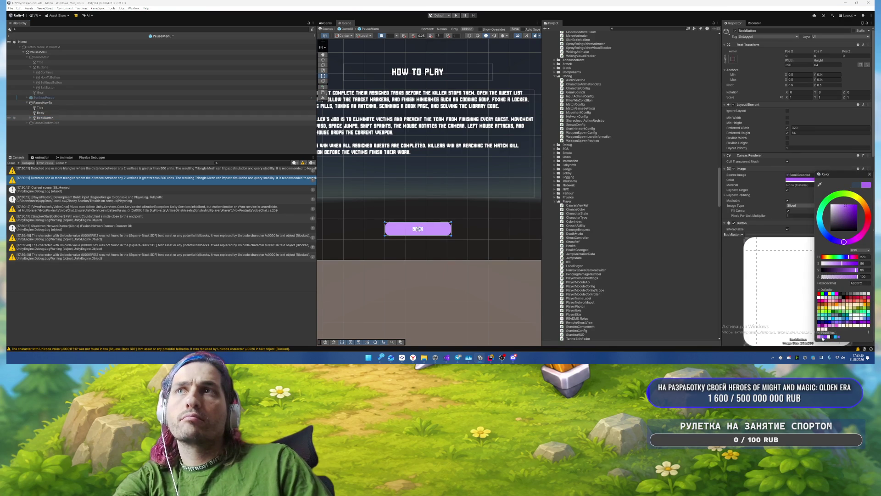
# Step: Add a Shadow to the BackButton with Y offset -2 and colour 262626
pyautogui.click(870, 175)
pyautogui.scroll(-5, 810, 215)
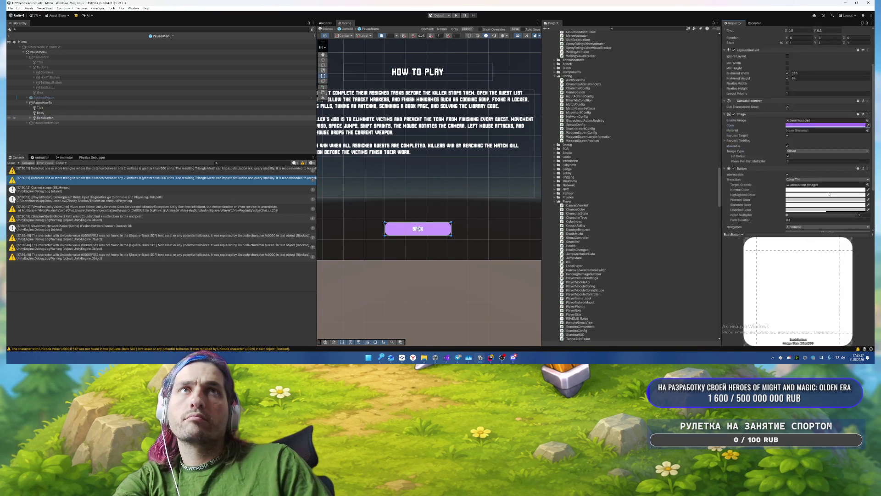
pyautogui.click(796, 226)
pyautogui.press('Return')
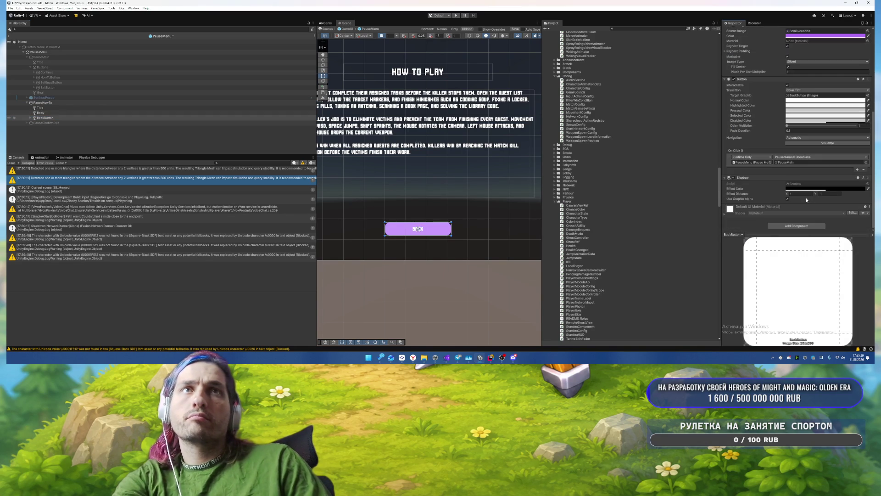
pyautogui.write('-2')
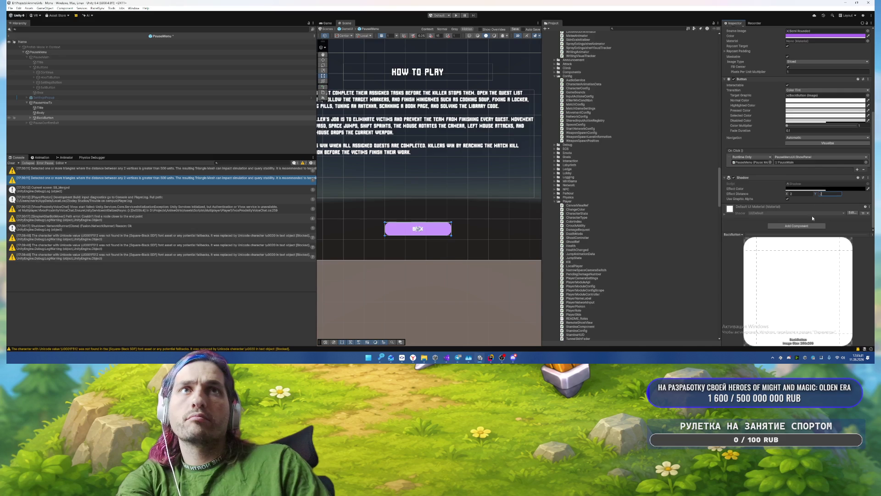
pyautogui.click(804, 226)
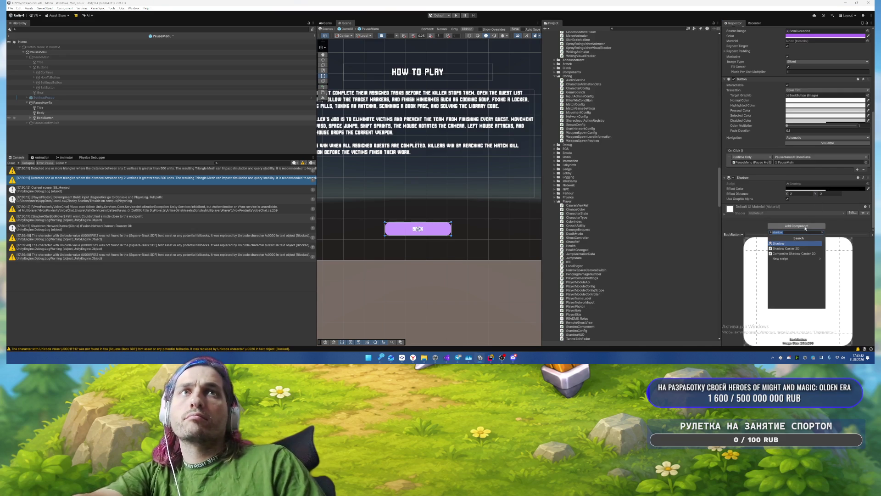
pyautogui.click(821, 189)
pyautogui.click(813, 347)
pyautogui.click(848, 184)
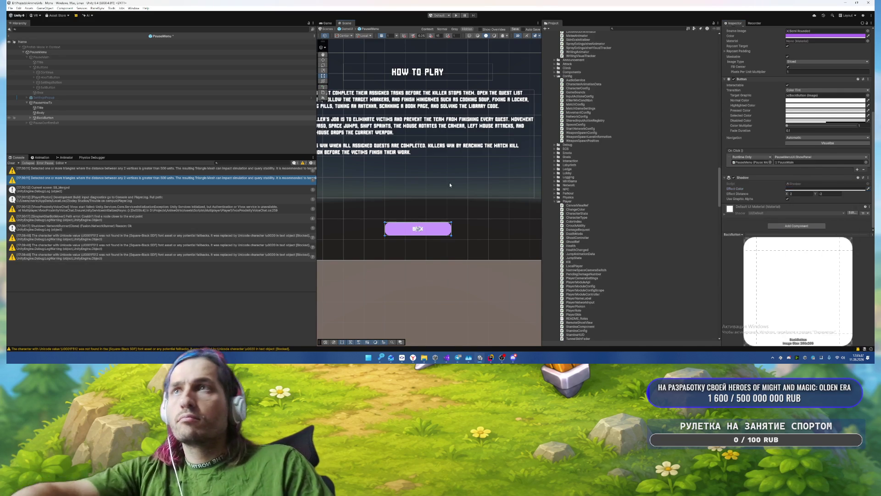
# Step: Deactivate PauseHowTo and activate the PauseConfirmExit dialog
pyautogui.click(450, 182)
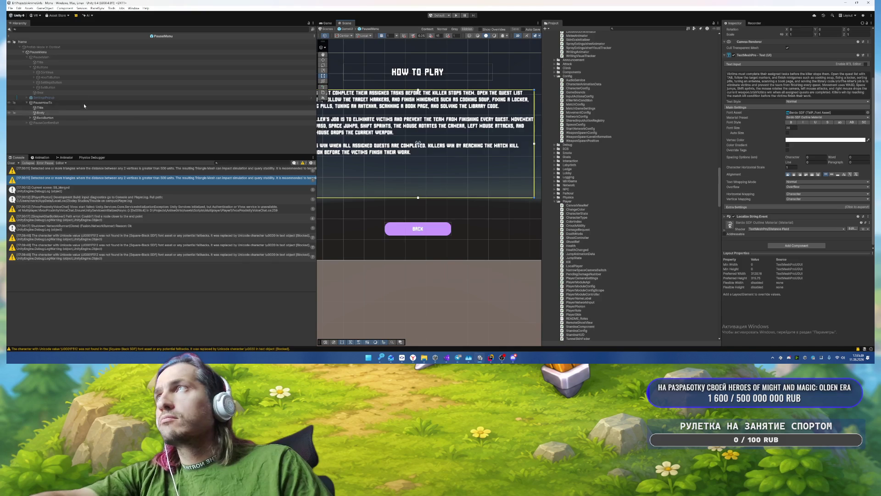
pyautogui.click(64, 103)
pyautogui.click(50, 122)
pyautogui.hotkey('alt', 'shift', 'a')
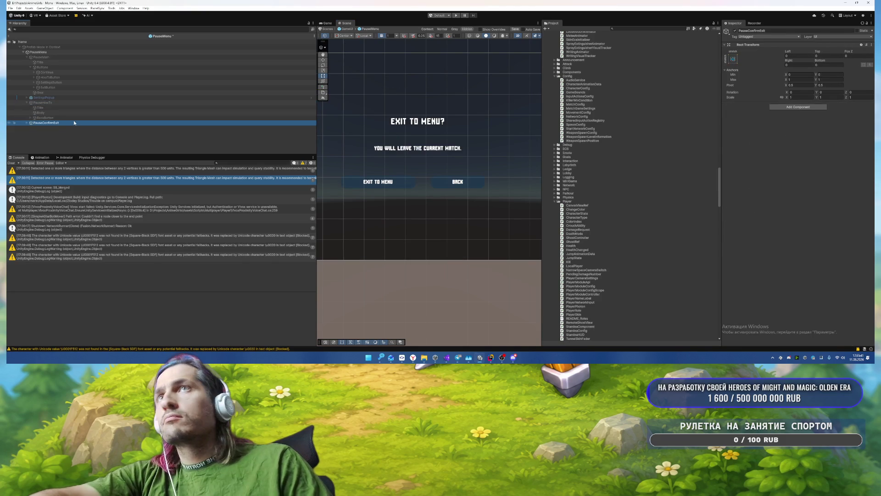
# Step: Color the exit dialog's ConfirmButton purple AE6BF2 and CancelButton light blue 22AEF2
pyautogui.click(27, 123)
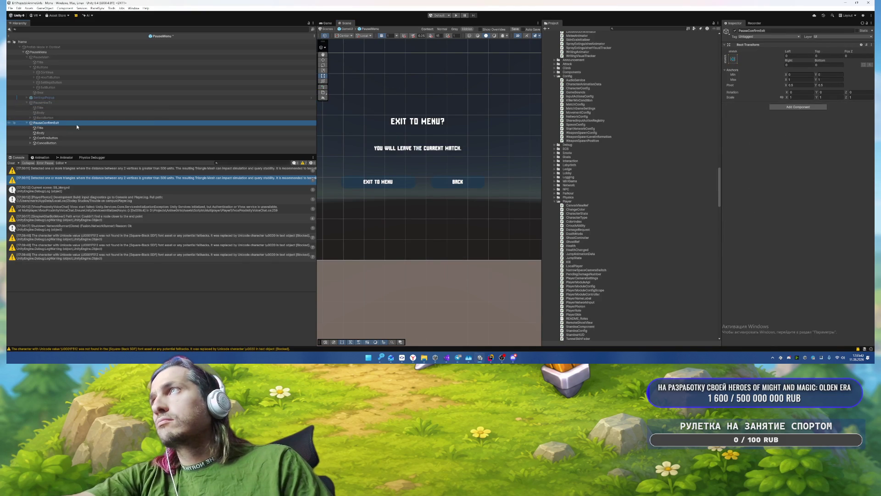
pyautogui.click(47, 138)
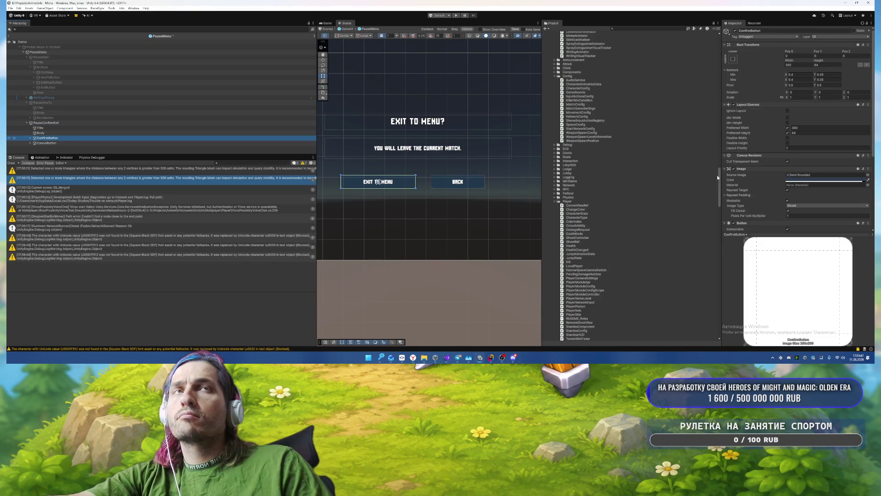
pyautogui.click(823, 179)
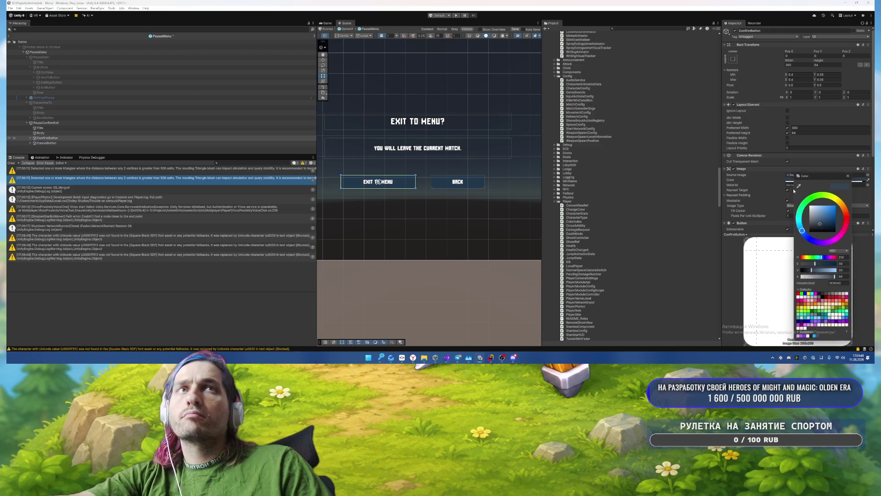
pyautogui.click(799, 338)
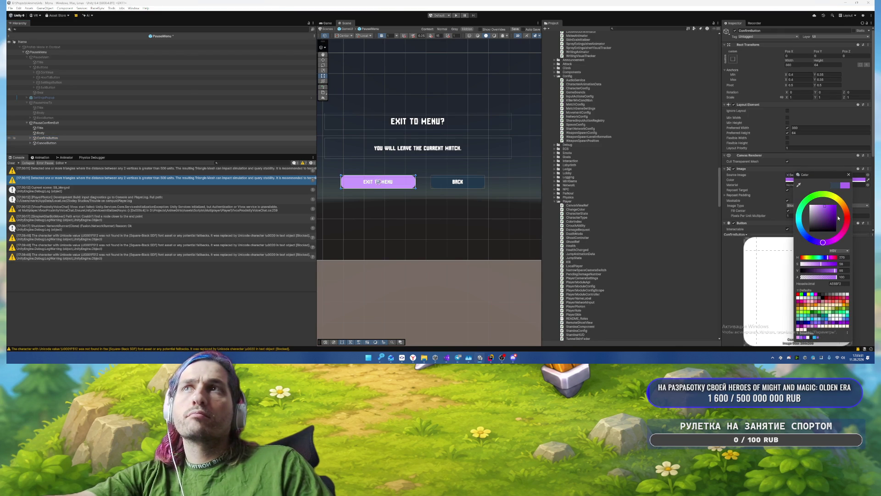
pyautogui.click(847, 175)
pyautogui.click(75, 142)
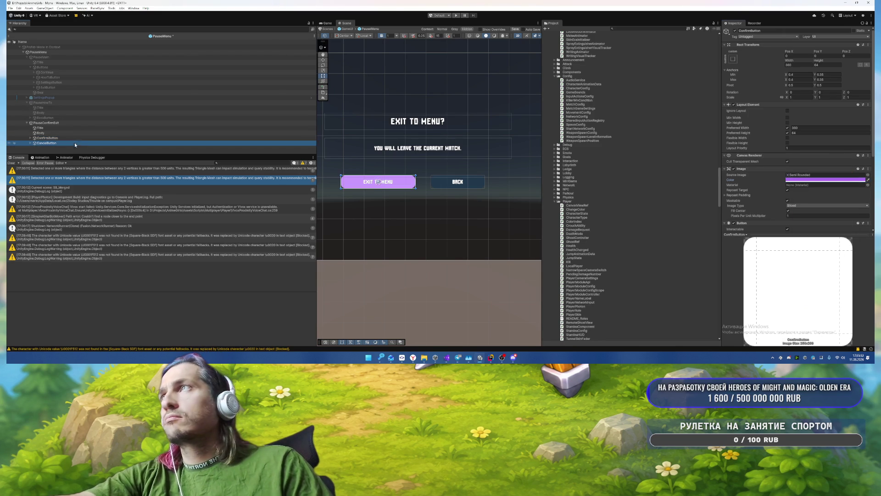
pyautogui.click(801, 179)
pyautogui.click(826, 338)
pyautogui.click(860, 176)
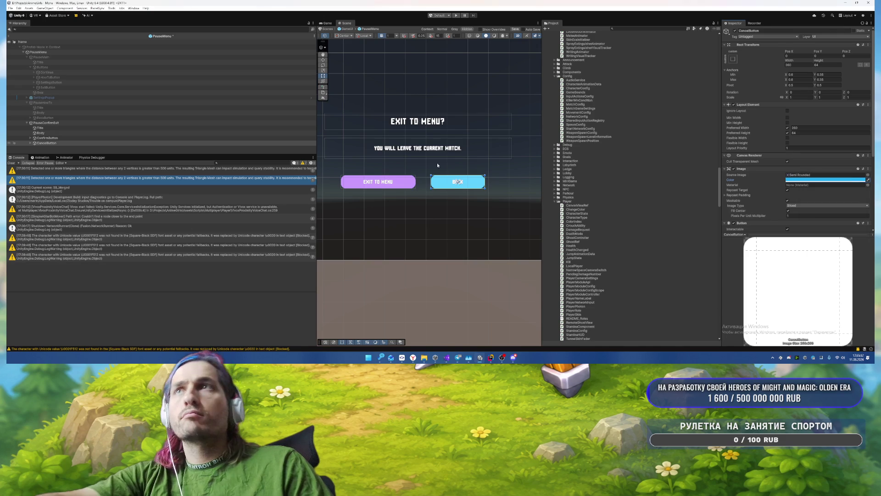
# Step: Deactivate PauseConfirmExit and save the PauseMenu prefab
pyautogui.click(80, 98)
pyautogui.click(106, 123)
pyautogui.hotkey('alt', 'shift', 'a')
pyautogui.hotkey('ctrl', 's')
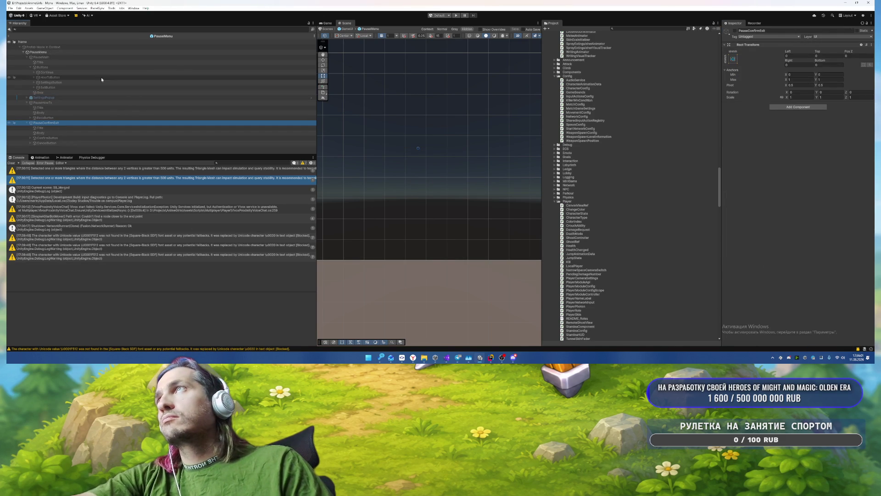
# Step: Reactivate PauseMain, leave prefab mode, and hide PauseMenu in the GameUI scene
pyautogui.click(26, 102)
pyautogui.click(26, 107)
pyautogui.click(52, 58)
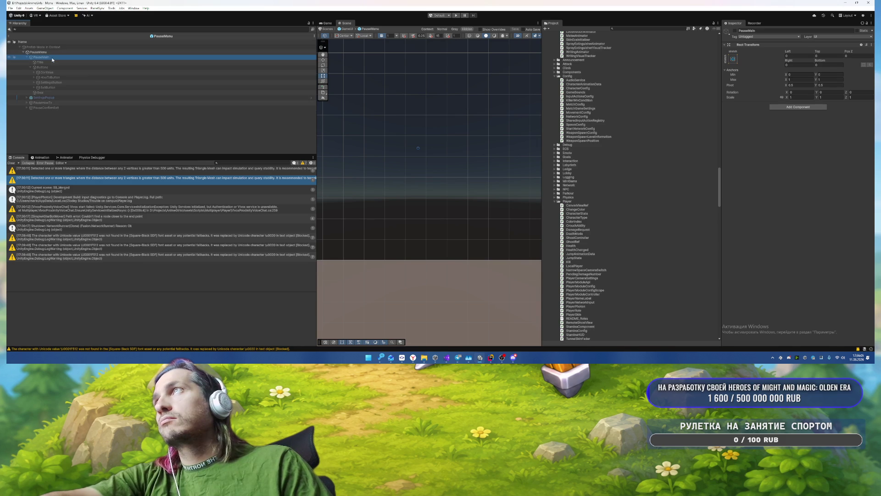
pyautogui.hotkey('alt', 'shift', 'a')
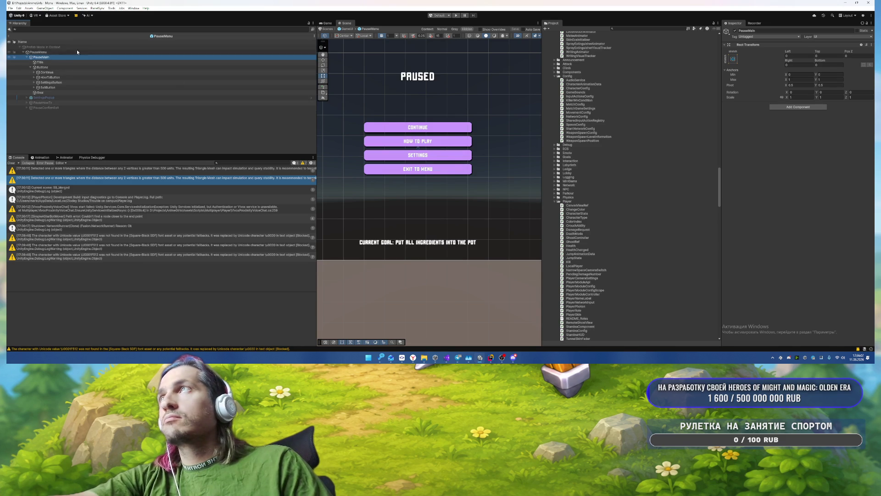
pyautogui.click(9, 35)
pyautogui.click(100, 129)
pyautogui.hotkey('alt', 'shift', 'a')
pyautogui.click(70, 126)
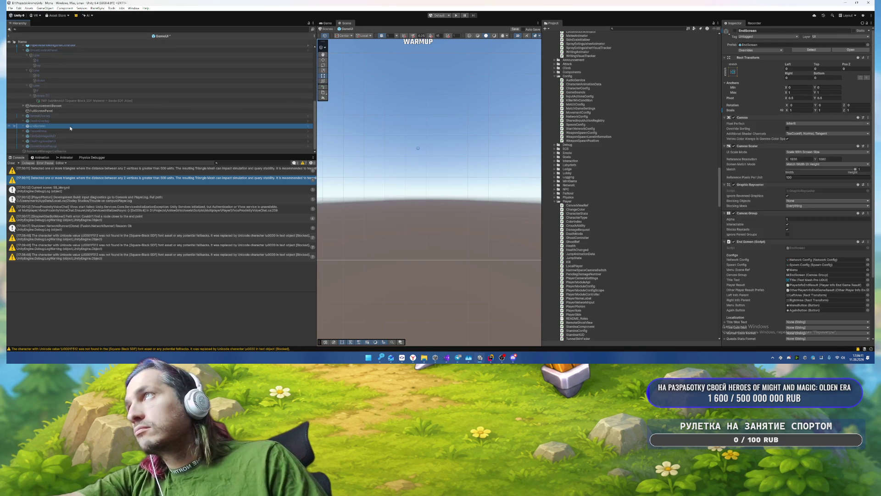
# Step: Briefly show the EndScreen, then hide it again
pyautogui.hotkey('alt', 'shift', 'a')
pyautogui.scroll(-3, 437, 150)
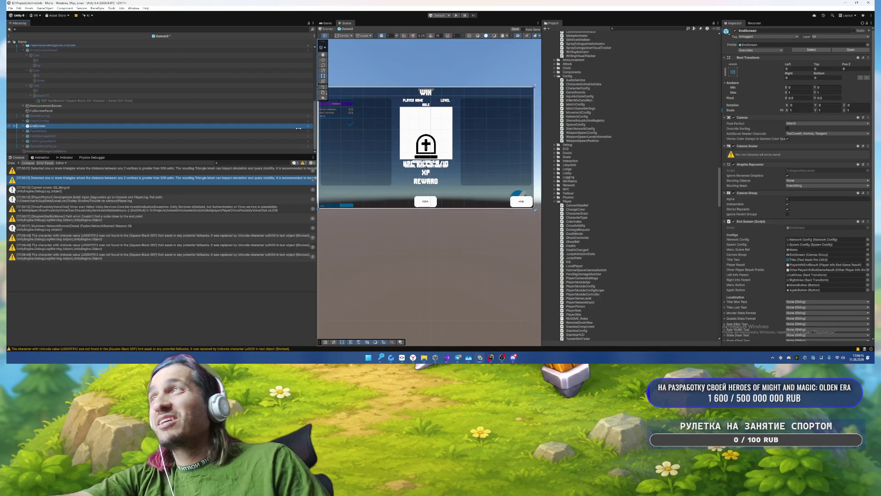
pyautogui.click(51, 125)
pyautogui.hotkey('alt', 'shift', 'a')
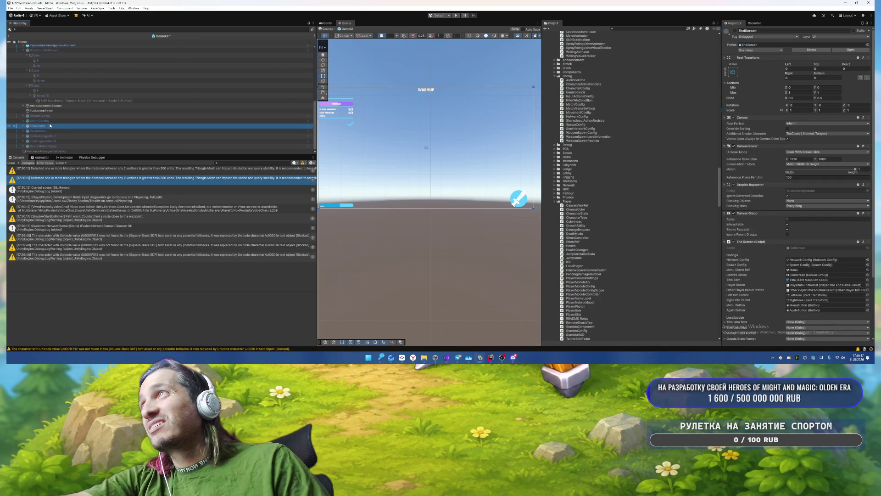
# Step: Set the RevealOverlay alpha to 1 and its background to dark grey
pyautogui.click(50, 115)
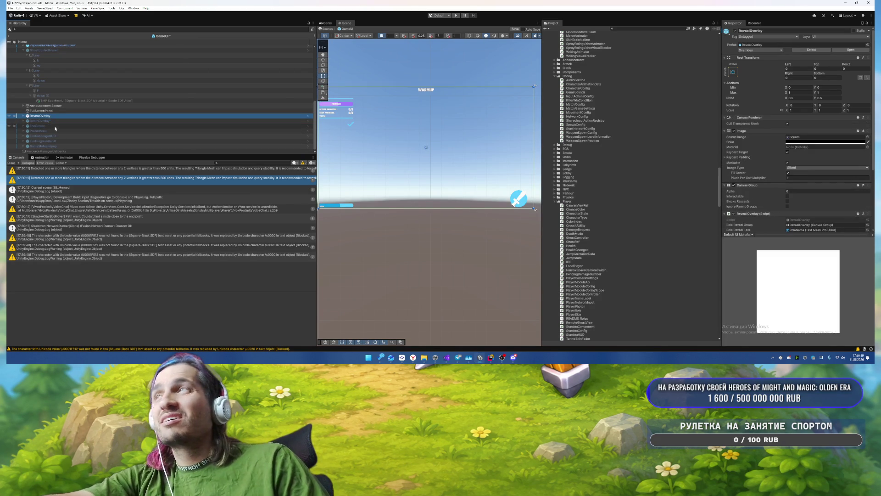
pyautogui.click(806, 192)
pyautogui.write('1')
pyautogui.click(808, 142)
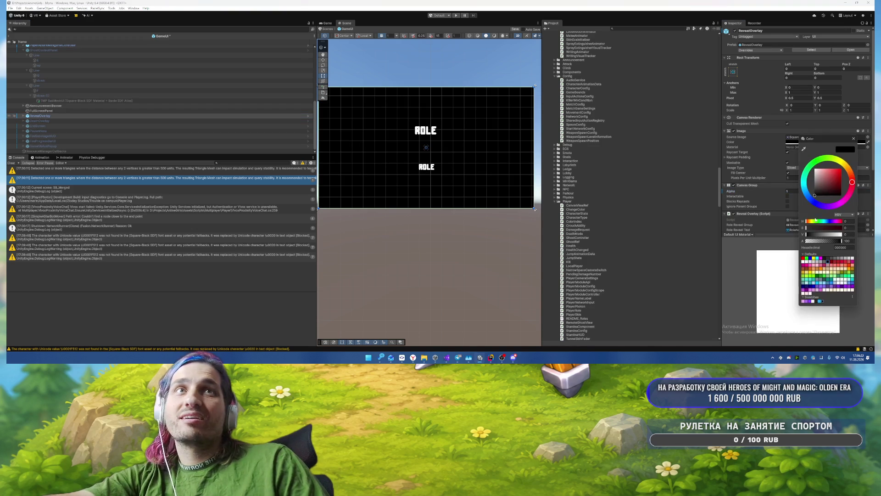
pyautogui.click(818, 301)
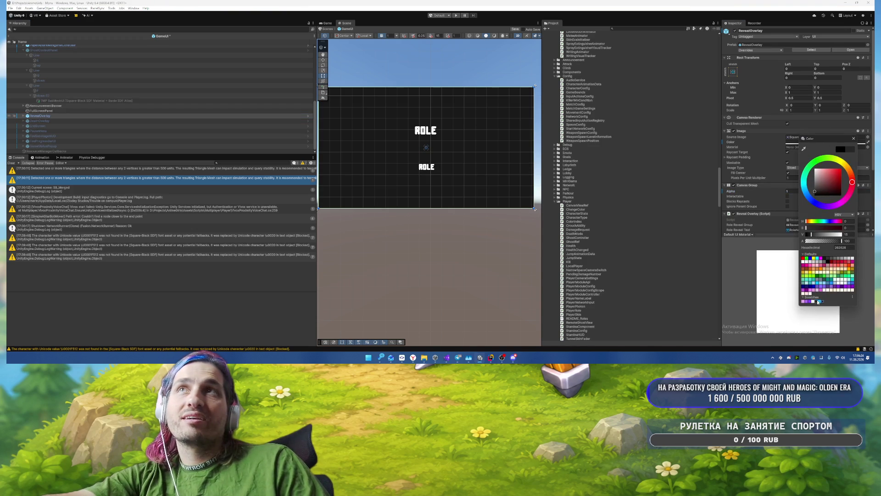
pyautogui.click(854, 139)
# Step: Color the RoleName and win description texts off-white F2F2F2
pyautogui.click(41, 115)
pyautogui.click(23, 116)
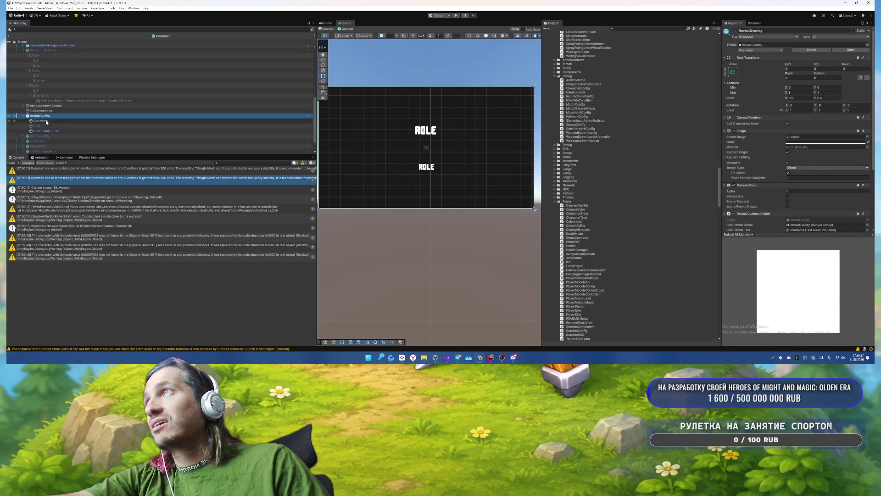
pyautogui.click(45, 121)
pyautogui.keyDown('ctrl'); pyautogui.click(56, 131); pyautogui.keyUp('ctrl')
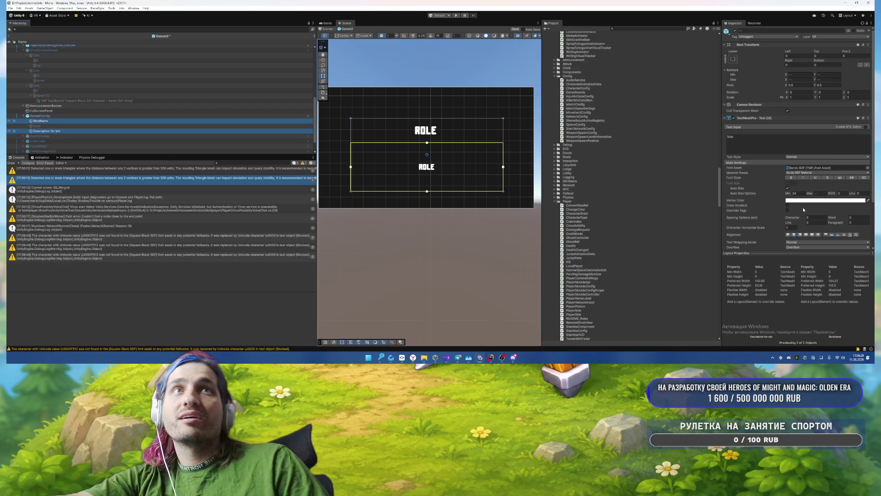
pyautogui.click(824, 200)
pyautogui.click(816, 346)
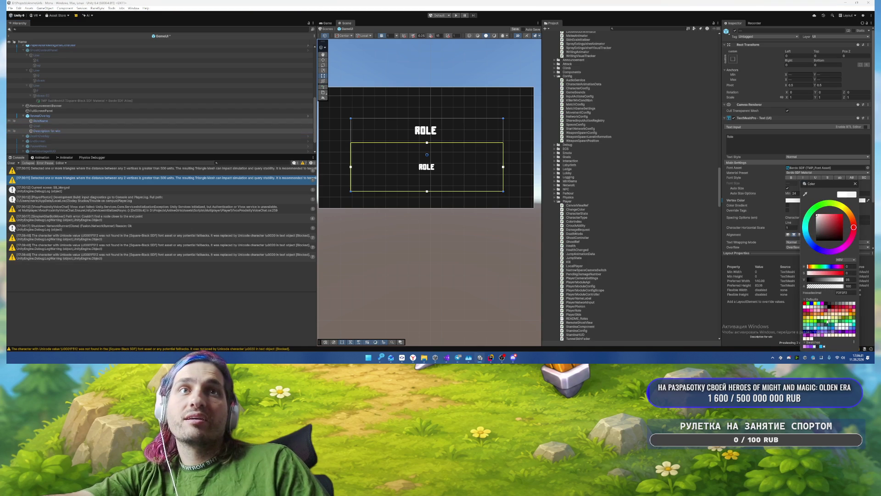
pyautogui.click(855, 183)
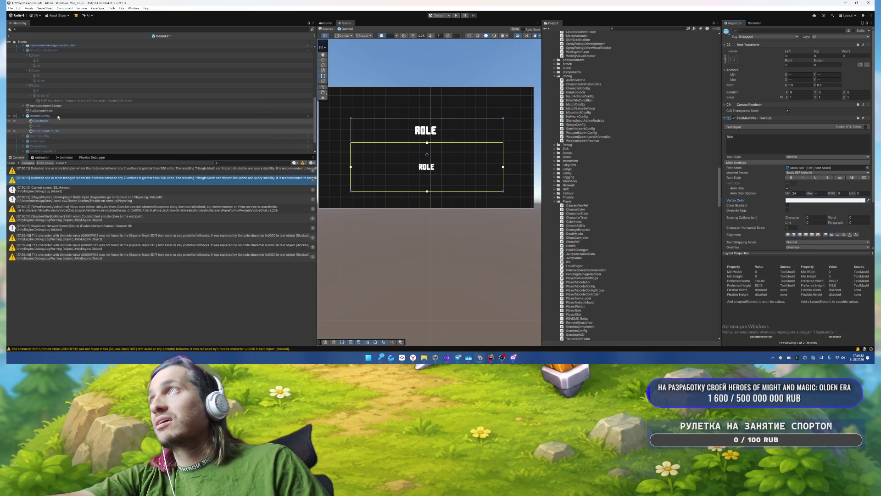
# Step: Give the role text Square-Black SDF in uppercase and apply RevealOverlay's prefab overrides
pyautogui.click(119, 116)
pyautogui.hotkey('ctrl', 'z')
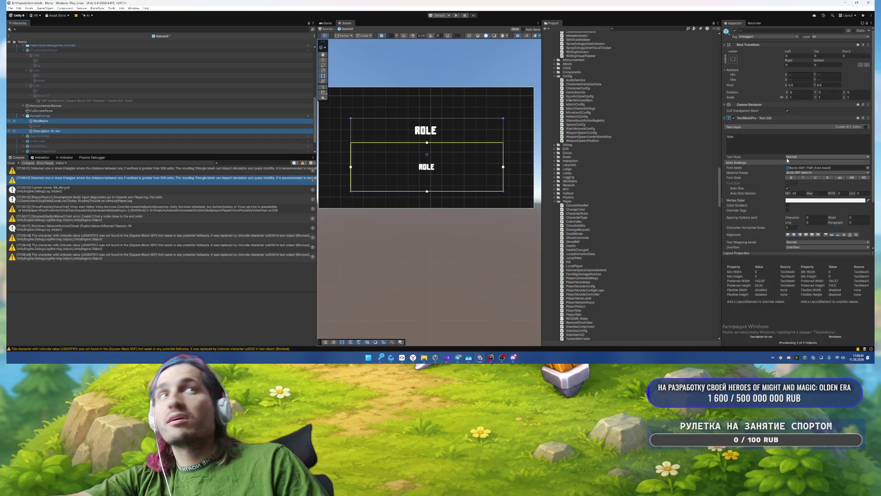
pyautogui.click(868, 167)
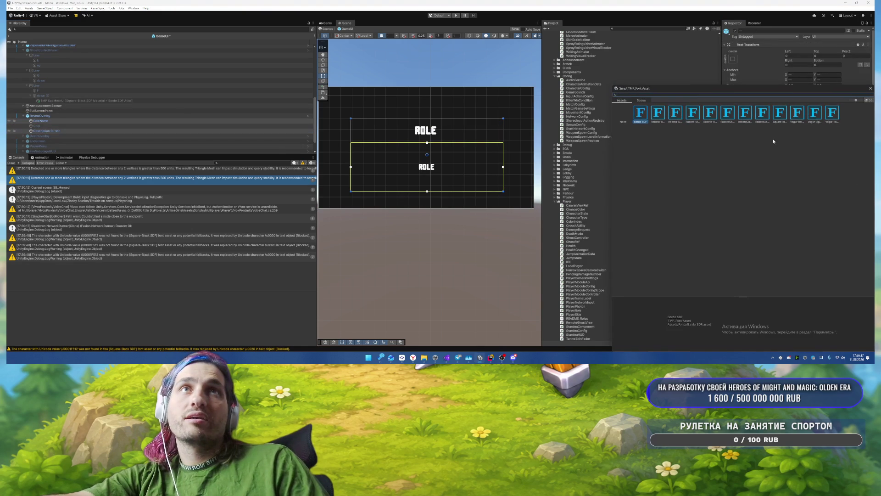
pyautogui.doubleClick(780, 113)
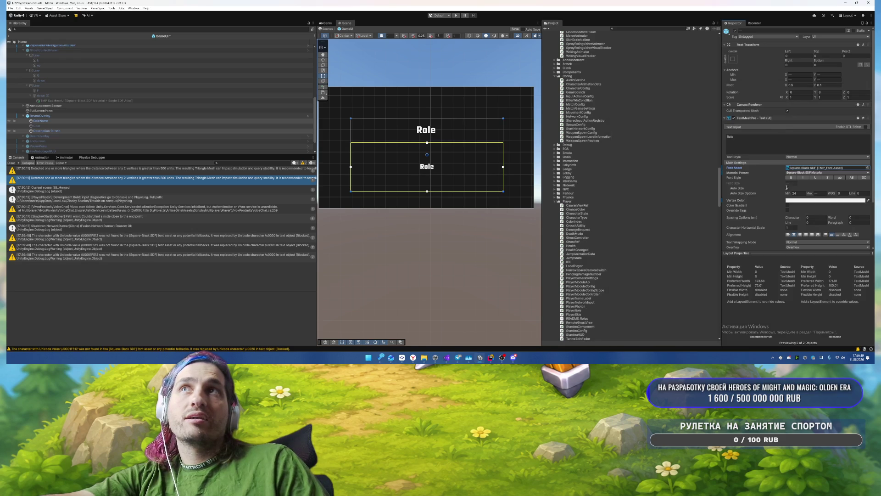
pyautogui.click(852, 178)
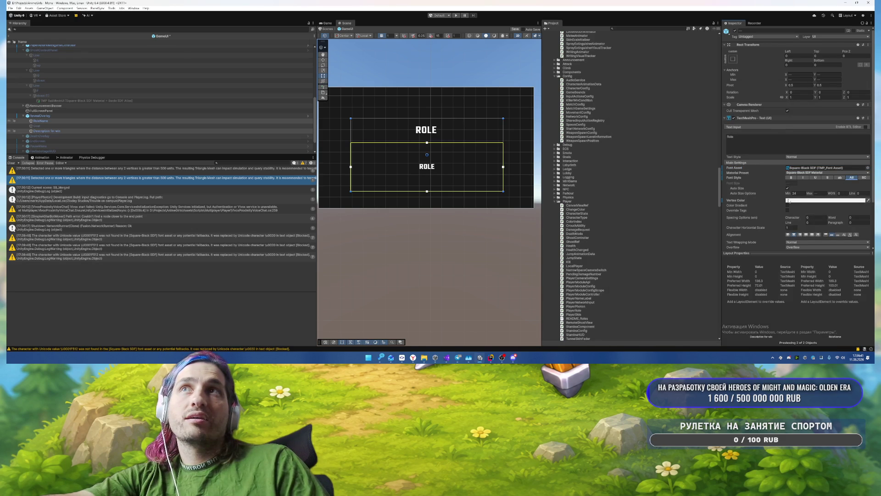
pyautogui.click(41, 116)
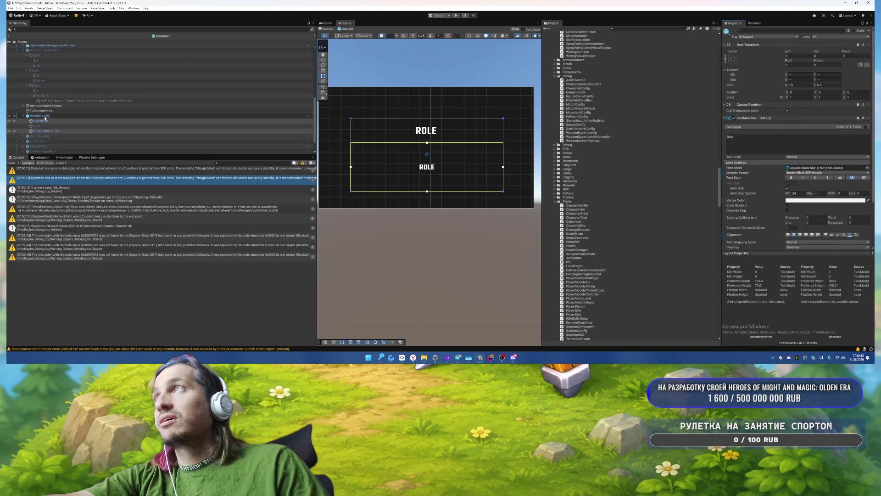
pyautogui.click(764, 49)
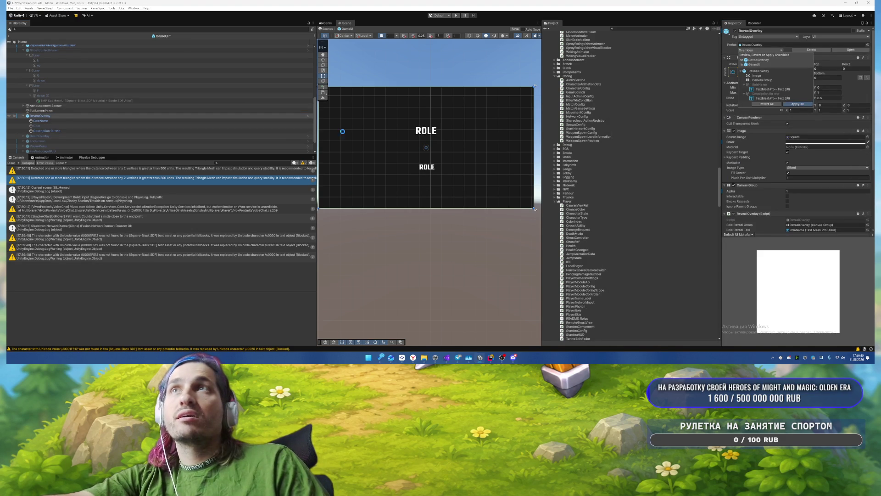
pyautogui.click(51, 116)
# Step: Hide the RevealOverlay and revert its canvas alpha to the prefab value
pyautogui.press('h')
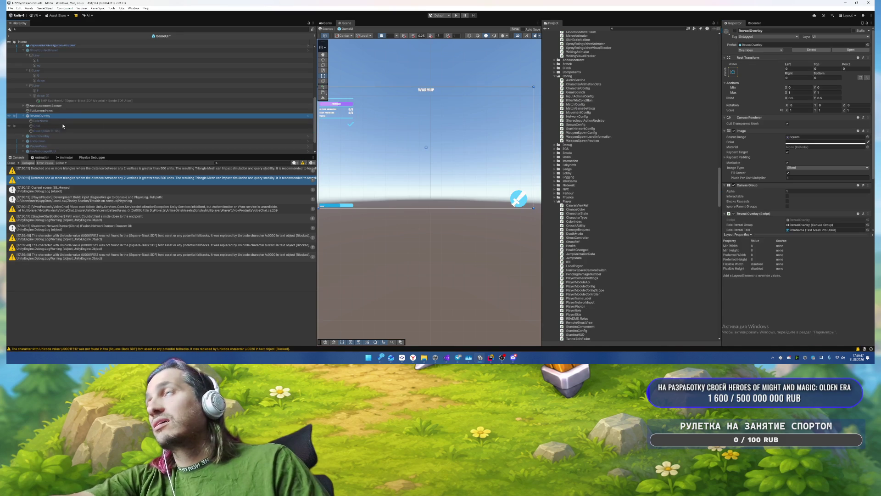
pyautogui.click(101, 136)
pyautogui.click(23, 136)
pyautogui.click(56, 116)
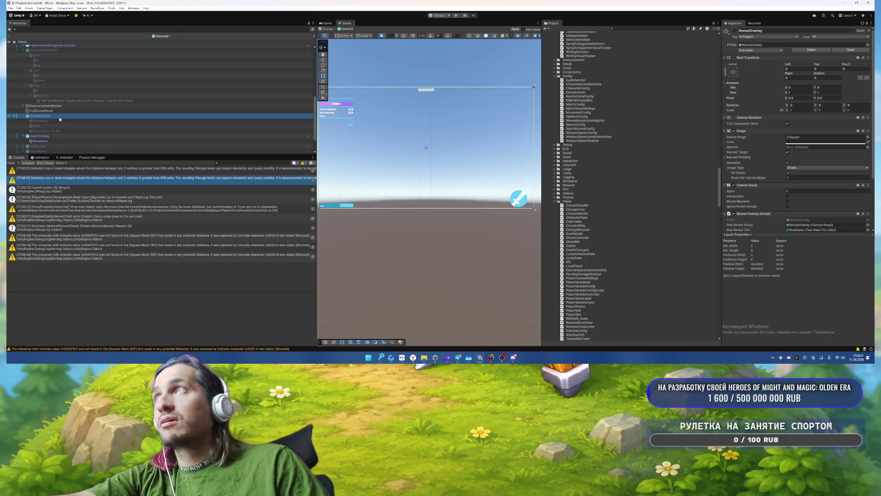
pyautogui.click(807, 192)
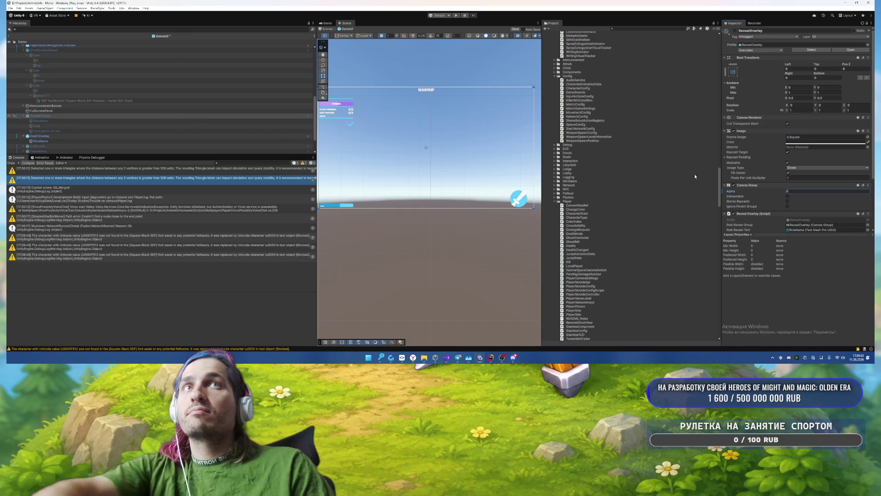
pyautogui.rightClick(734, 192)
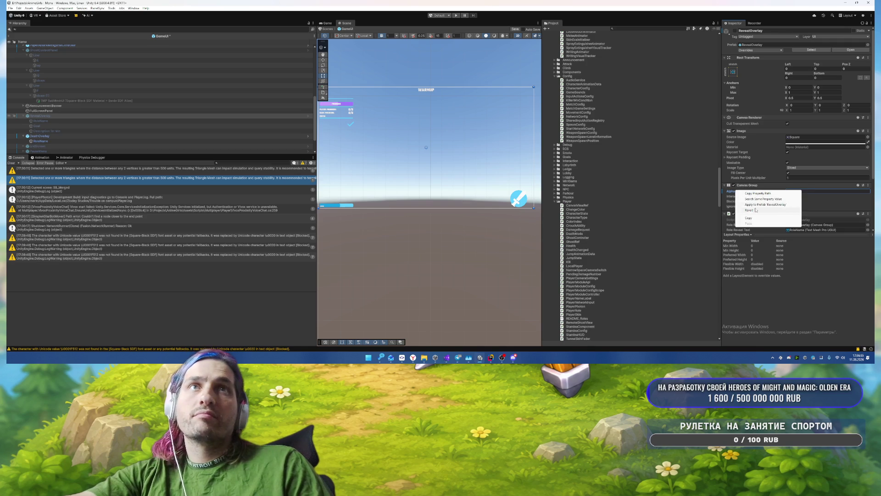
pyautogui.click(753, 212)
# Step: Set the DeathOverlay background to white with no source image
pyautogui.click(51, 136)
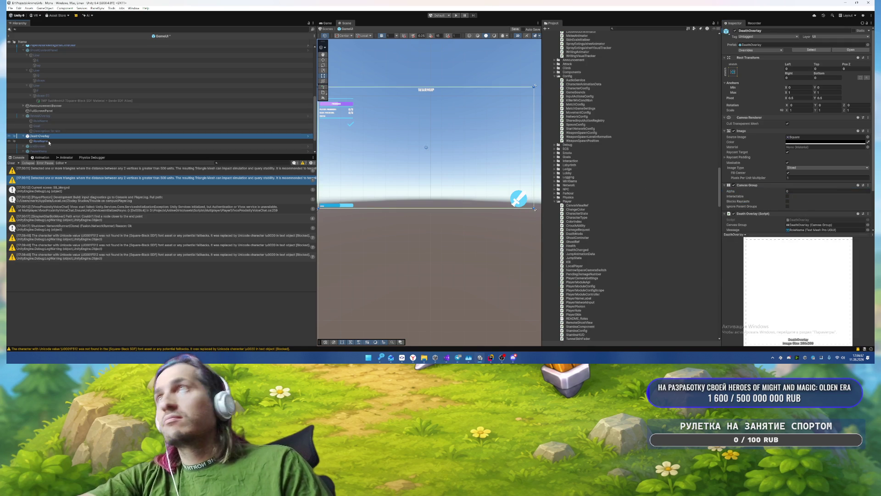
pyautogui.click(803, 142)
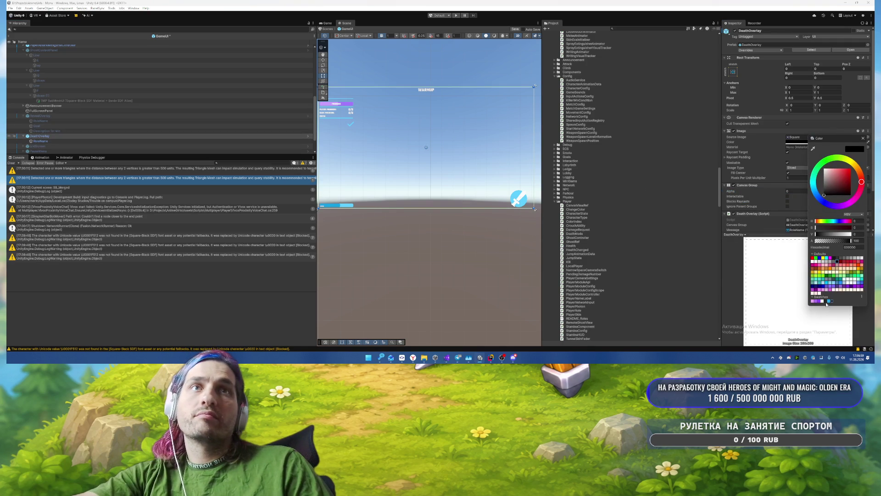
pyautogui.click(825, 301)
pyautogui.click(863, 137)
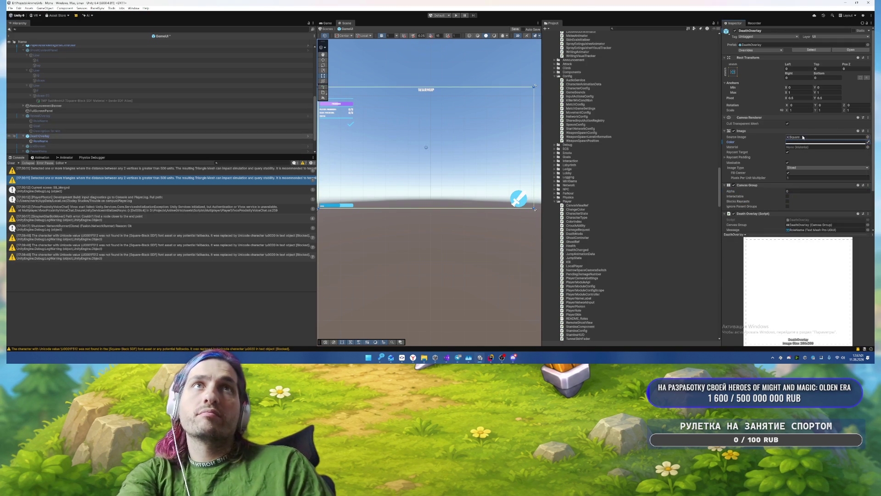
pyautogui.click(826, 137)
pyautogui.press('Delete')
# Step: Tint the DeathOverlay RoleName F2F2F2 and apply the Square-Black SDF font
pyautogui.click(41, 141)
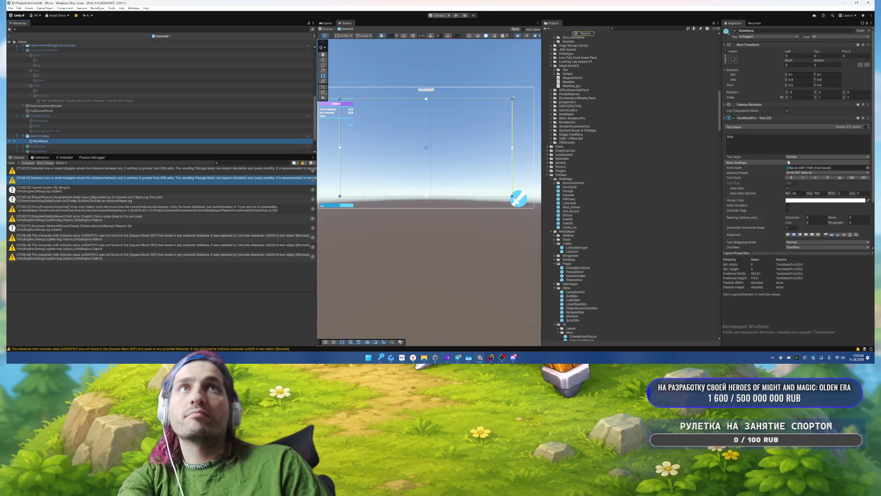
pyautogui.click(810, 201)
pyautogui.click(824, 347)
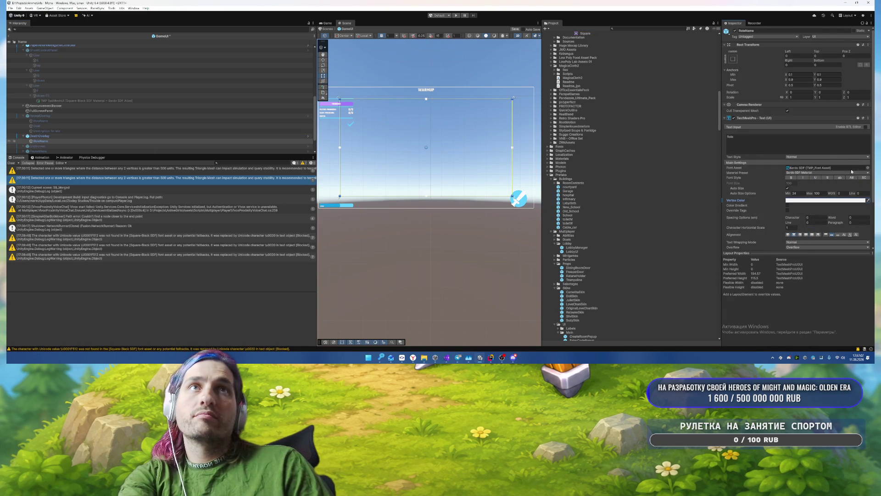
pyautogui.click(868, 168)
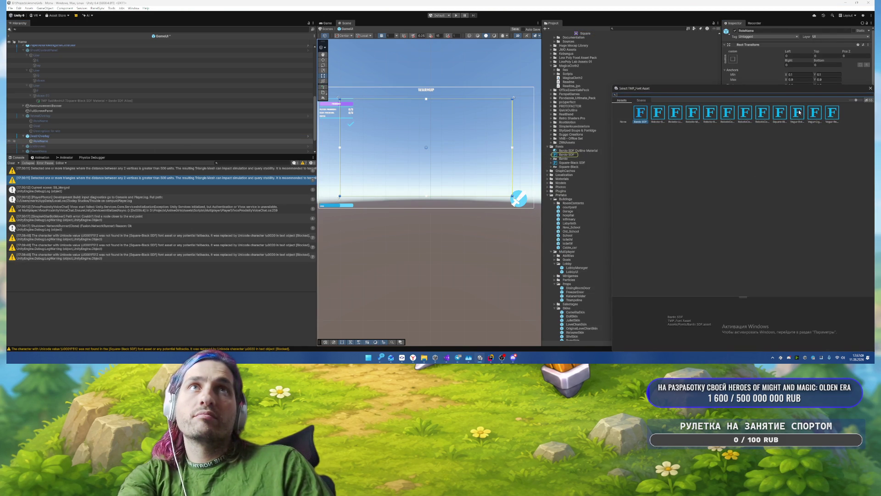
pyautogui.doubleClick(776, 112)
pyautogui.scroll(-1, 852, 226)
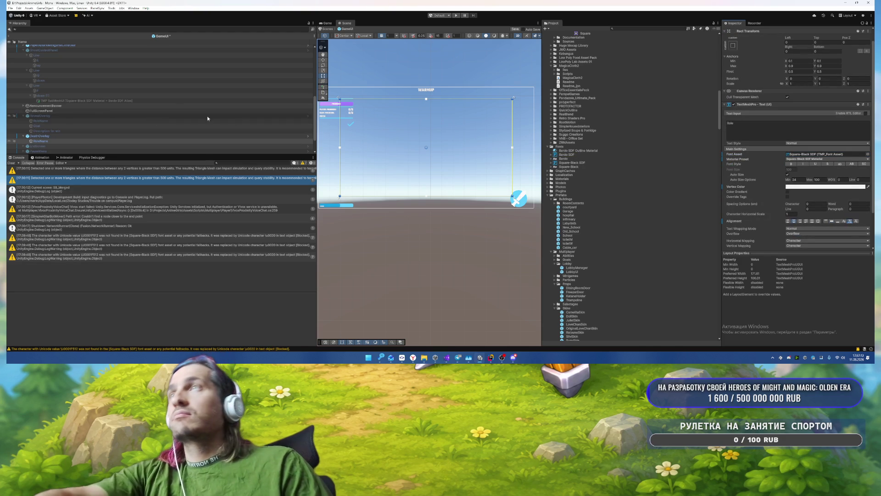
# Step: Set the DeathOverlay alpha to 1 and make its RoleName uppercase
pyautogui.click(40, 136)
pyautogui.click(808, 163)
pyautogui.write('1')
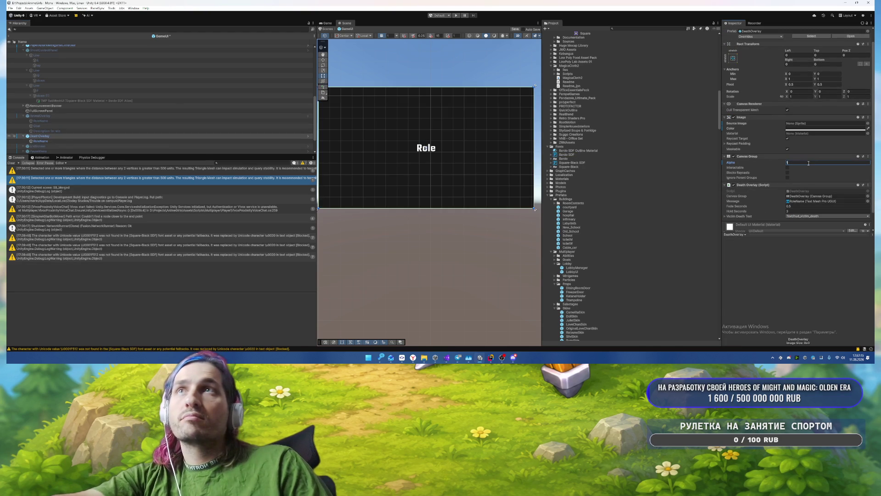
pyautogui.click(41, 140)
pyautogui.click(852, 164)
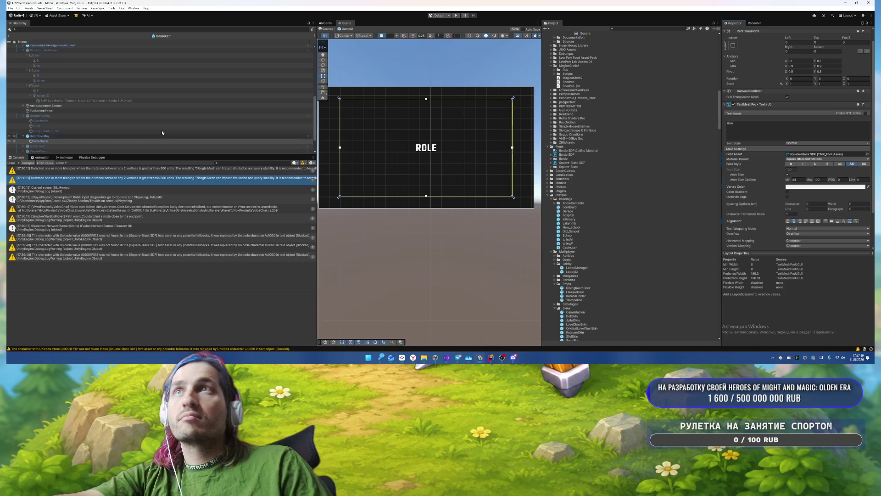
# Step: Apply All overrides to the DeathOverlay prefab and deactivate the overlay
pyautogui.click(178, 135)
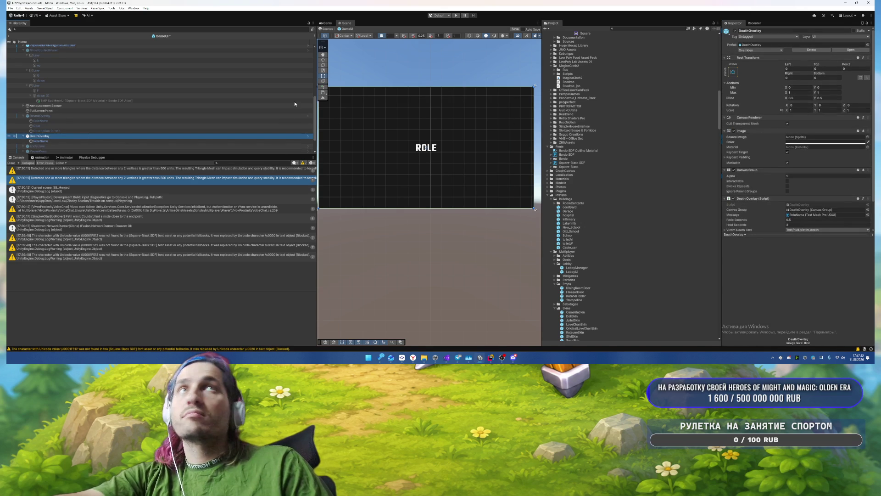
pyautogui.hotkey('shift', 'alt', 'a')
pyautogui.hotkey('shift', 'alt', 'a')
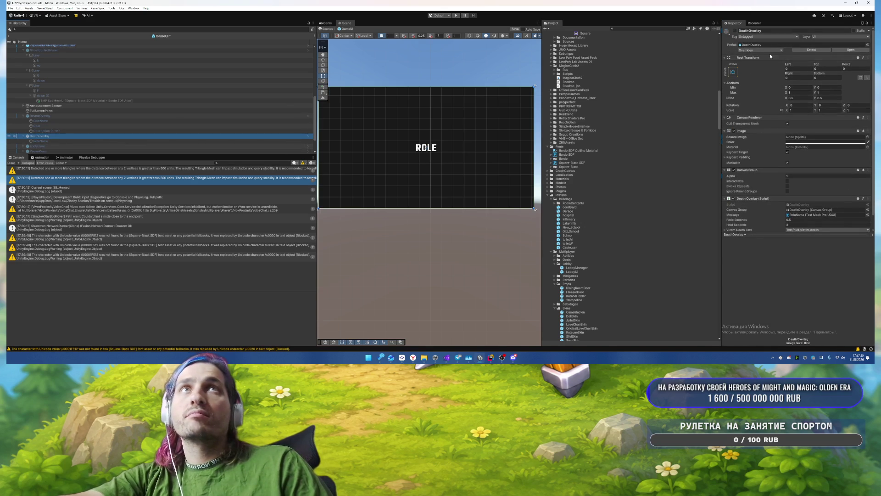
pyautogui.click(779, 50)
pyautogui.click(804, 96)
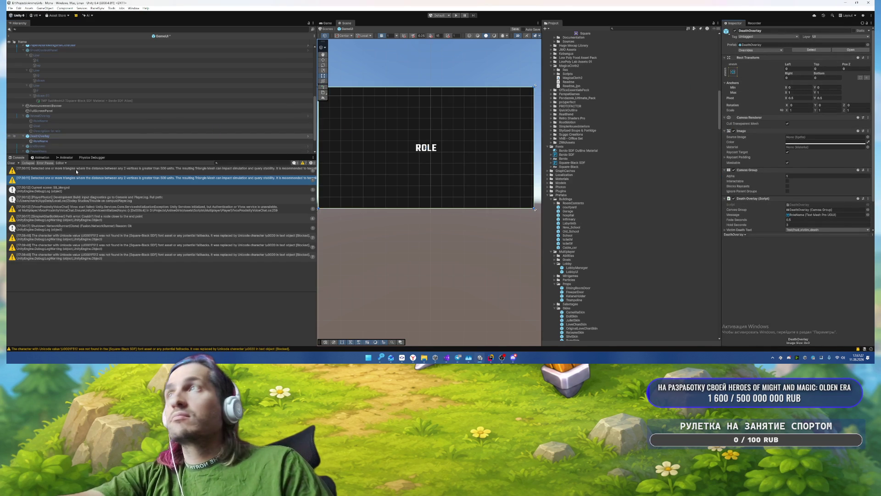
pyautogui.click(56, 136)
pyautogui.hotkey('shift', 'alt', 'a')
pyautogui.click(51, 146)
pyautogui.scroll(-2, 71, 141)
pyautogui.click(71, 136)
pyautogui.click(70, 145)
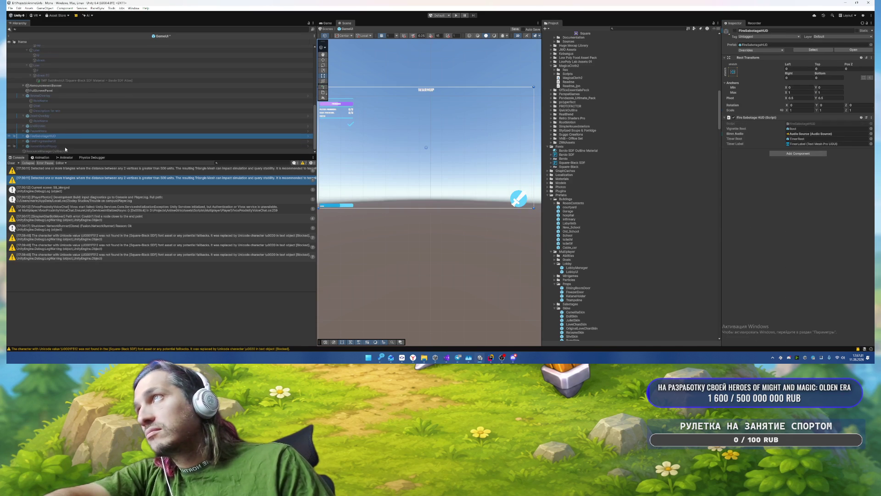
# Step: Collapse the ghost control and RevealOverlay entries, check FullScreenPanel's colour, then select EndScreen
pyautogui.scroll(3, 98, 127)
pyautogui.scroll(3, 98, 124)
pyautogui.click(24, 85)
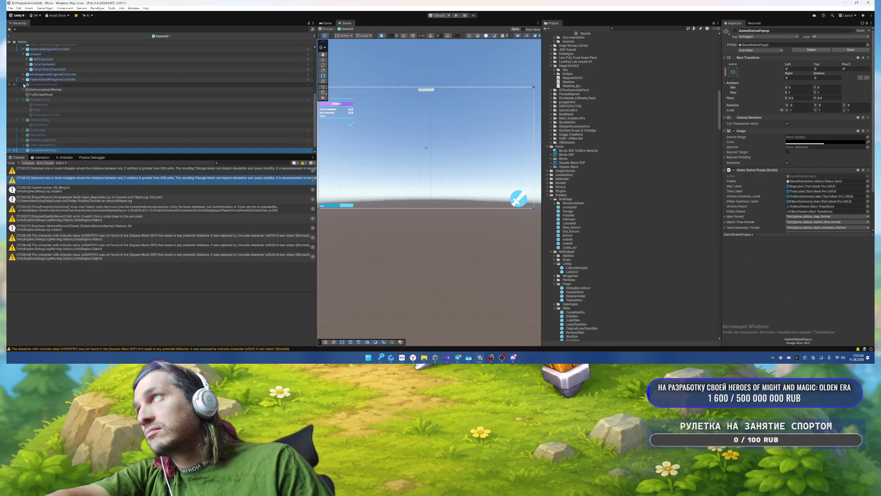
pyautogui.click(24, 100)
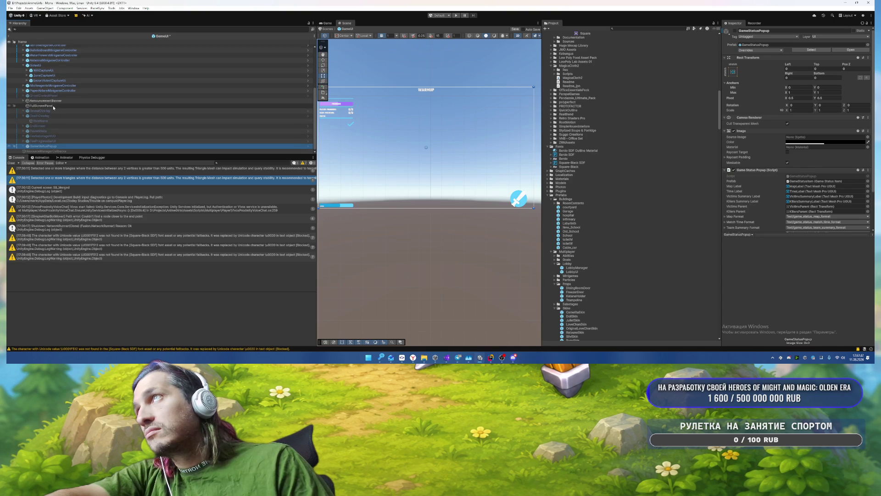
pyautogui.click(41, 105)
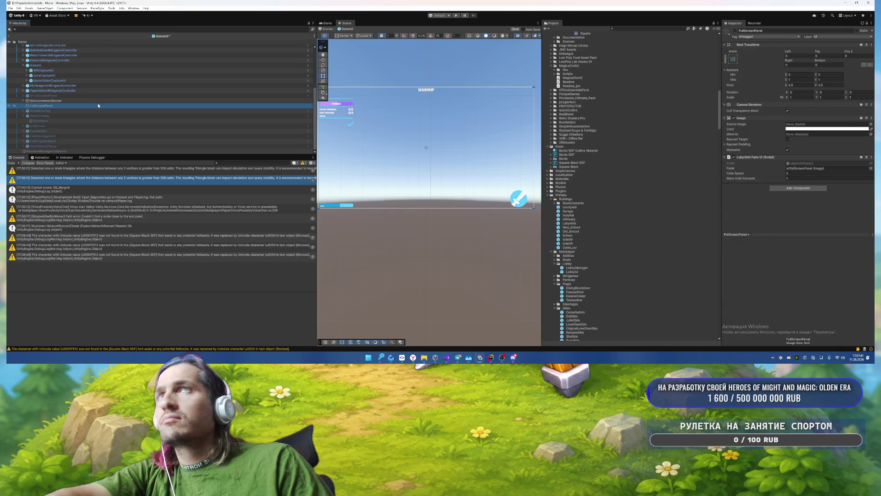
pyautogui.click(831, 129)
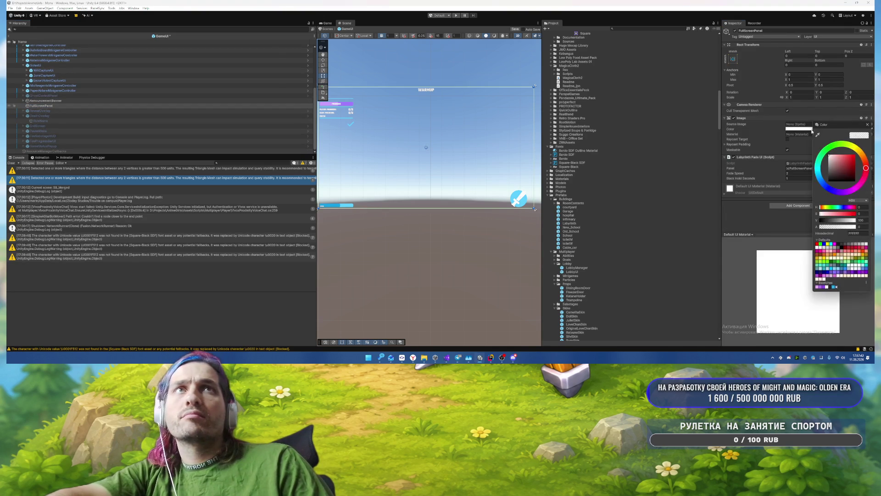
pyautogui.click(136, 94)
pyautogui.click(98, 121)
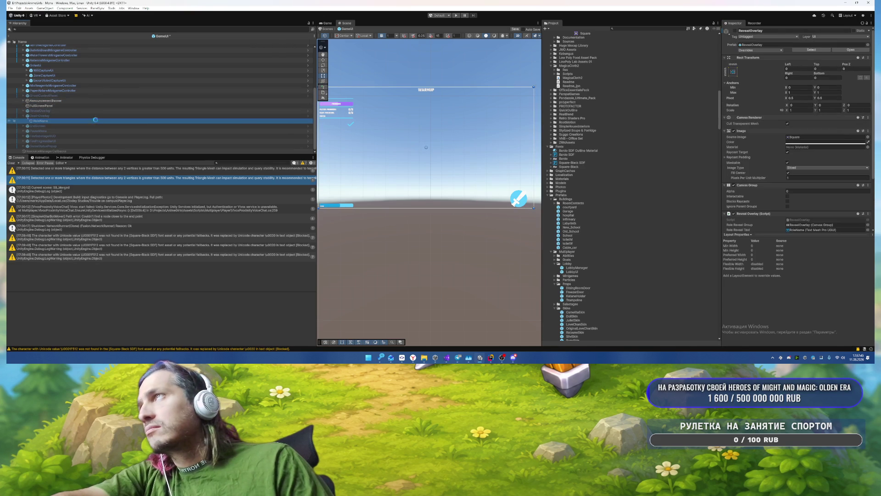
pyautogui.click(72, 126)
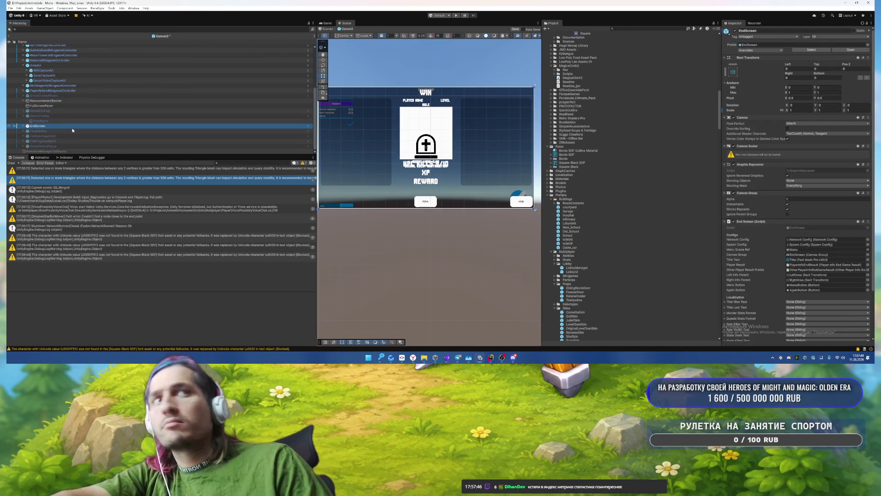
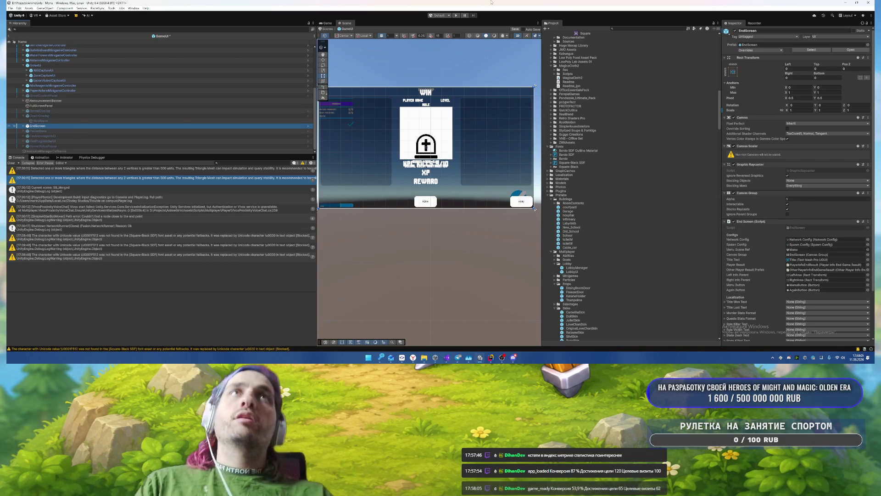
# Step: Save the edited prefab, open EndScreen, filter its Hierarchy to TMP text objects and select them all
pyautogui.click(490, 97)
pyautogui.click(424, 186)
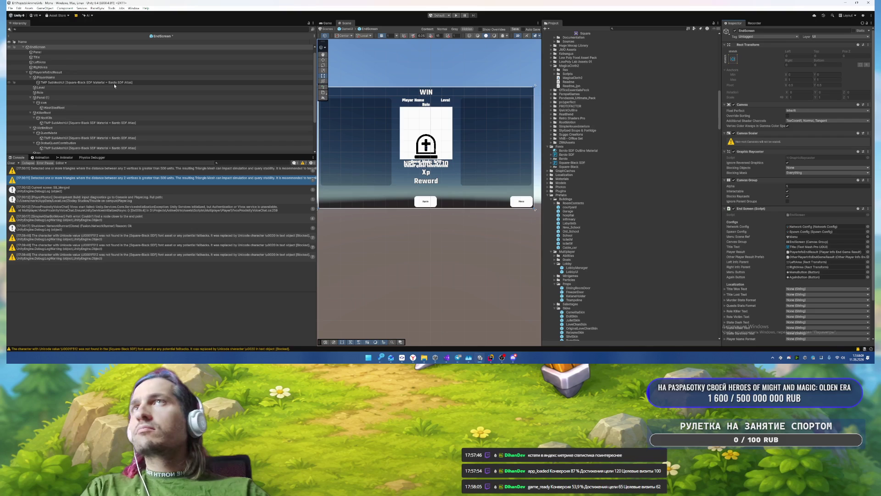
pyautogui.click(184, 28)
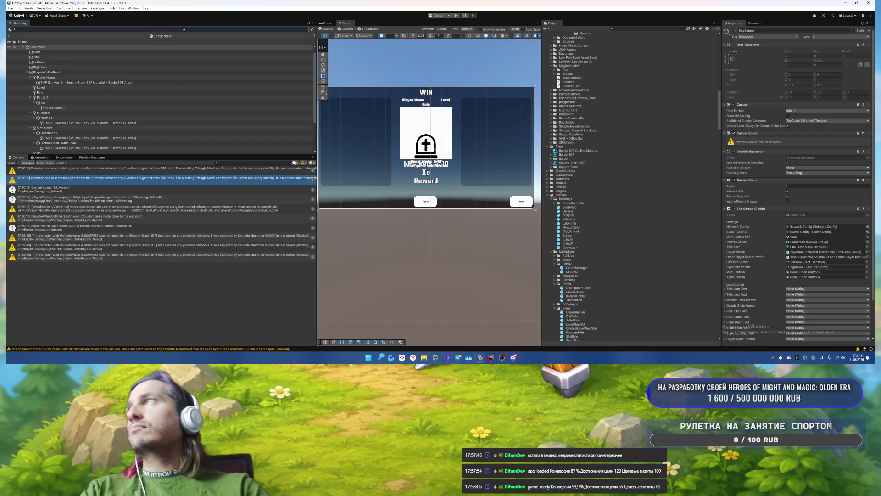
pyautogui.write('tmp')
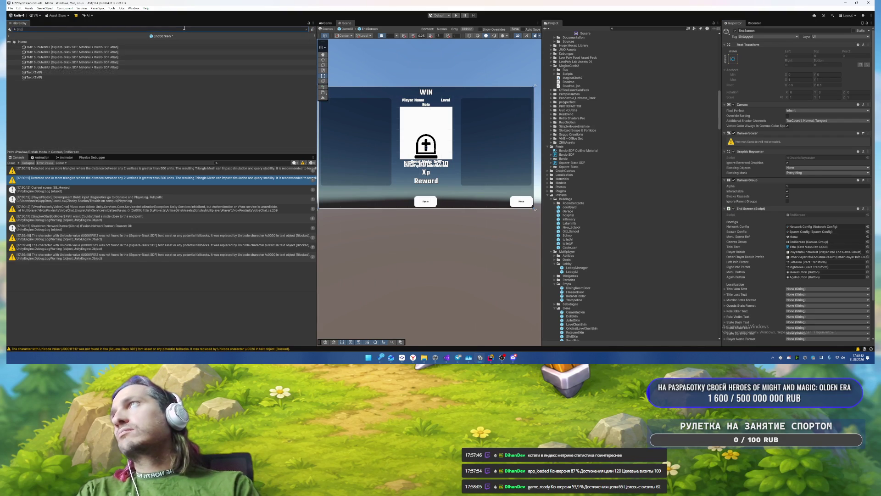
pyautogui.write('_tu')
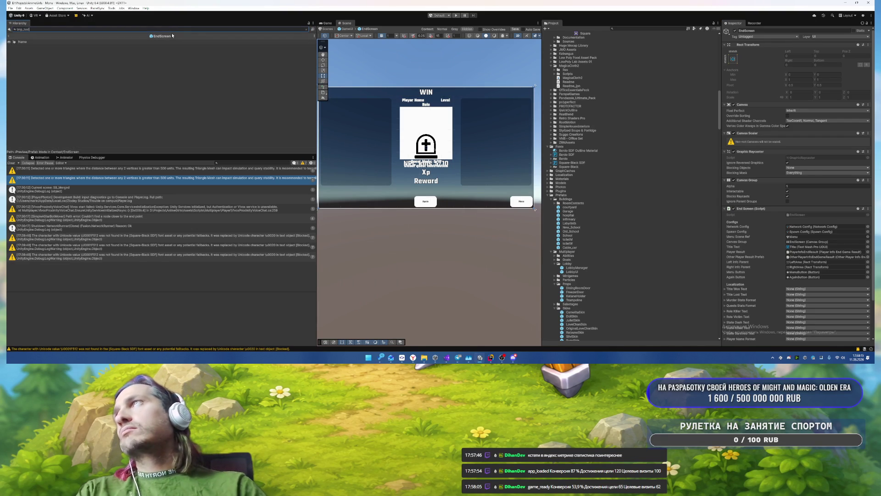
pyautogui.write(':')
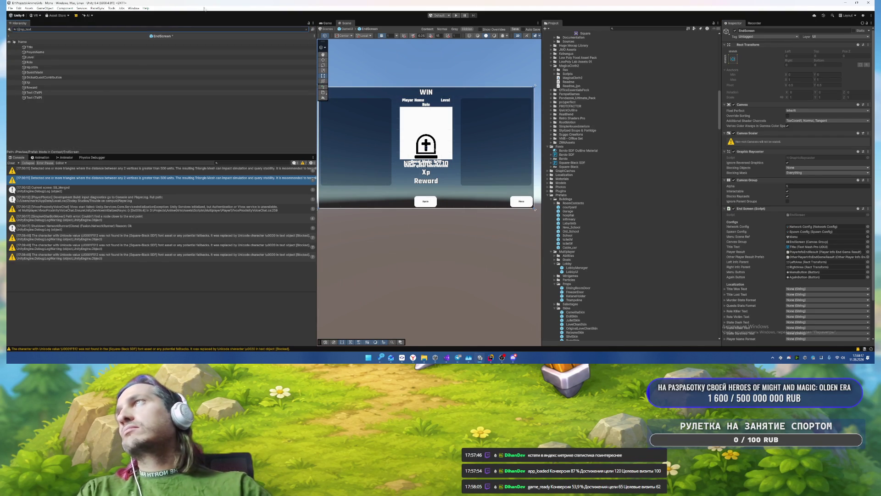
pyautogui.click(227, 68)
pyautogui.hotkey('ctrl', 'a')
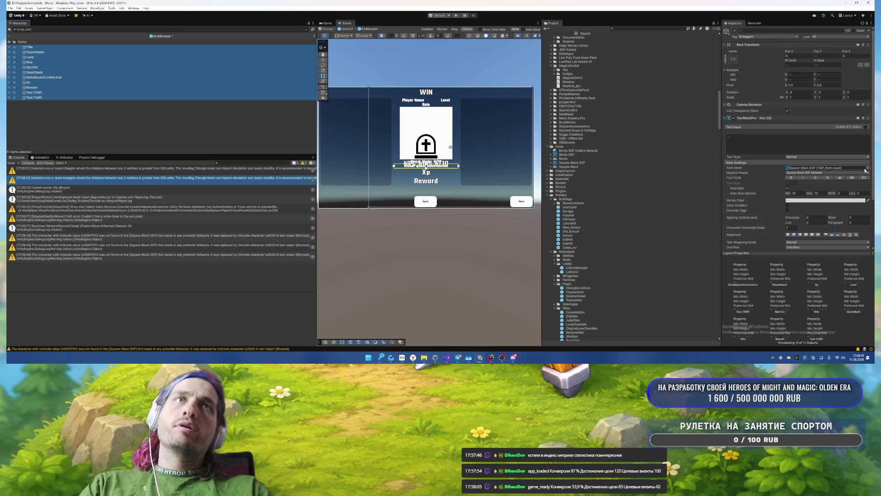
# Step: Give every selected EndScreen text the Square-Black SDF font and No Wrap text wrapping
pyautogui.click(868, 169)
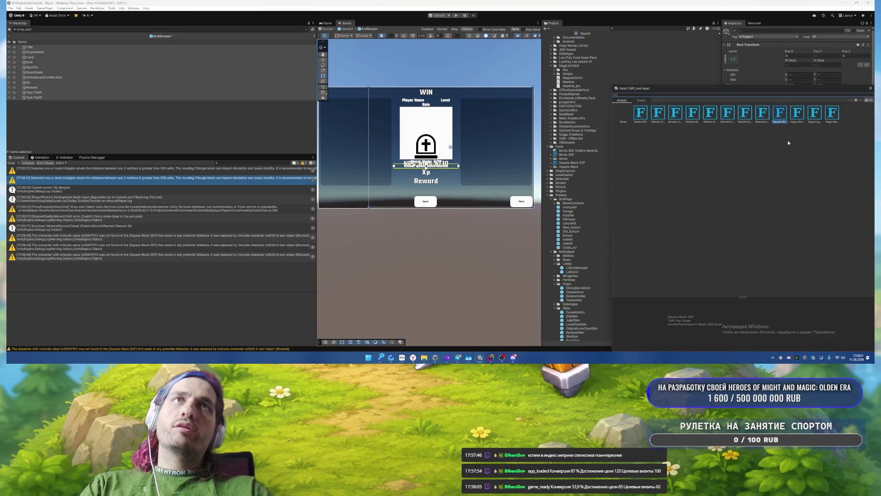
pyautogui.click(792, 175)
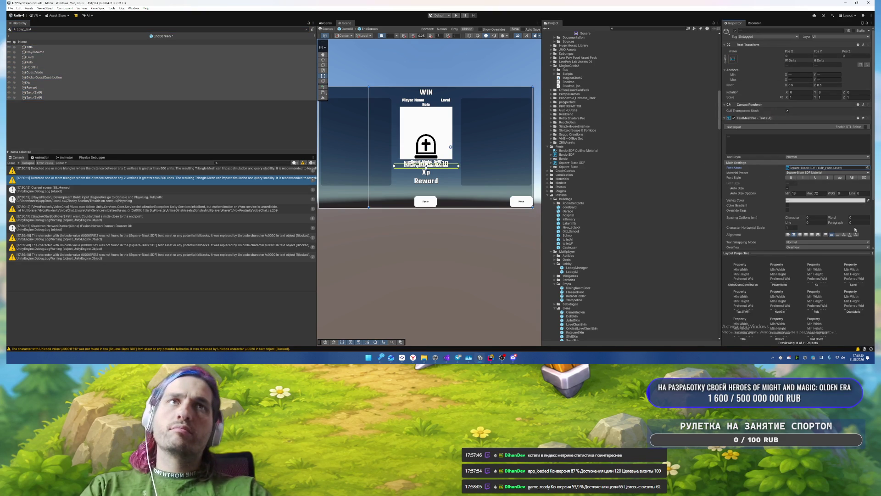
pyautogui.click(817, 242)
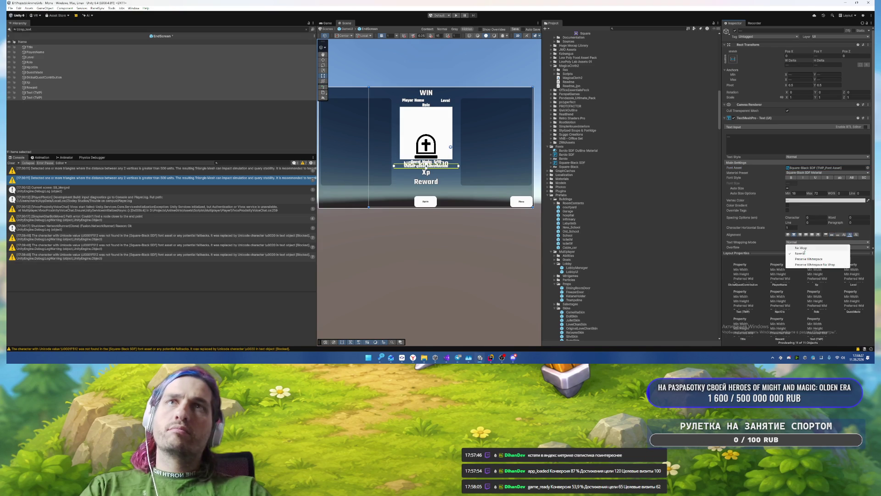
pyautogui.click(803, 249)
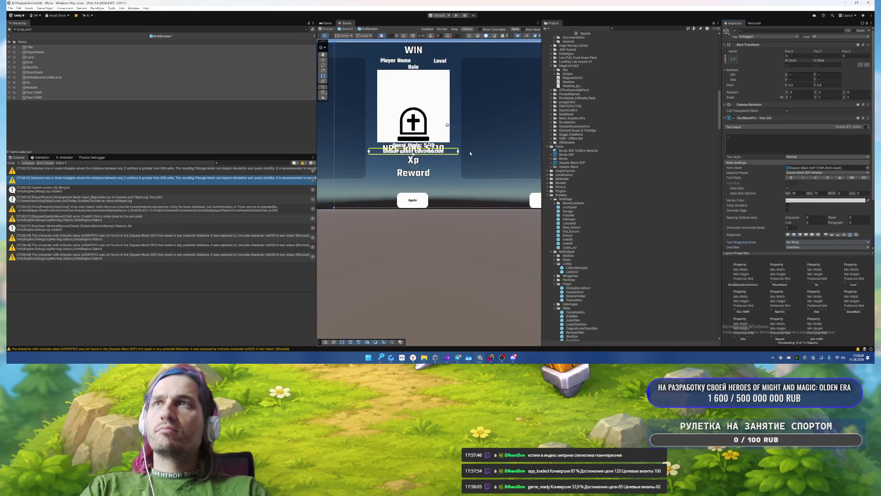
pyautogui.scroll(3, 470, 153)
pyautogui.moveTo(408, 217); pyautogui.dragTo(457, 201)
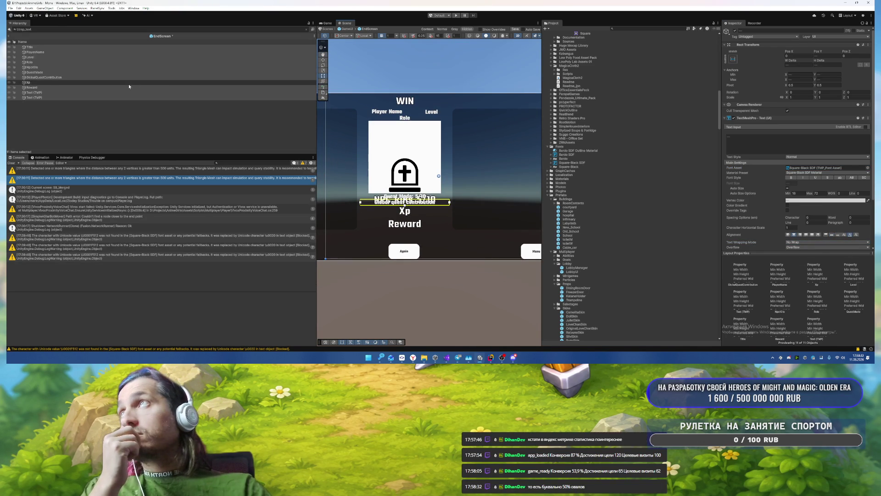
pyautogui.click(810, 200)
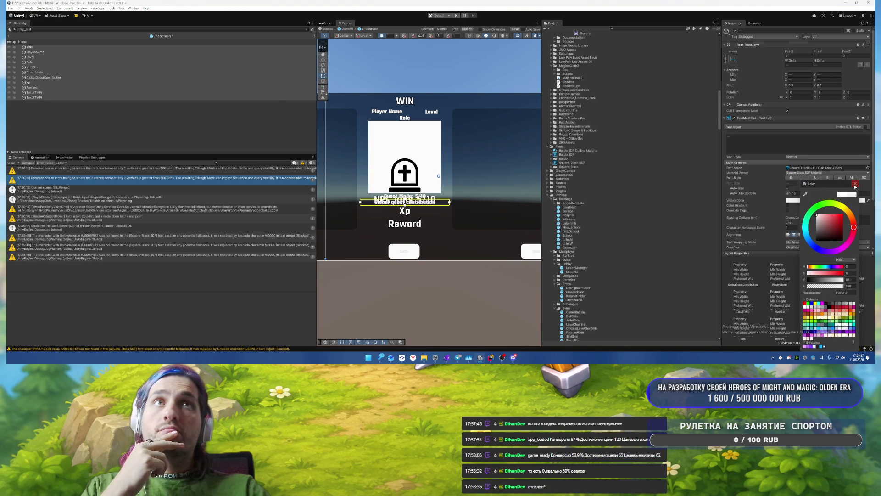
# Step: Make the button labels white and fill the Again button with blue 22AEF2
pyautogui.click(815, 347)
pyautogui.click(405, 250)
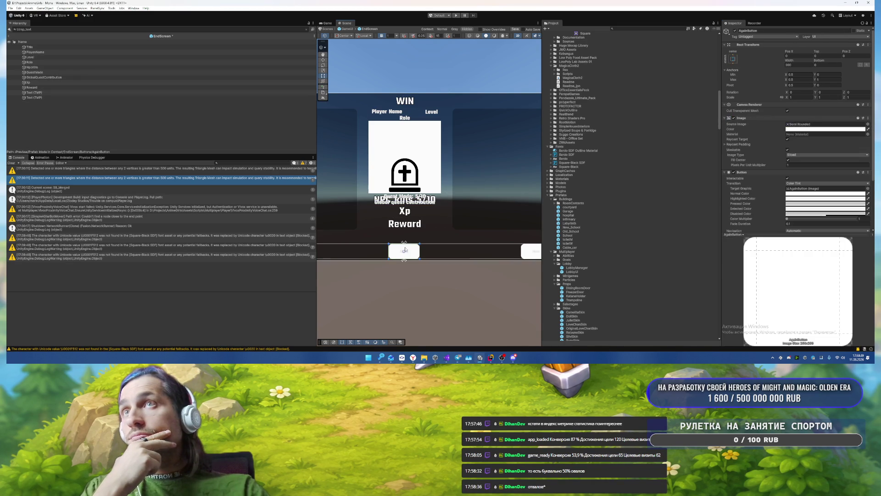
pyautogui.click(814, 130)
pyautogui.click(834, 288)
pyautogui.click(867, 125)
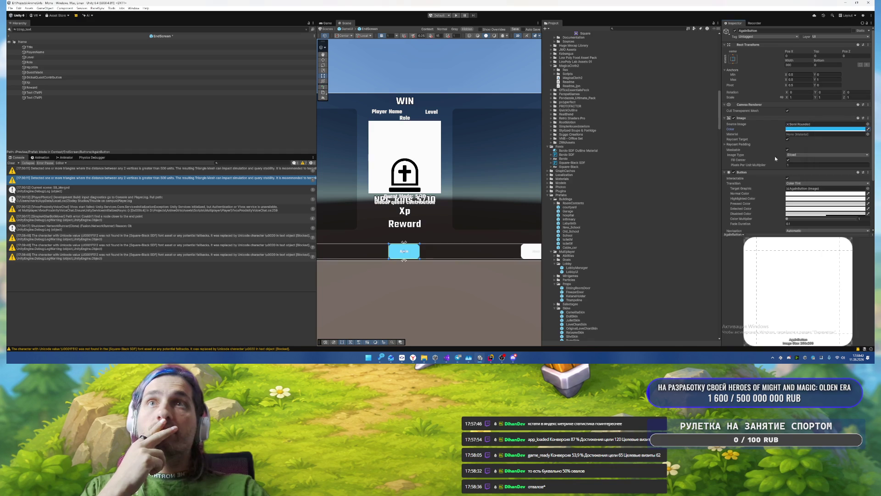
# Step: Fill the Menu button with the same blue 22AEF2 and select its label text
pyautogui.click(531, 251)
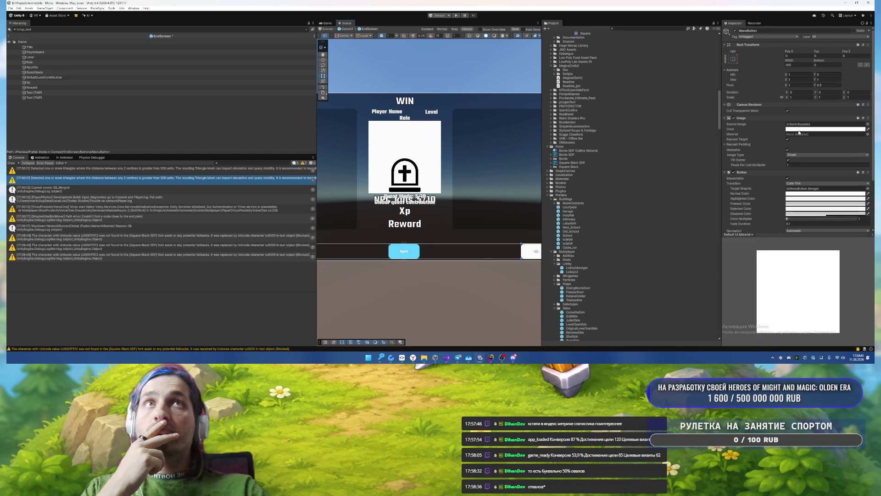
pyautogui.click(815, 129)
pyautogui.click(818, 288)
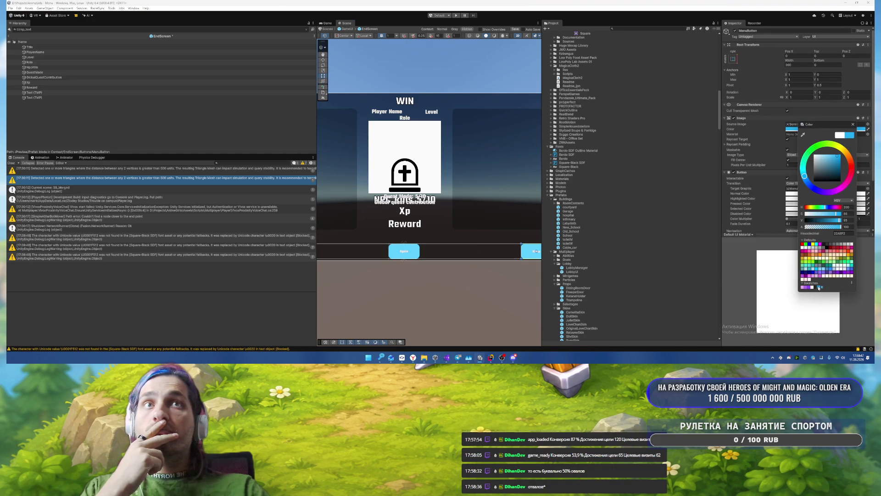
pyautogui.click(853, 123)
pyautogui.scroll(2, 520, 161)
pyautogui.scroll(2, 508, 206)
pyautogui.scroll(1, 508, 206)
pyautogui.click(506, 207)
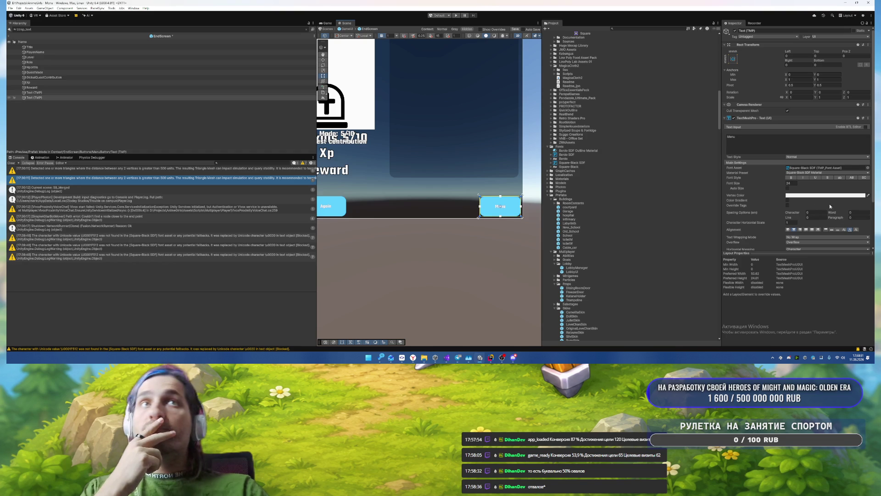
# Step: Enable Auto Size on the Menu label with max 50 and make it uppercase
pyautogui.click(788, 188)
pyautogui.write('50')
pyautogui.click(852, 178)
# Step: Turn on Auto Size for the Again label, then select the Buttons container and recentre the WIN panel
pyautogui.moveTo(413, 168); pyautogui.dragTo(472, 168)
pyautogui.click(386, 206)
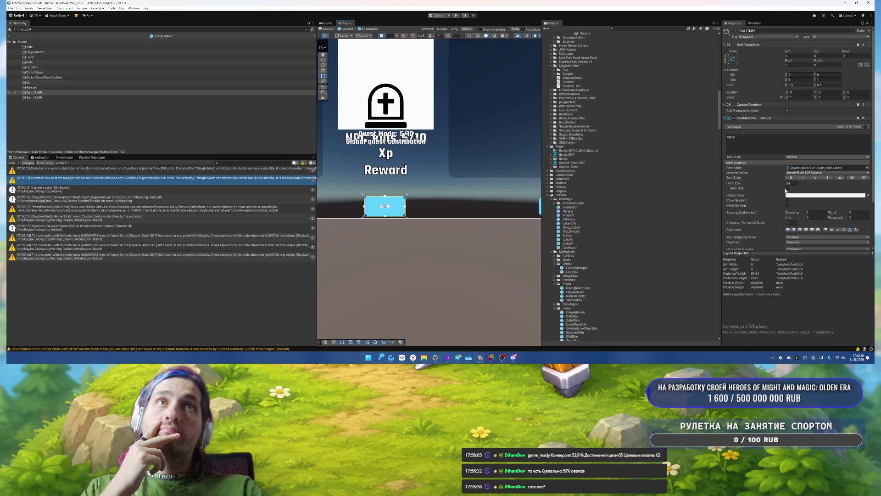
pyautogui.click(788, 189)
pyautogui.write('50')
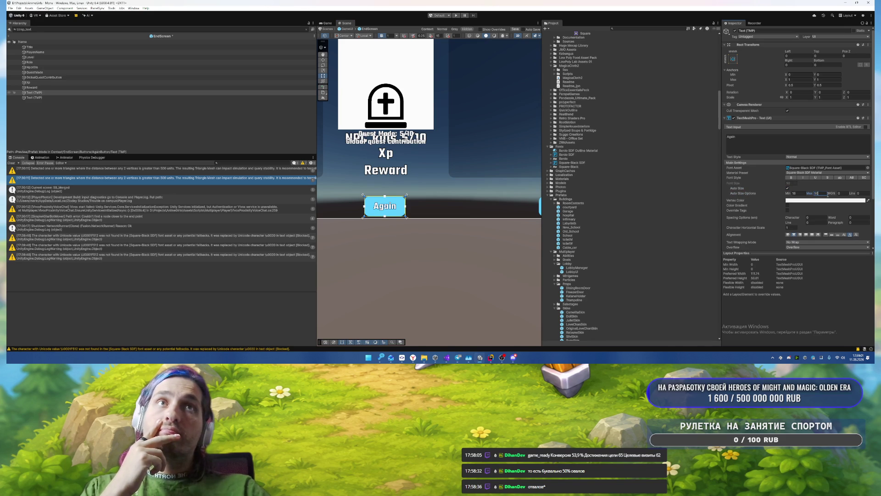
pyautogui.scroll(-3, 503, 253)
pyautogui.click(502, 252)
pyautogui.scroll(3, 499, 242)
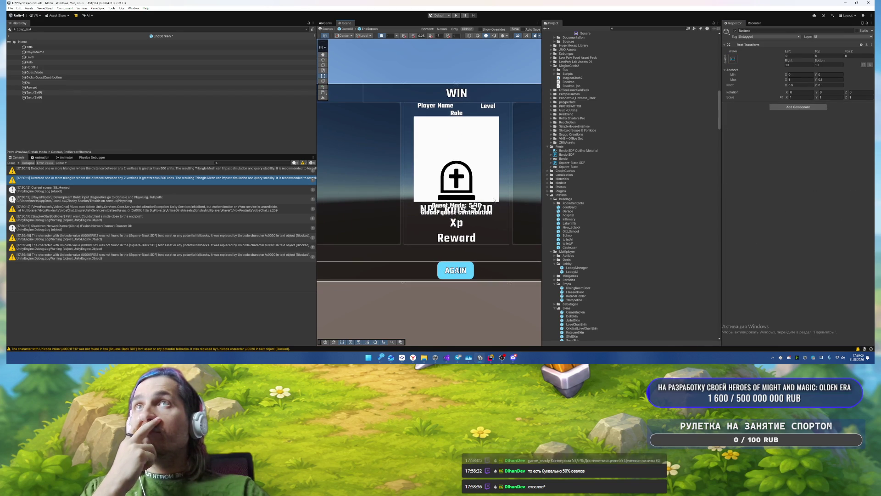
pyautogui.moveTo(483, 184); pyautogui.dragTo(477, 128)
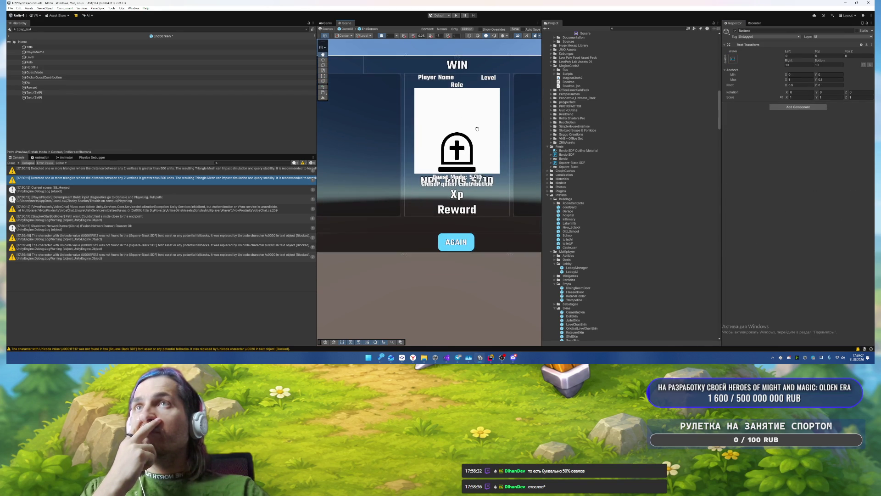
# Step: Clear the Hierarchy filter and select the grave image object WasKilledRoot
pyautogui.click(53, 67)
pyautogui.click(306, 30)
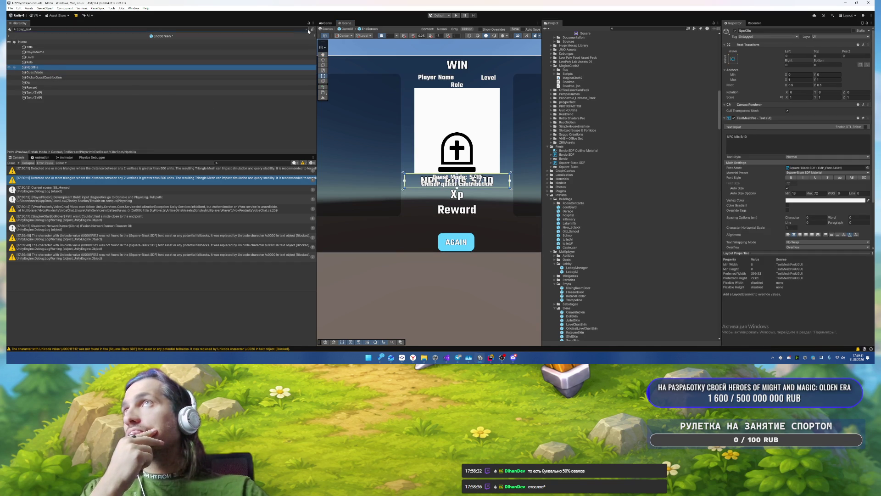
pyautogui.click(469, 156)
pyautogui.click(470, 155)
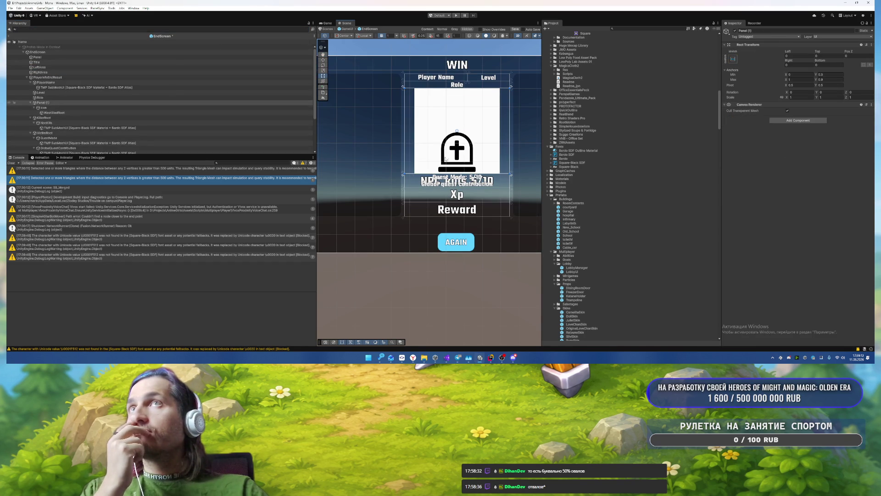
pyautogui.click(454, 160)
pyautogui.click(443, 166)
pyautogui.click(444, 165)
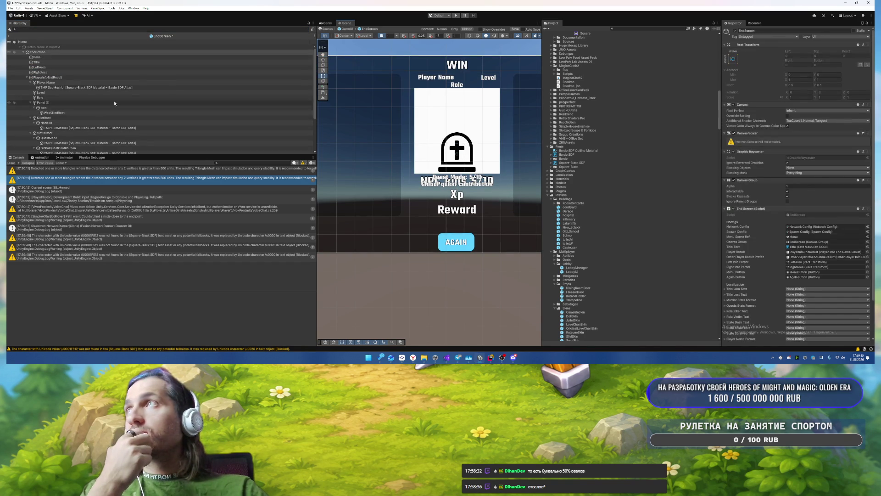
pyautogui.click(443, 165)
# Step: Tint the grave icon light blue and set its Rect Transform Anchors Max Y to 0.3
pyautogui.click(821, 129)
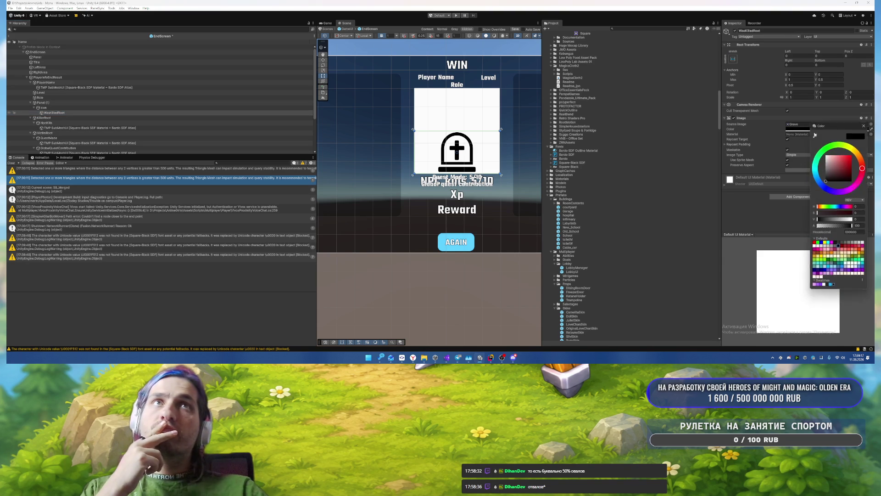
pyautogui.click(830, 286)
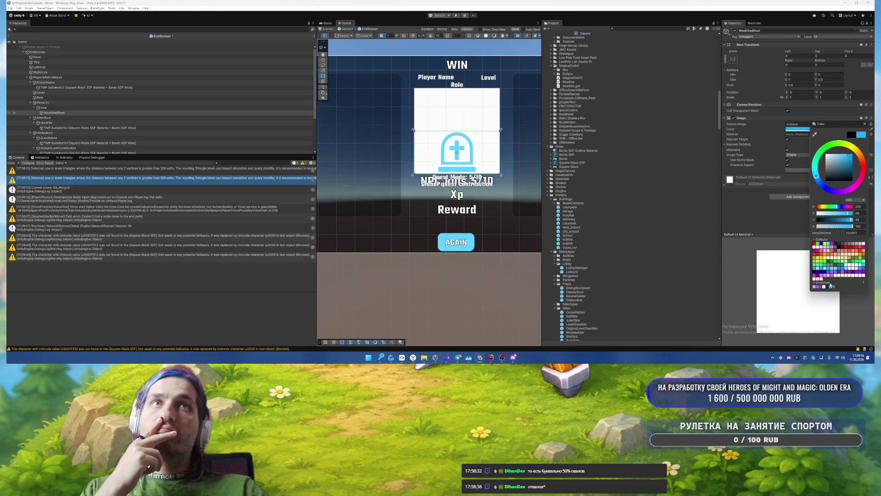
pyautogui.click(864, 124)
pyautogui.write('0')
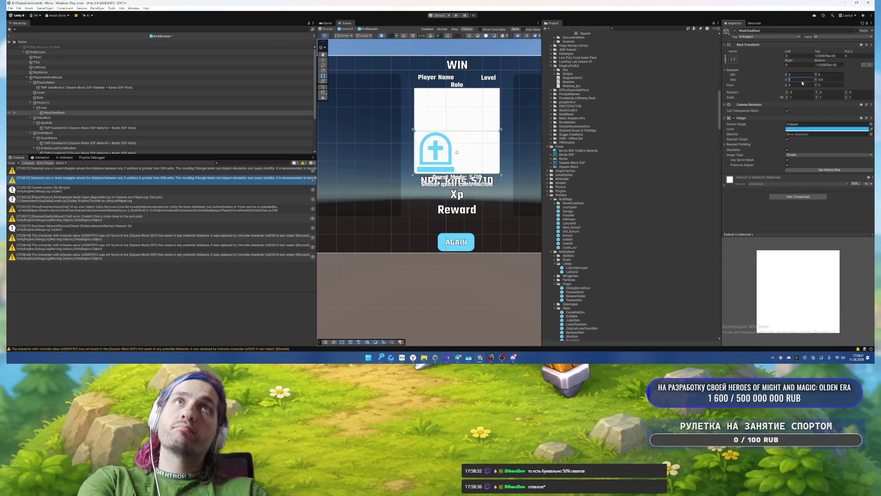
pyautogui.write('0')
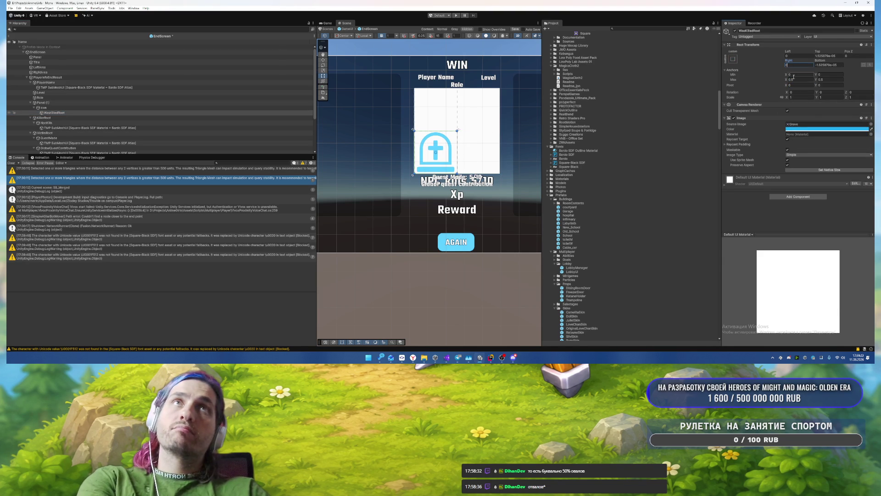
pyautogui.click(835, 80)
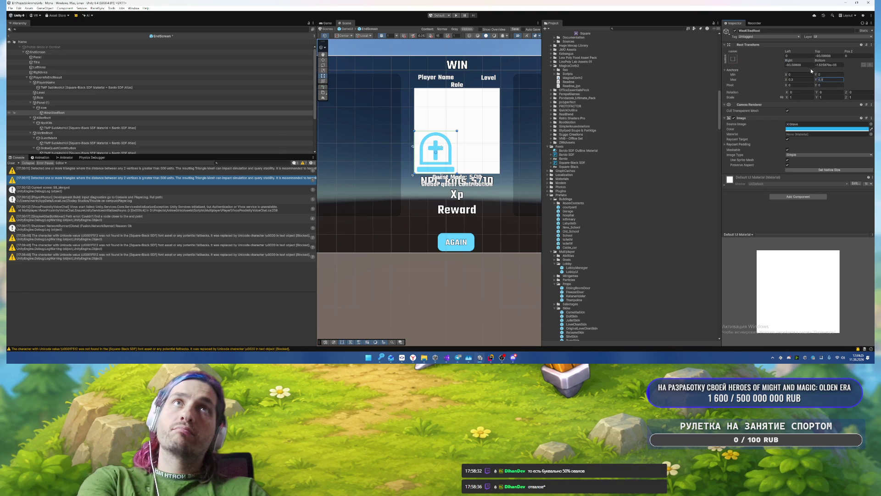
pyautogui.click(828, 55)
pyautogui.write('0')
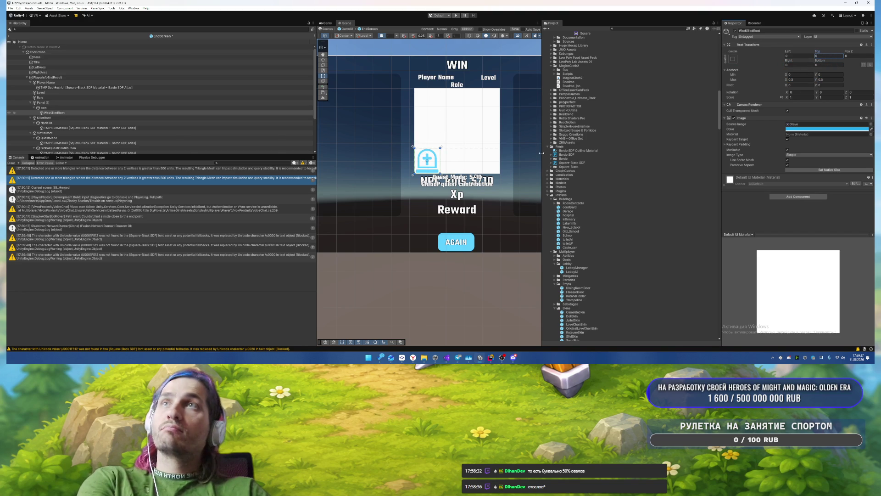
pyautogui.scroll(-1, 414, 184)
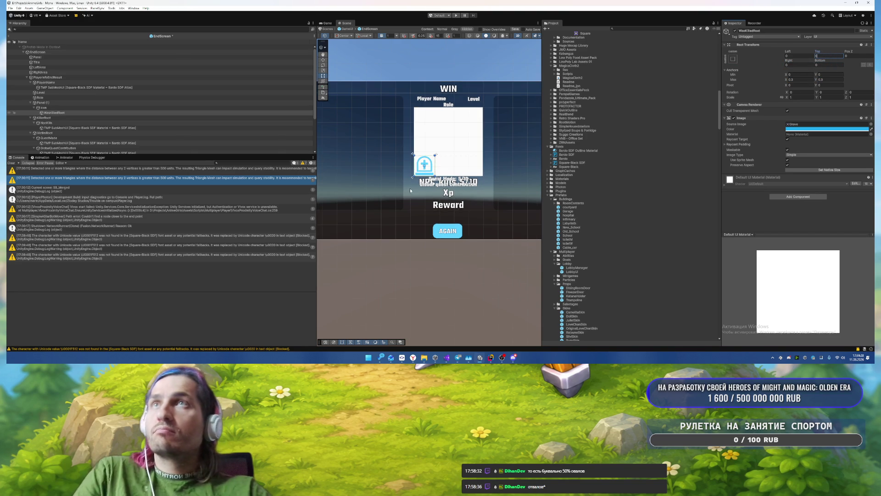
# Step: Inspect the components on Panel (1), Icon and WasKilledRoot without adding anything
pyautogui.click(59, 103)
pyautogui.click(60, 108)
pyautogui.click(59, 103)
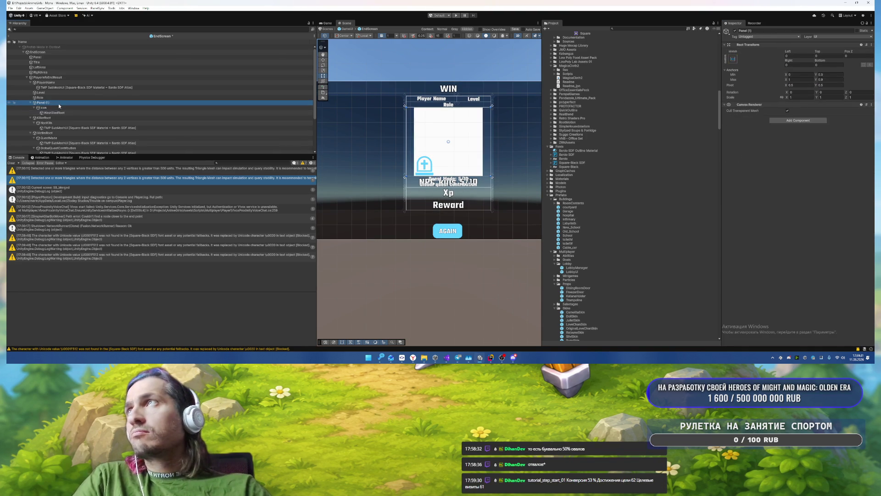
pyautogui.click(57, 109)
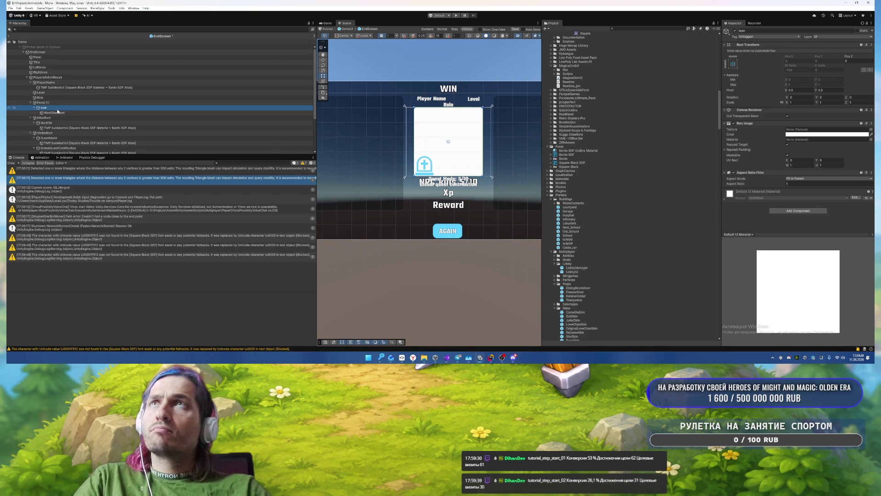
pyautogui.click(57, 113)
pyautogui.click(51, 103)
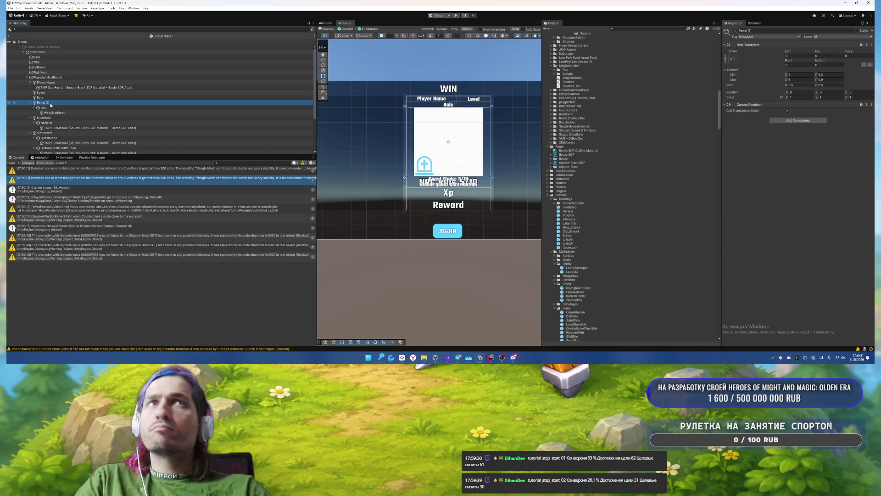
pyautogui.click(51, 108)
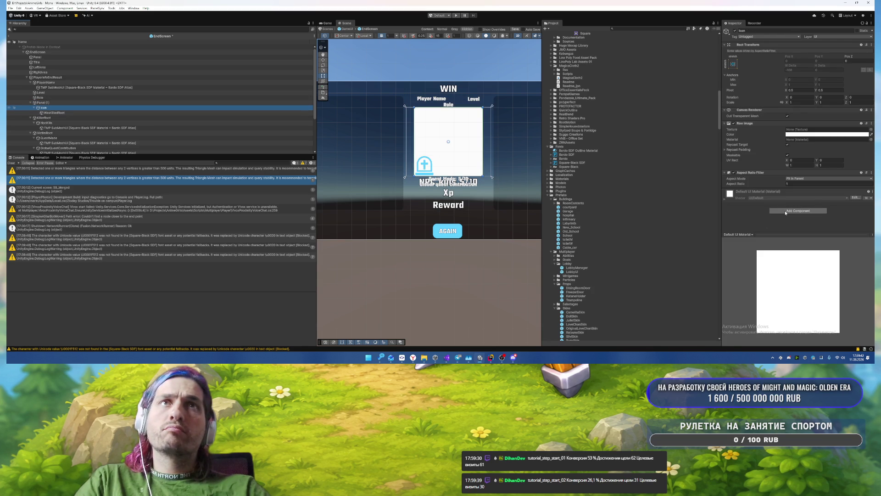
pyautogui.click(785, 210)
pyautogui.press('Escape')
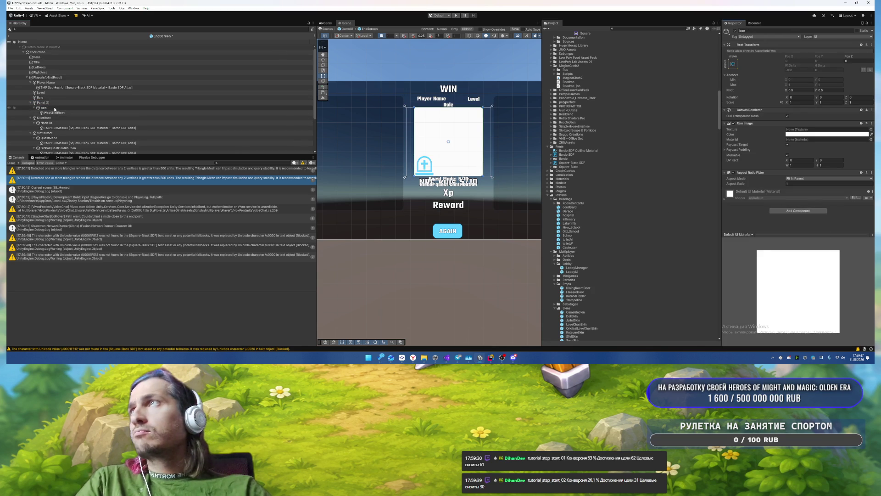
# Step: Create a new UI Panel inside Panel (1) and place it directly above Icon
pyautogui.rightClick(51, 103)
pyautogui.moveTo(65, 226)
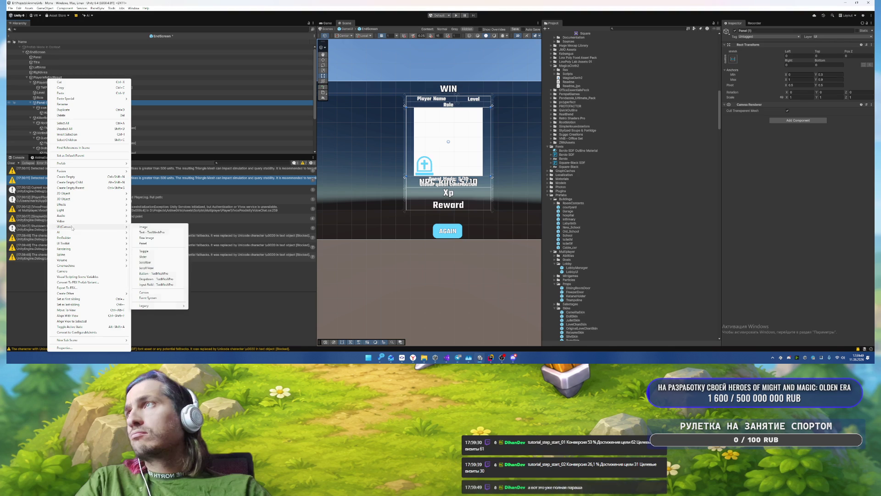
pyautogui.click(151, 243)
pyautogui.moveTo(42, 119); pyautogui.dragTo(46, 108)
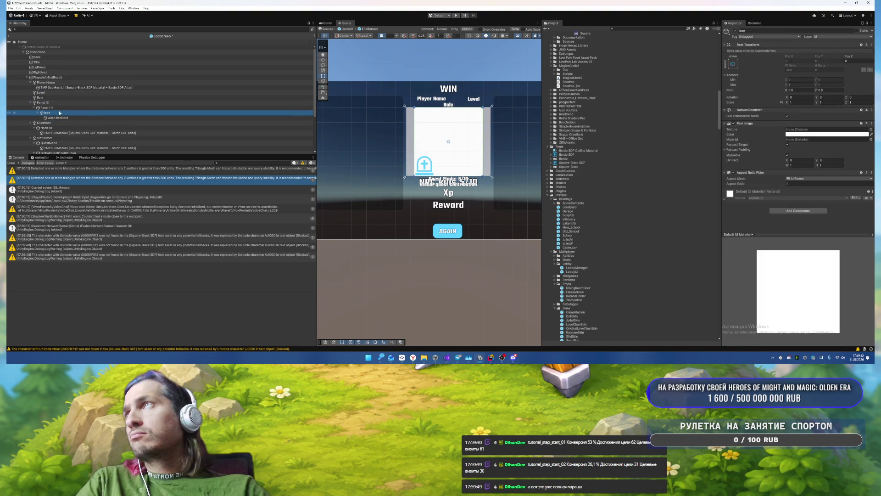
# Step: Move Icon's Aspect Ratio Fitter onto the new panel by copying it there and removing the original
pyautogui.rightClick(753, 172)
pyautogui.click(780, 209)
pyautogui.click(44, 107)
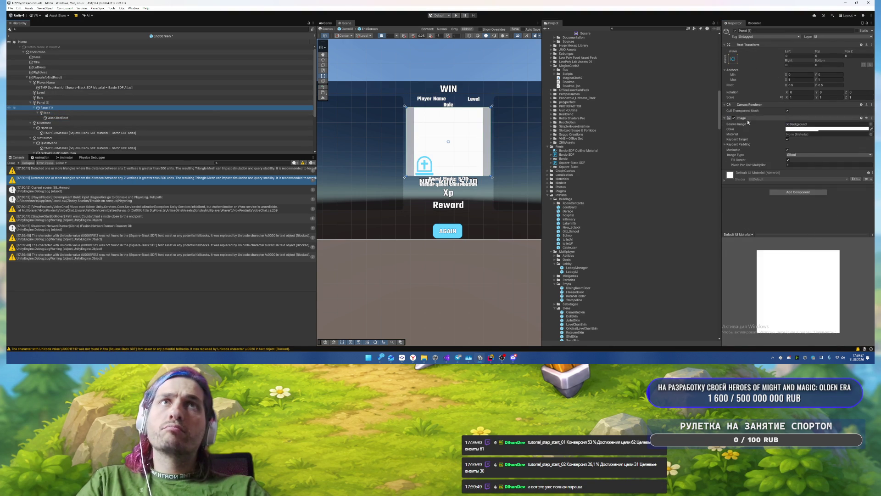
pyautogui.rightClick(748, 118)
pyautogui.click(780, 165)
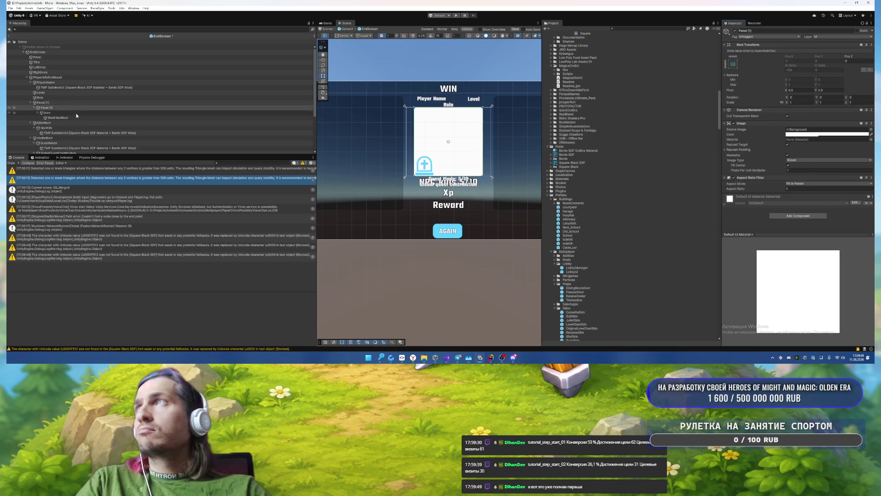
pyautogui.click(159, 112)
pyautogui.rightClick(795, 173)
pyautogui.click(807, 181)
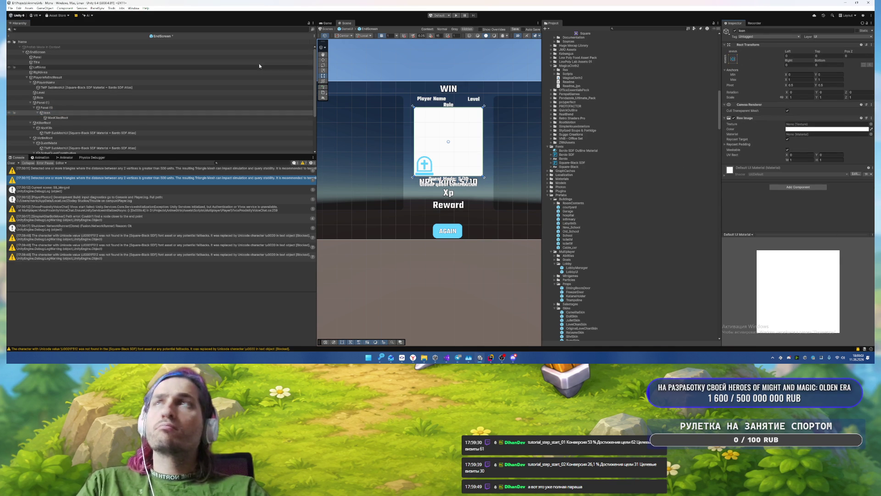
# Step: Give the new panel the Semi Rounded source image and add a Mask component
pyautogui.click(96, 109)
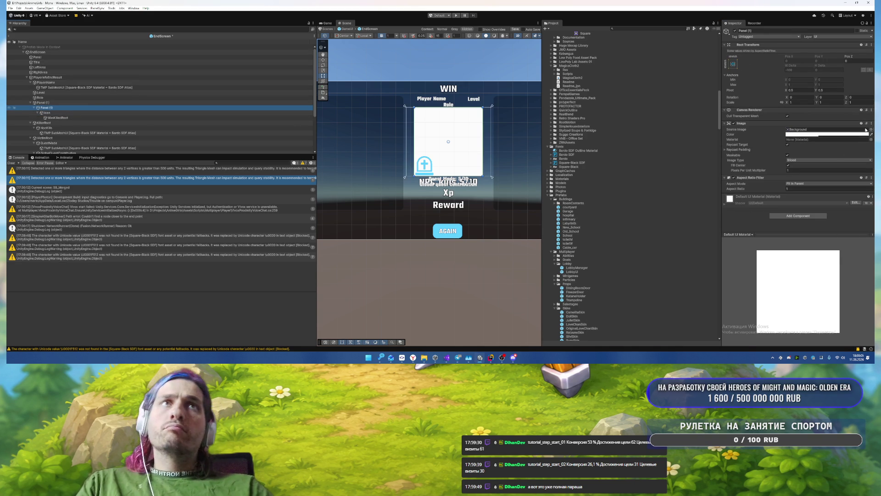
pyautogui.click(871, 130)
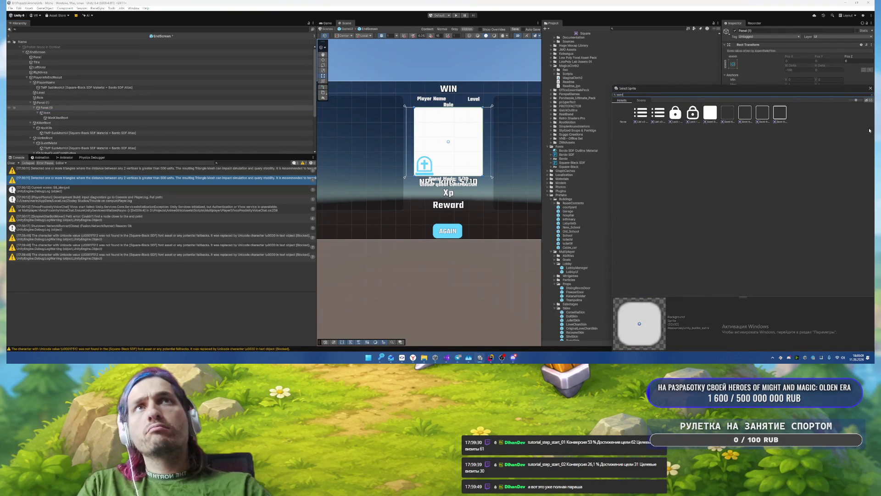
pyautogui.doubleClick(713, 119)
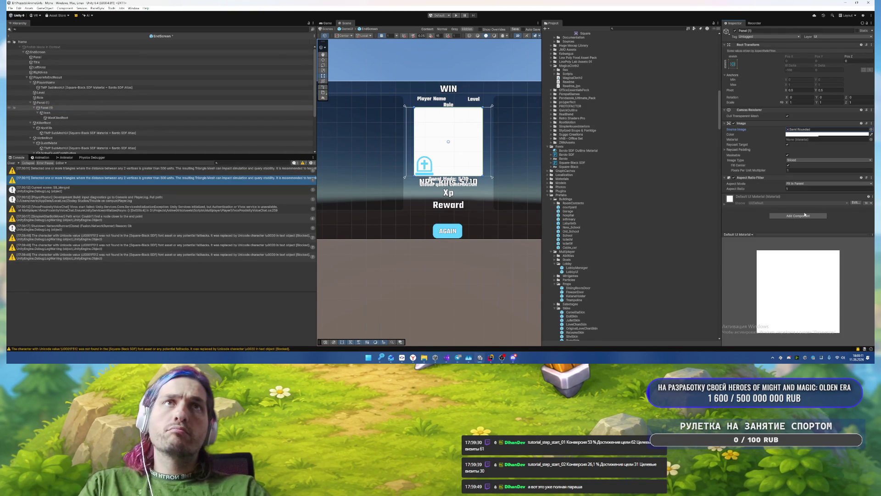
pyautogui.click(792, 216)
pyautogui.write('mask')
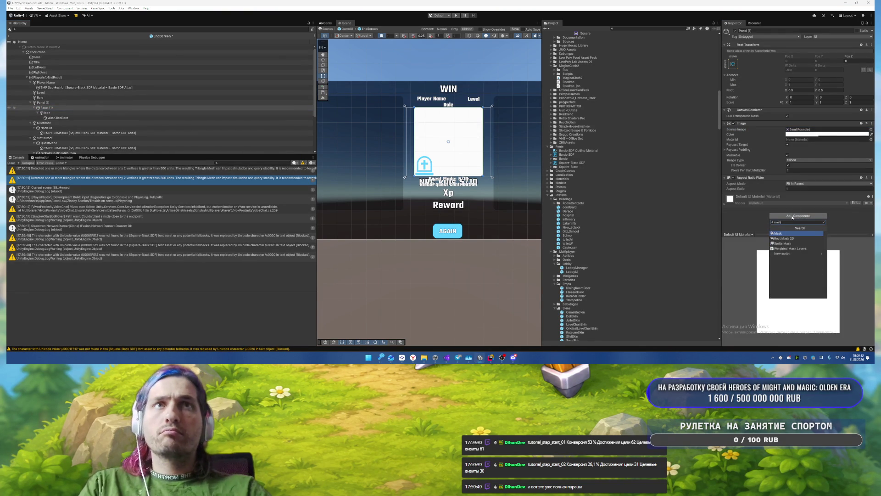
pyautogui.press('Return')
# Step: Frame the new panel and expand it and Icon to show their children in the Hierarchy
pyautogui.press('f')
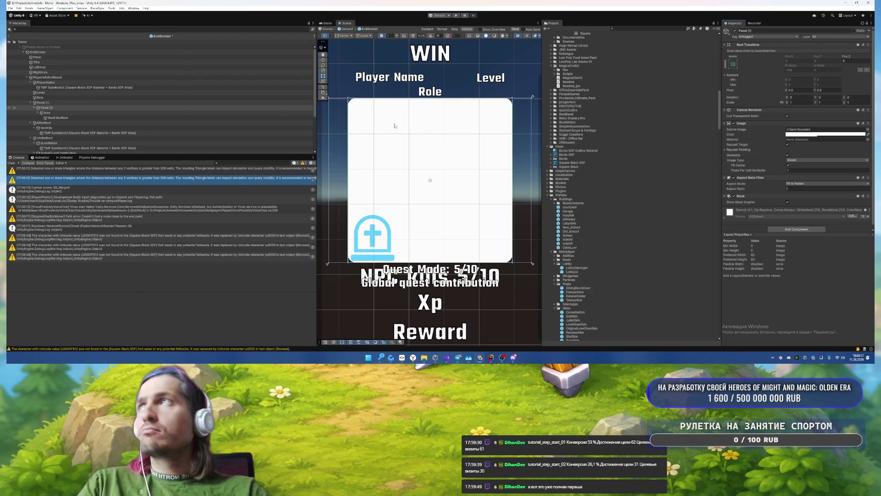
pyautogui.click(56, 105)
pyautogui.press('Left')
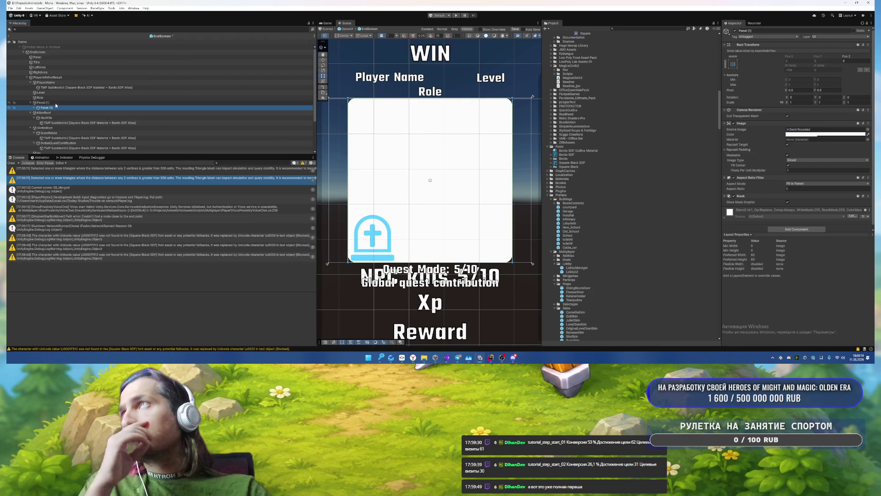
pyautogui.click(63, 103)
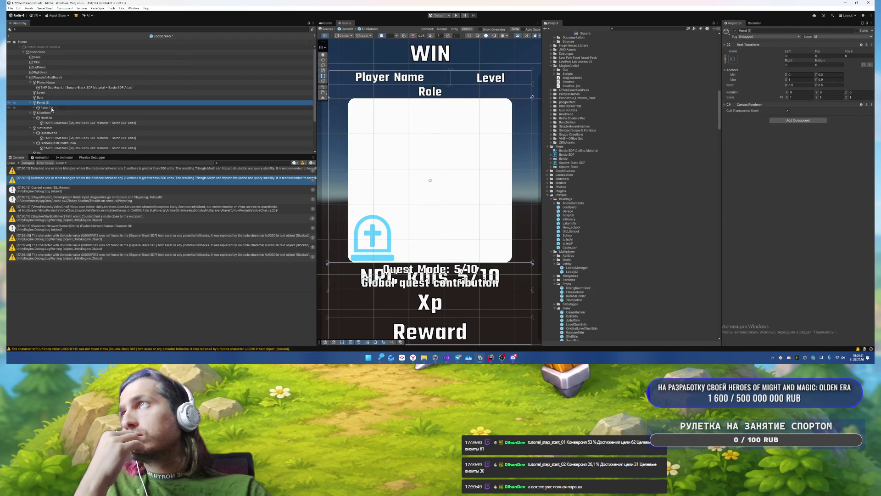
pyautogui.click(31, 108)
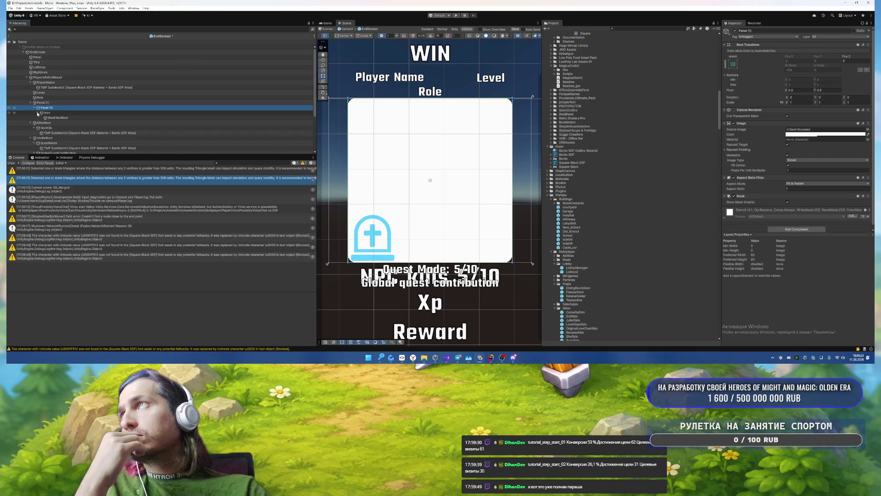
pyautogui.click(35, 108)
pyautogui.click(38, 113)
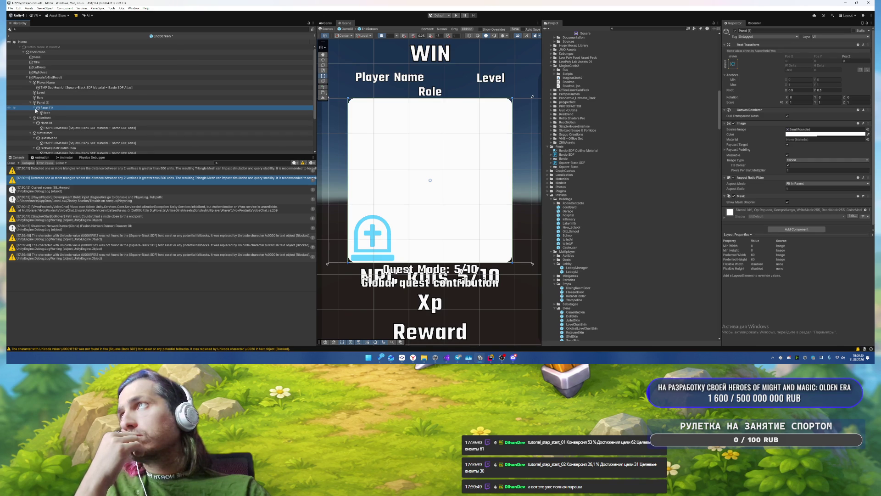
pyautogui.rightClick(48, 113)
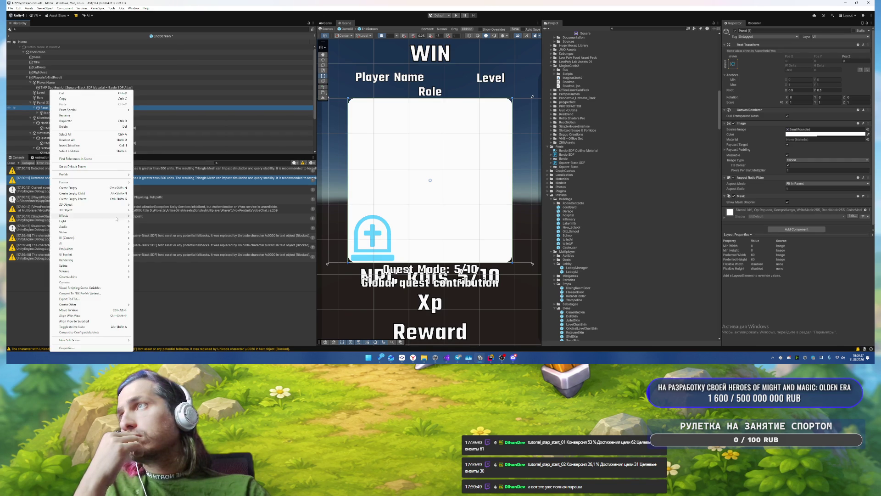
pyautogui.moveTo(91, 238)
pyautogui.click(146, 254)
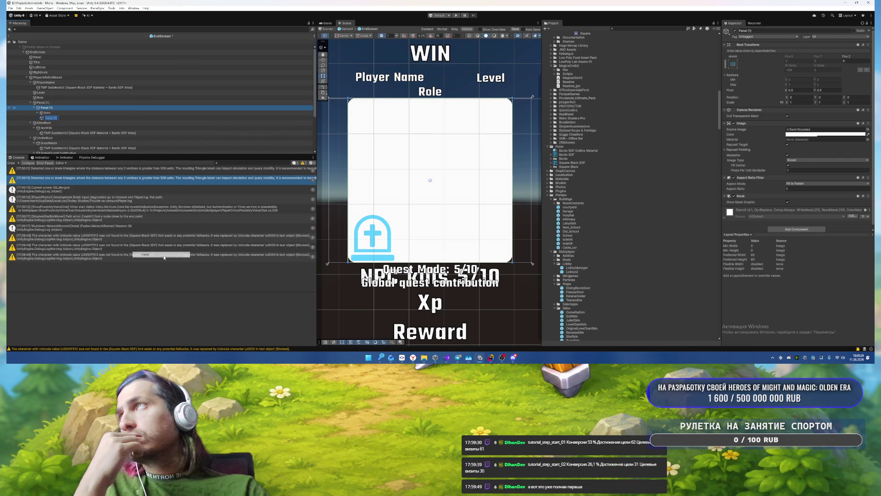
pyautogui.click(83, 116)
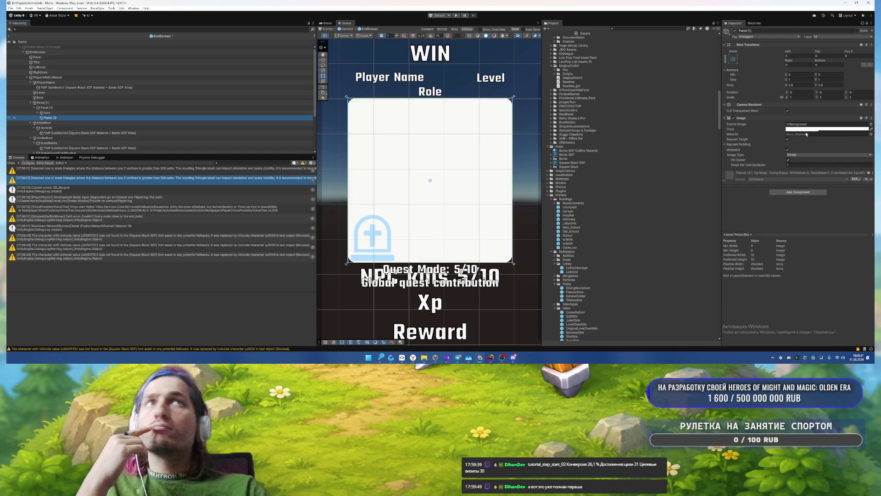
pyautogui.click(871, 124)
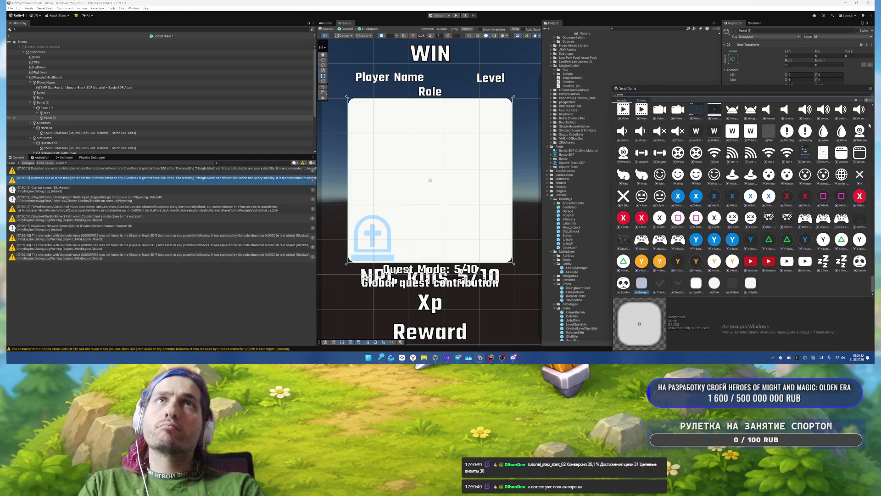
pyautogui.click(729, 115)
pyautogui.click(740, 117)
pyautogui.click(733, 117)
pyautogui.doubleClick(761, 114)
pyautogui.click(788, 149)
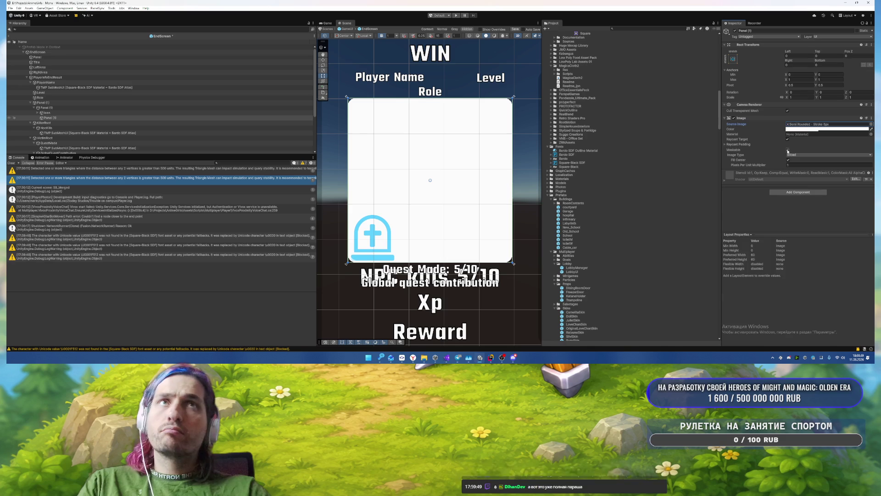
pyautogui.click(801, 129)
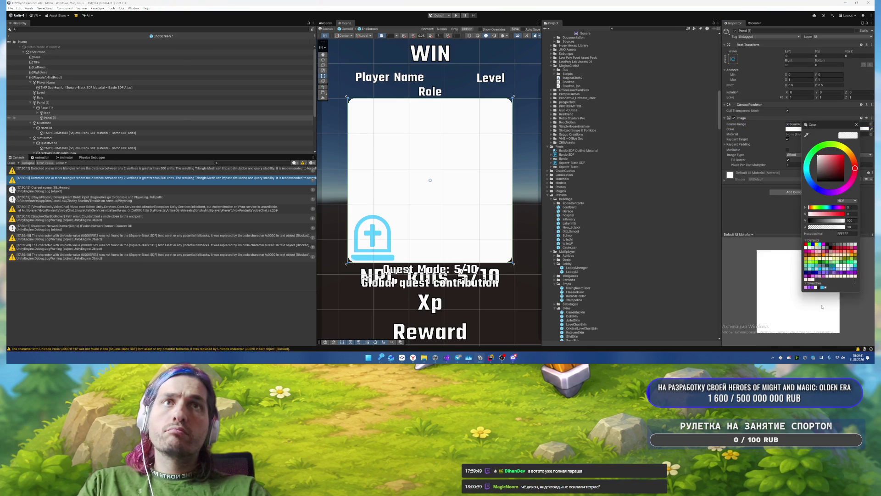
pyautogui.click(813, 287)
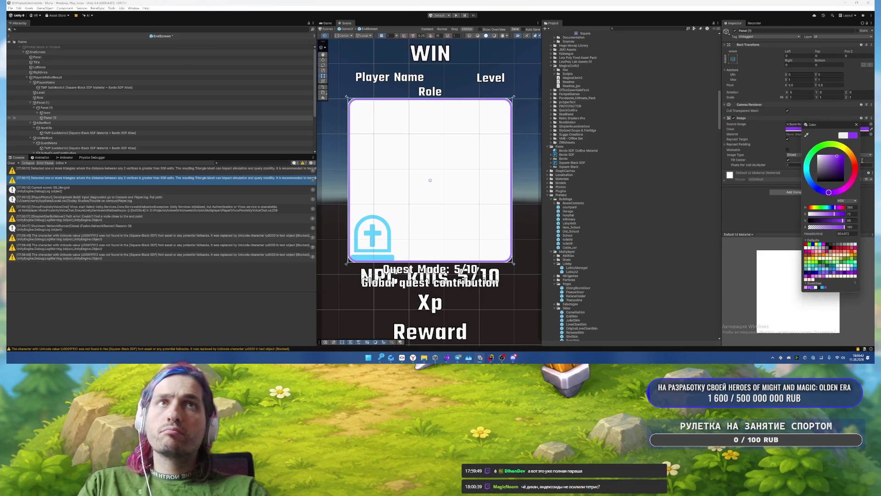
pyautogui.click(857, 125)
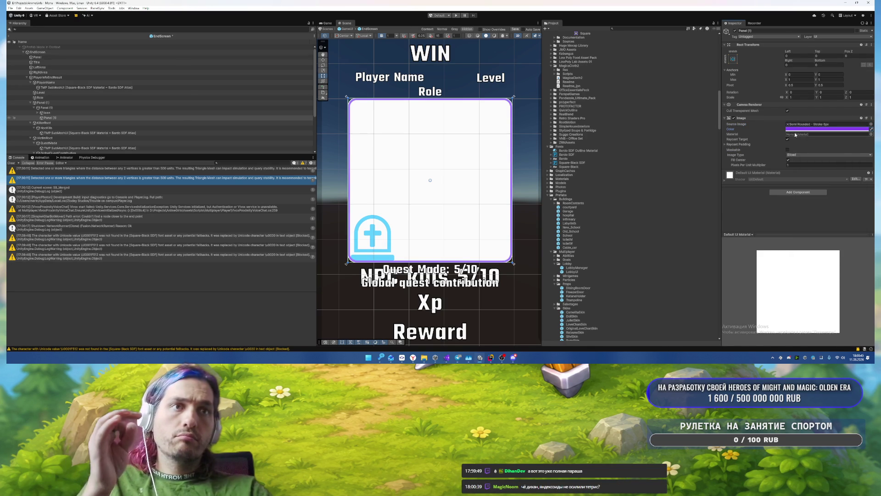
pyautogui.click(816, 64)
pyautogui.write('-5')
pyautogui.write('-5')
pyautogui.write('-2')
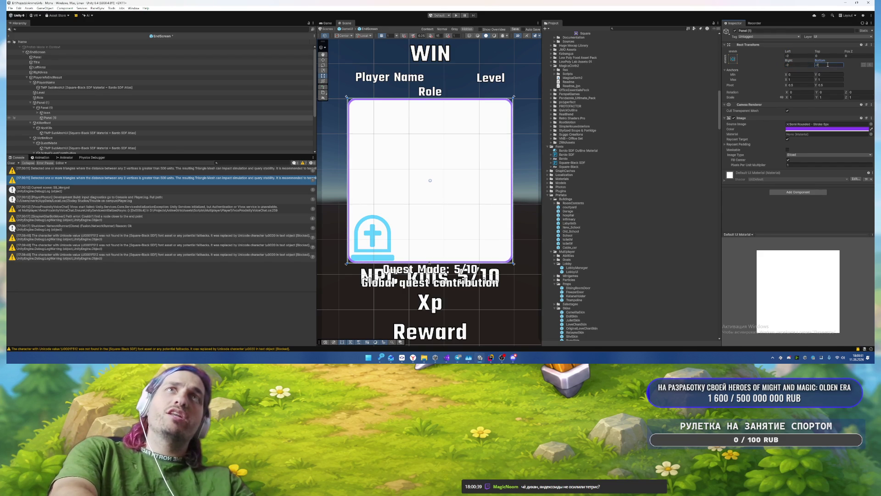
pyautogui.write('2')
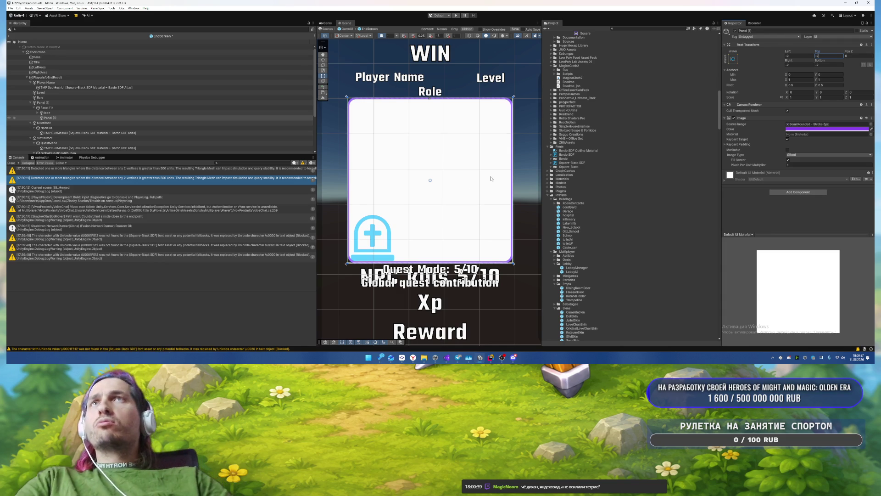
pyautogui.click(507, 195)
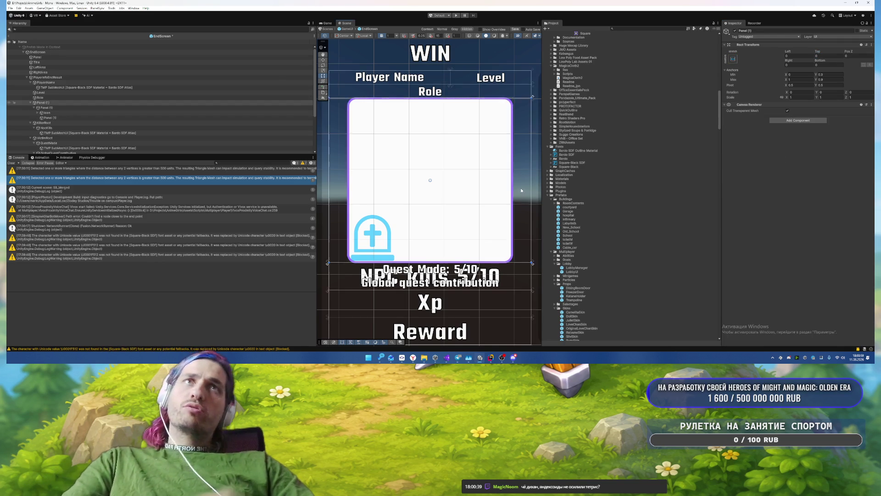
# Step: Collapse Panel (1) and frame the scene view on the end screen
pyautogui.scroll(-2, 505, 202)
pyautogui.scroll(-1, 502, 213)
pyautogui.scroll(3, 486, 193)
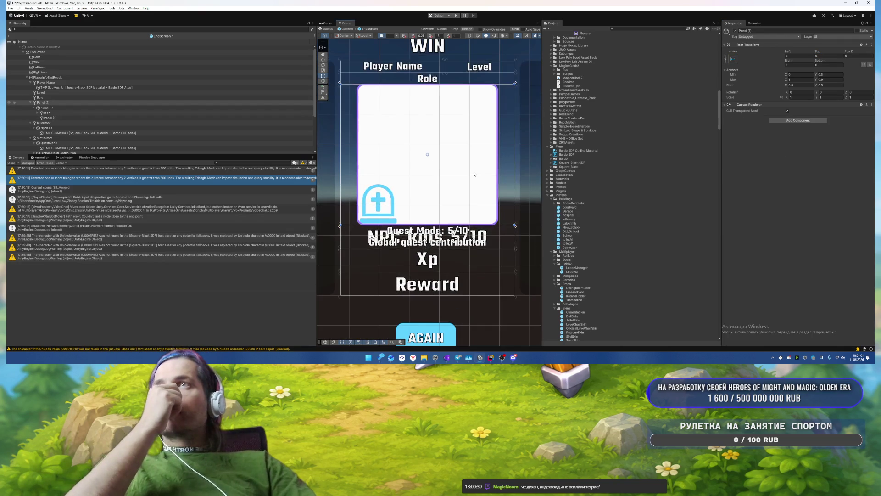
pyautogui.click(30, 102)
pyautogui.moveTo(444, 130)
pyautogui.mouseDown()
pyautogui.moveTo(409, 194)
pyautogui.moveTo(364, 236)
pyautogui.mouseUp()
pyautogui.moveTo(381, 219)
pyautogui.mouseDown()
pyautogui.moveTo(427, 117)
pyautogui.moveTo(408, 81)
pyautogui.moveTo(317, 101)
pyautogui.mouseUp()
pyautogui.press('f')
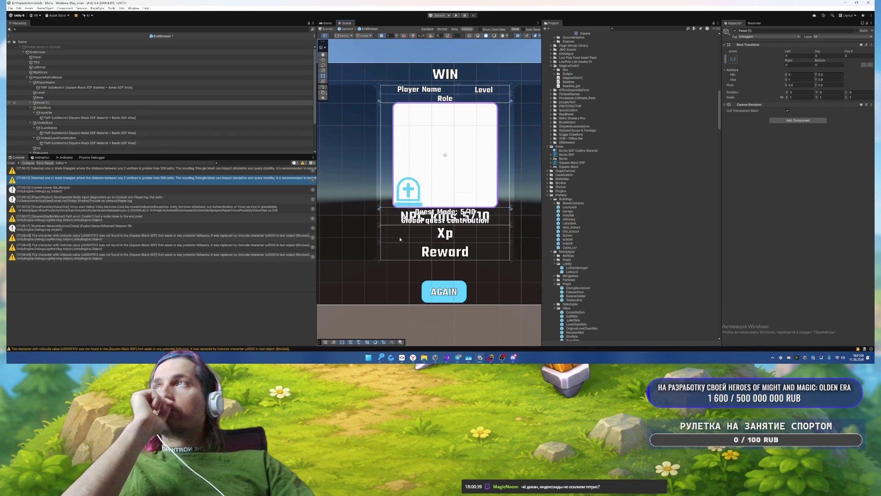
# Step: Temporarily deactivate KillerRoot and VictimRoot to compare the end screen layout
pyautogui.click(51, 123)
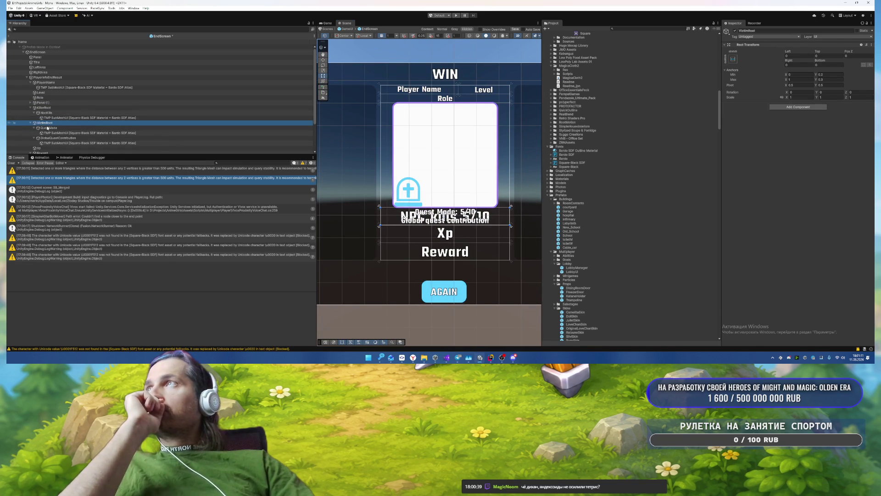
pyautogui.click(30, 107)
pyautogui.click(31, 112)
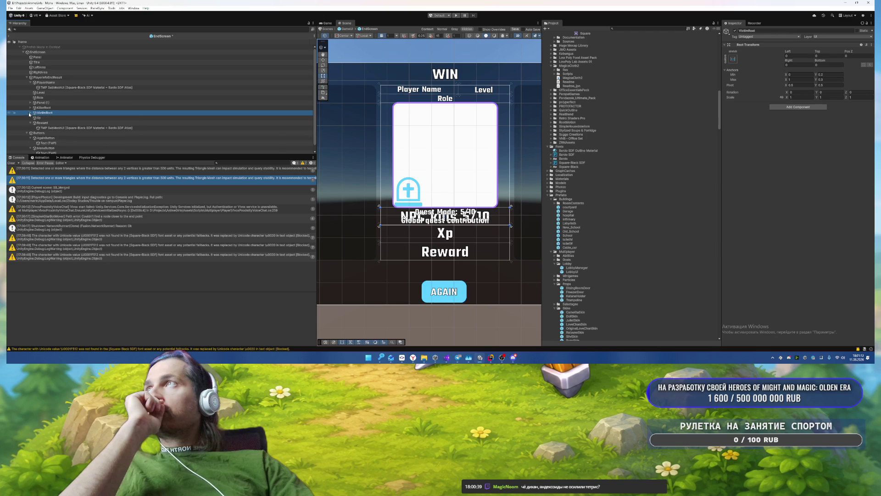
pyautogui.click(68, 108)
pyautogui.hotkey('alt', 'shift', 'a')
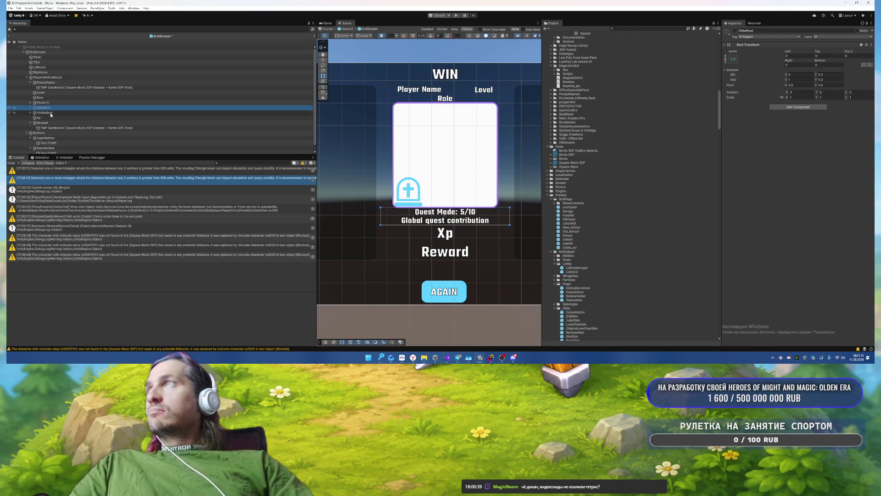
pyautogui.click(51, 113)
pyautogui.hotkey('alt', 'shift', 'a')
pyautogui.hotkey('alt', 'shift', 'a')
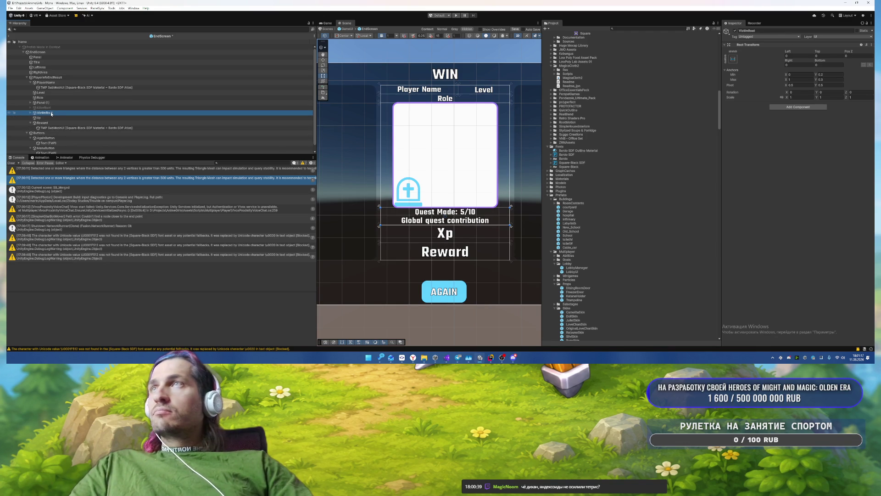
# Step: Make the Xp and Reward texts uppercase
pyautogui.click(30, 122)
pyautogui.click(42, 122)
pyautogui.click(43, 118)
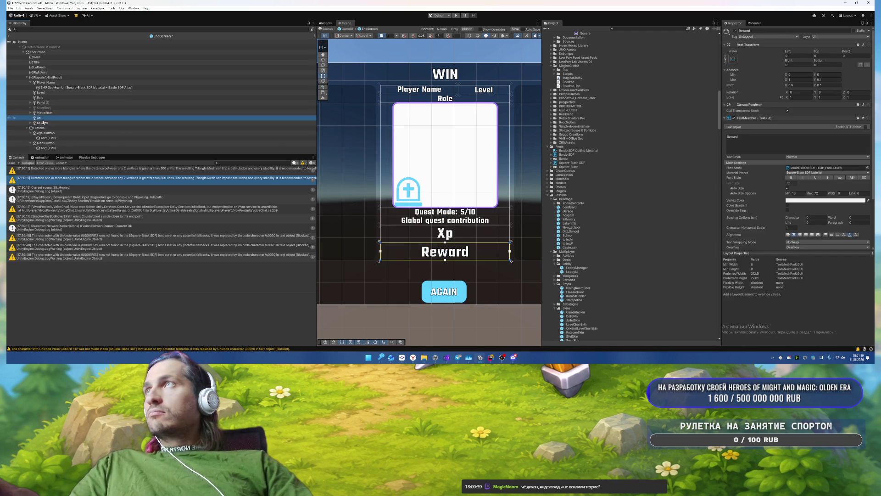
pyautogui.keyDown('ctrl'); pyautogui.click(43, 122); pyautogui.keyUp('ctrl')
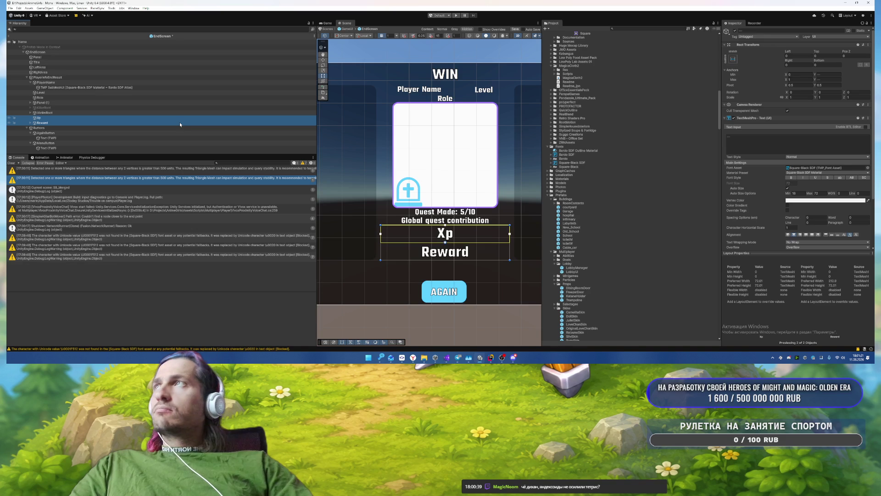
pyautogui.click(851, 178)
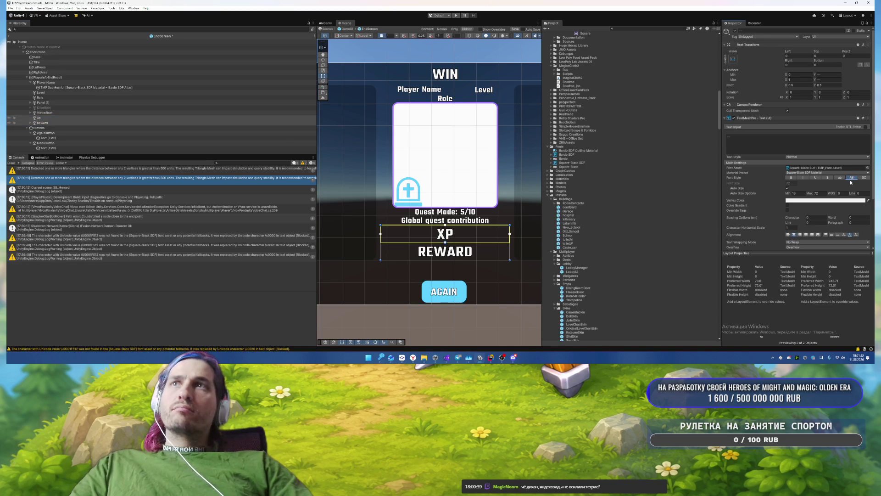
# Step: Make the QuestMade and GlobalQuestContribution texts uppercase
pyautogui.click(30, 113)
pyautogui.click(45, 112)
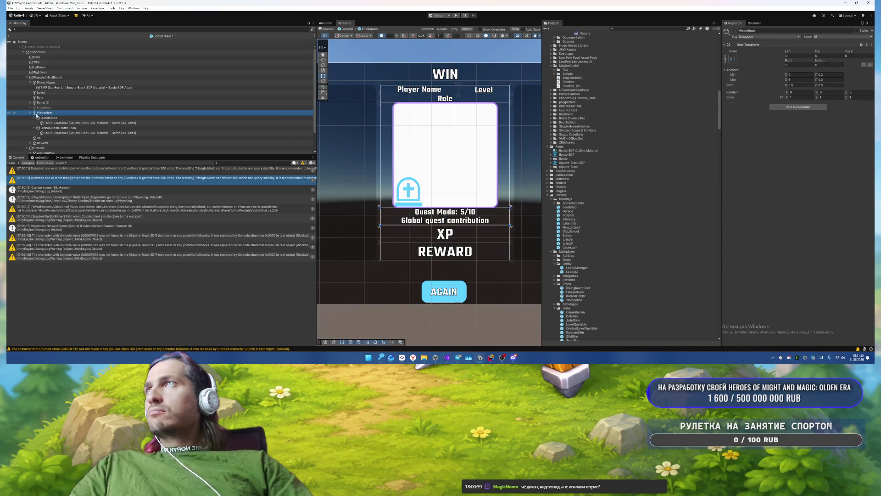
pyautogui.click(48, 117)
pyautogui.click(34, 117)
pyautogui.click(34, 123)
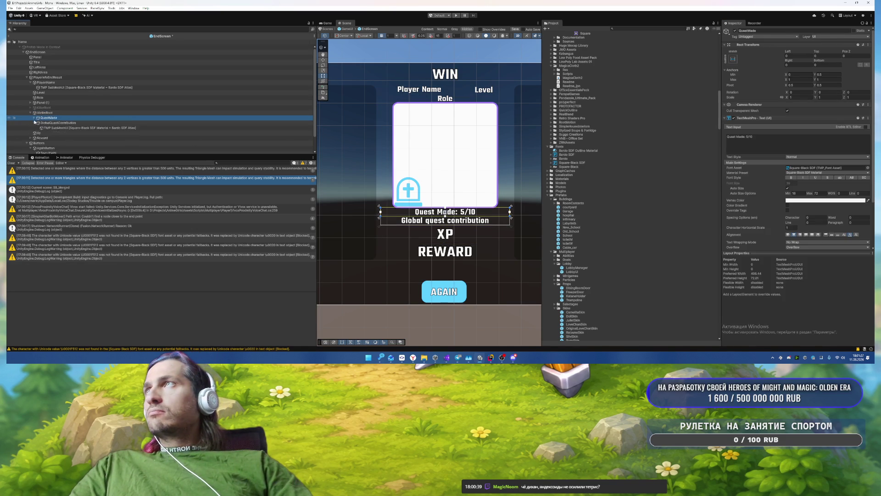
pyautogui.keyDown('ctrl'); pyautogui.click(58, 123); pyautogui.keyUp('ctrl')
pyautogui.click(852, 178)
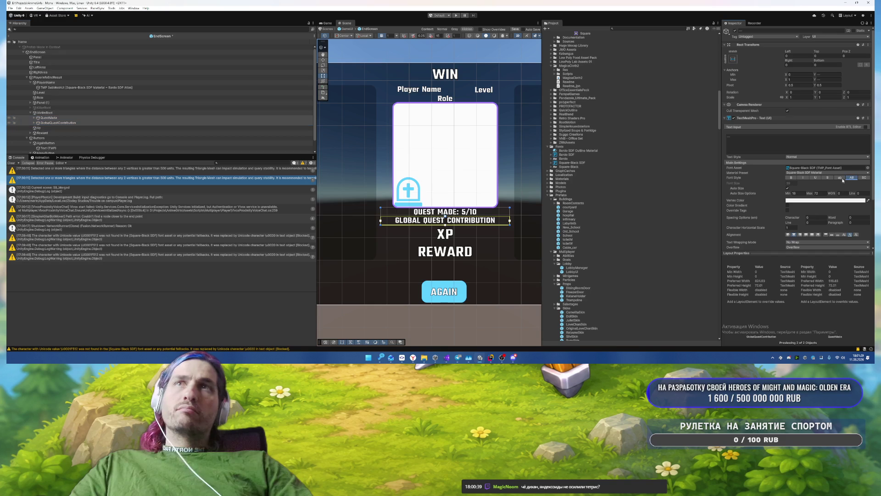
# Step: Restore the NPC KILLS line, deactivate VictimRoot, and briefly hide Panel (1) to check the layout
pyautogui.click(40, 102)
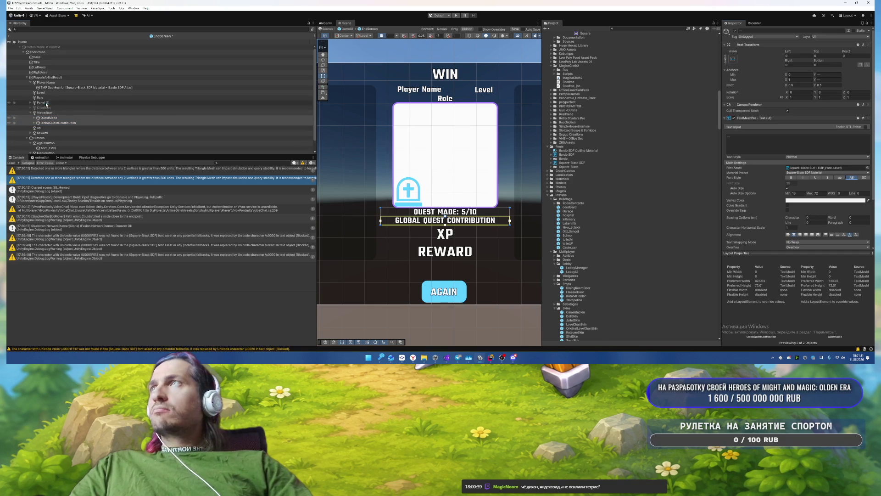
pyautogui.hotkey('ctrl', 'z')
pyautogui.hotkey('ctrl', 'z')
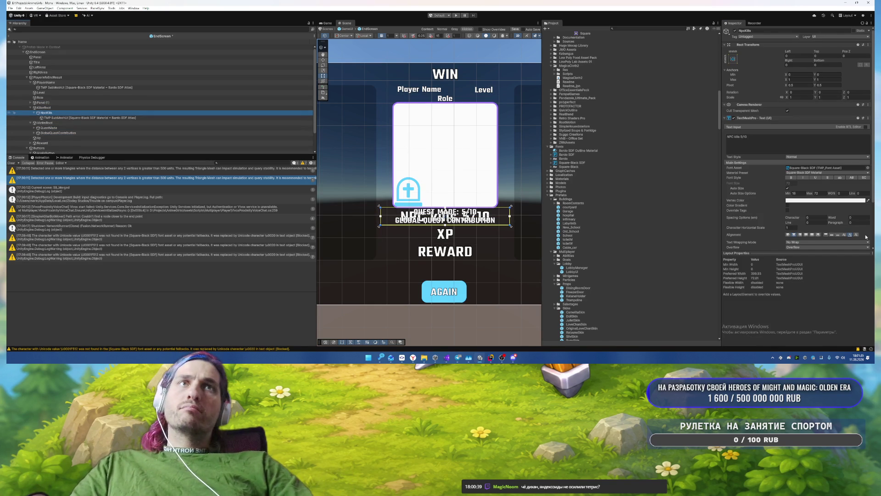
pyautogui.click(65, 124)
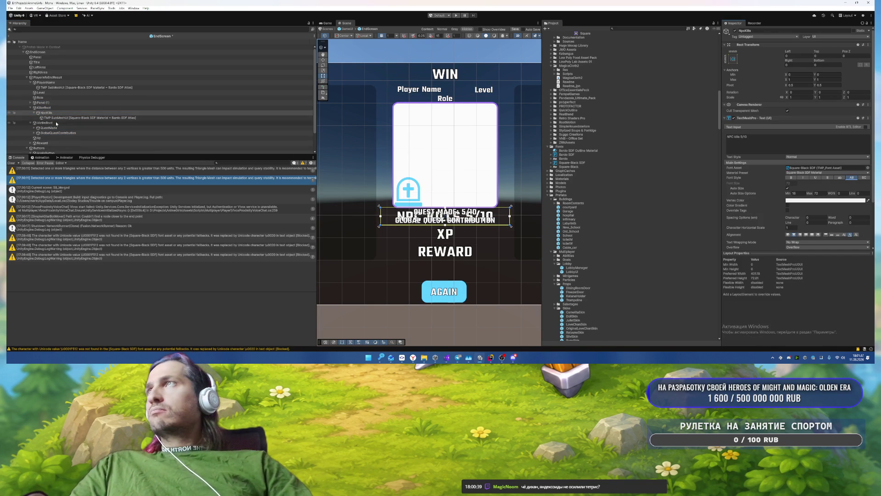
pyautogui.hotkey('alt', 'shift', 'a')
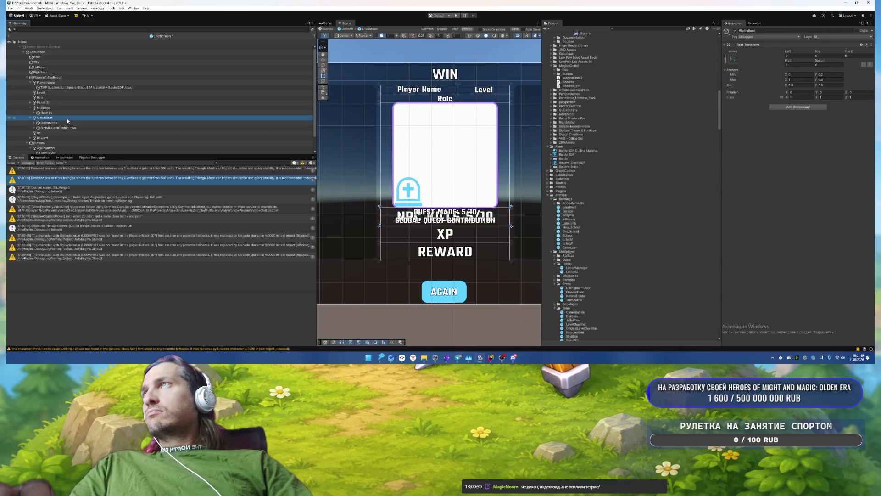
pyautogui.click(56, 103)
pyautogui.hotkey('alt', 'shift', 'a')
pyautogui.hotkey('alt', 'shift', 'a')
pyautogui.click(30, 104)
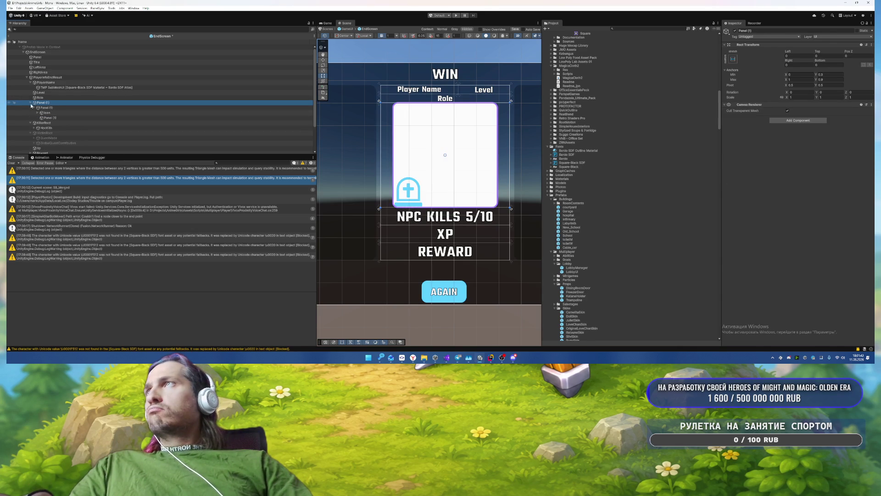
# Step: Make the PlayerName and Level headings uppercase
pyautogui.click(30, 103)
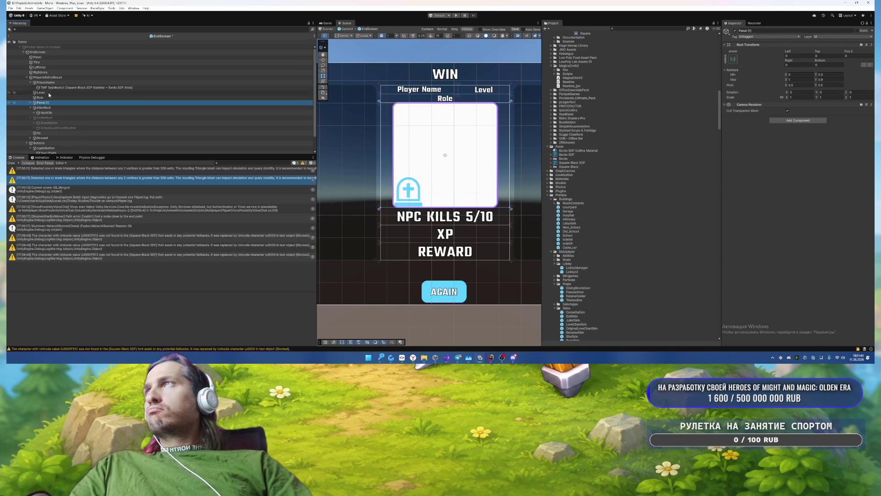
pyautogui.click(45, 82)
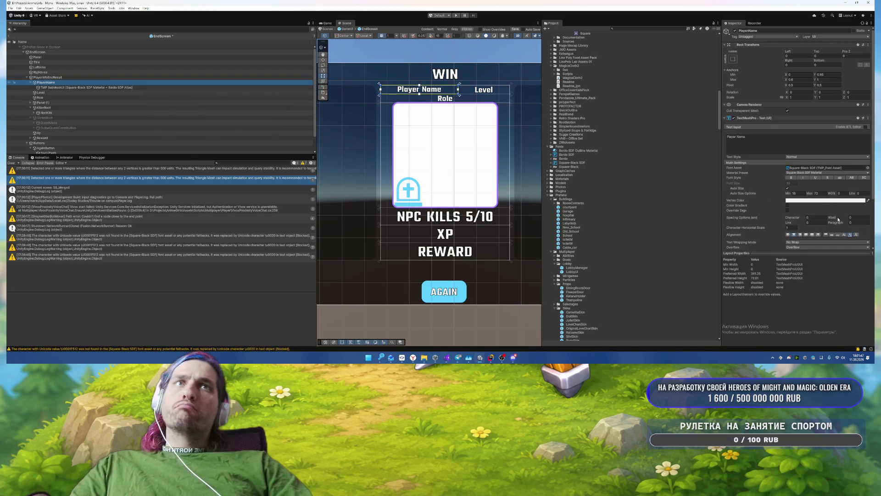
pyautogui.click(849, 178)
pyautogui.scroll(2, 487, 85)
pyautogui.click(482, 95)
pyautogui.click(852, 178)
# Step: Select the Role text and pan the view to centre the end screen
pyautogui.click(438, 107)
pyautogui.scroll(-3, 439, 106)
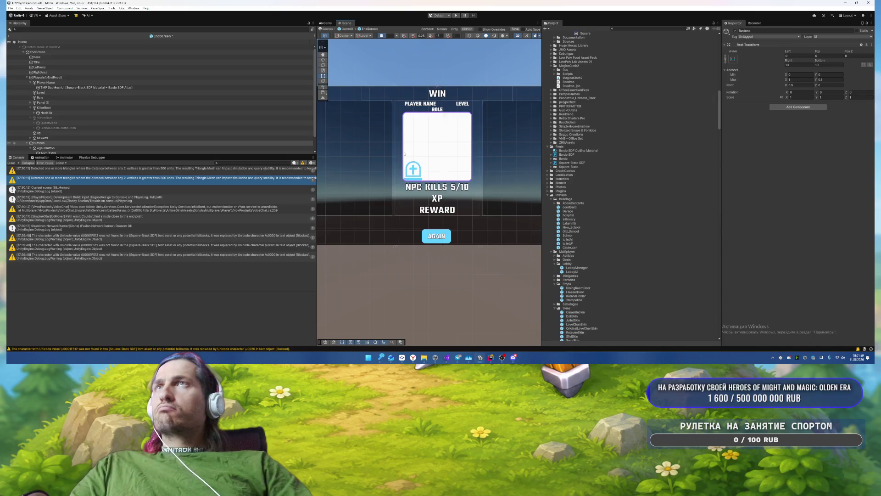
pyautogui.scroll(3, 447, 160)
pyautogui.moveTo(447, 162)
pyautogui.mouseDown()
pyautogui.moveTo(393, 138)
pyautogui.moveTo(427, 167)
pyautogui.moveTo(332, 158)
pyautogui.mouseUp()
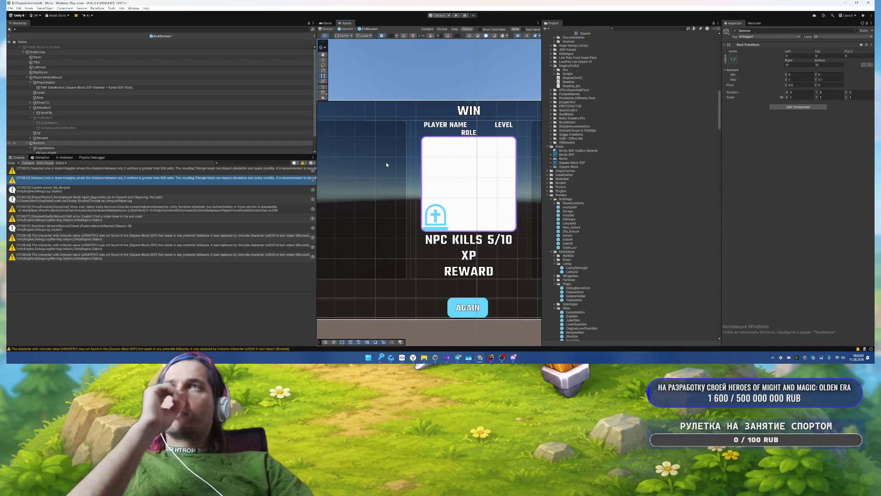
pyautogui.moveTo(387, 162); pyautogui.dragTo(374, 125)
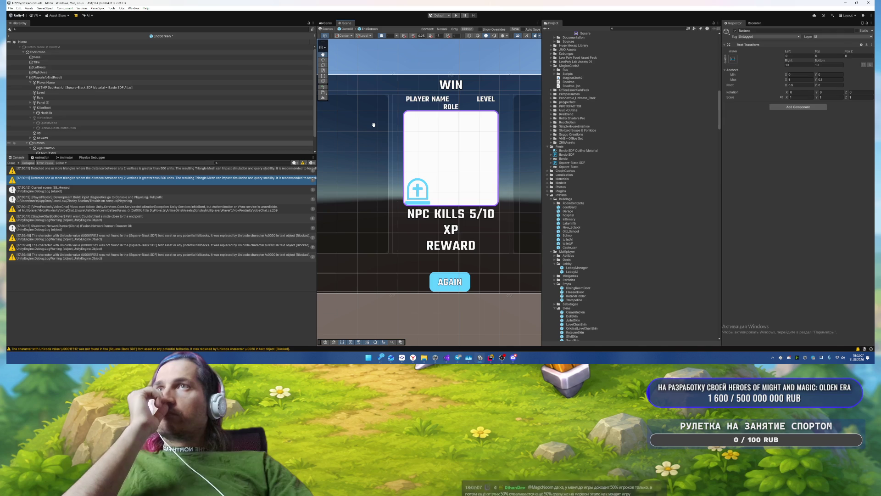
pyautogui.moveTo(374, 125); pyautogui.dragTo(389, 108)
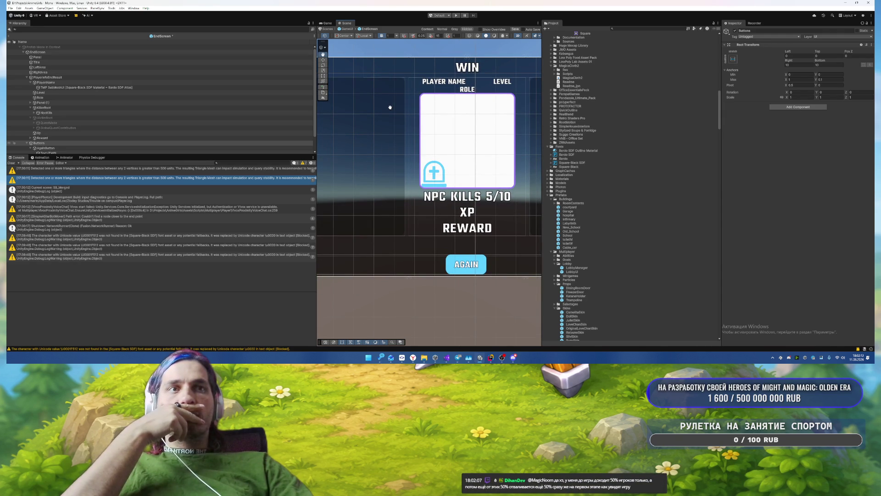
pyautogui.moveTo(390, 107); pyautogui.dragTo(390, 108)
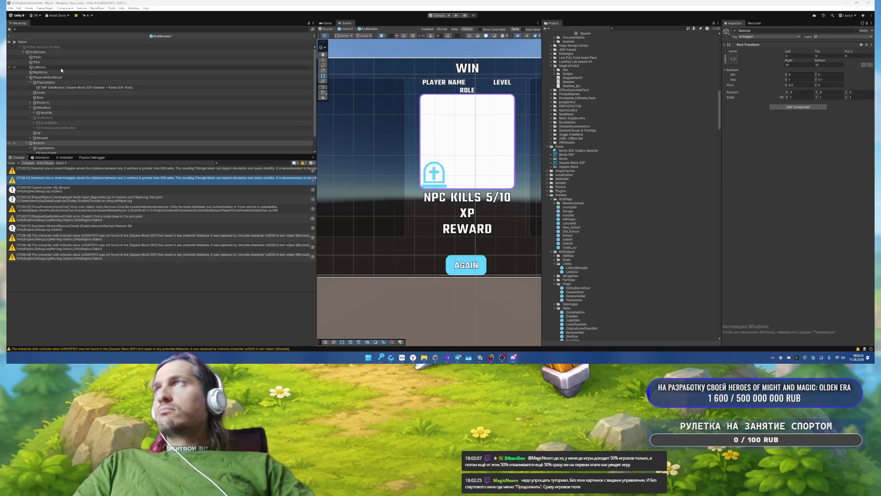
pyautogui.scroll(-5, 433, 124)
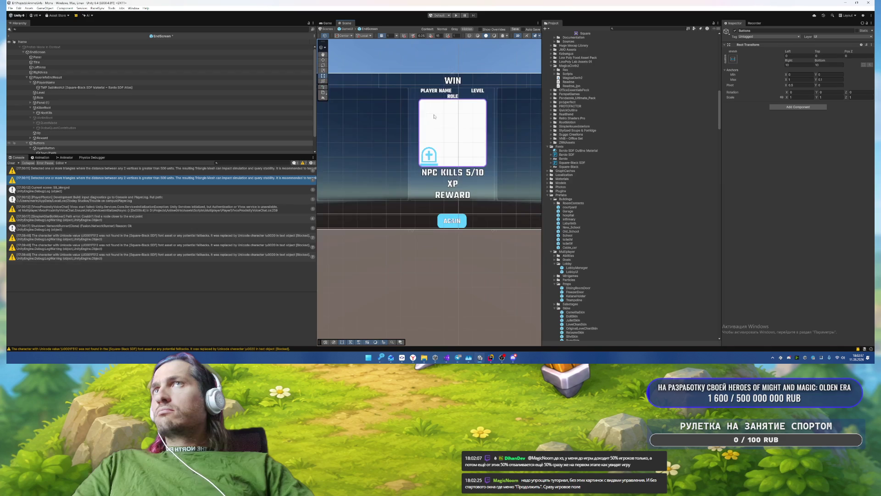
# Step: Collapse the PlayerName, KillerRoot and VictimRoot entries in the EndScreen hierarchy
pyautogui.scroll(3, 468, 120)
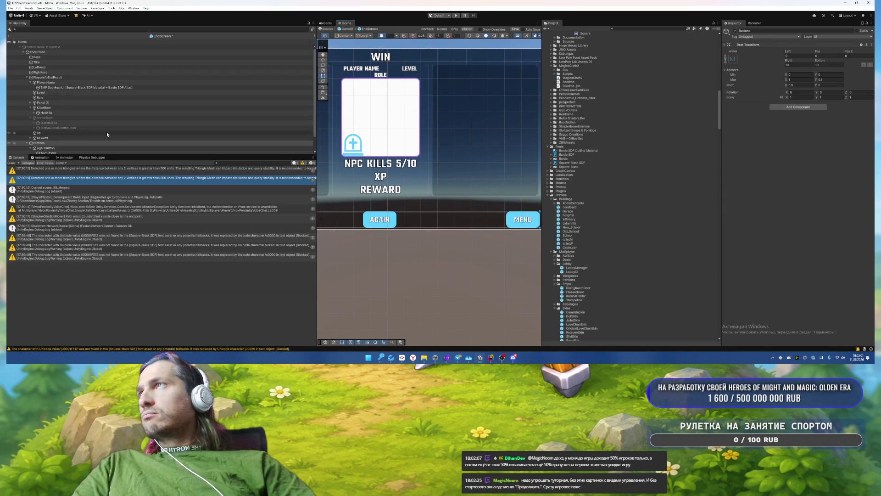
pyautogui.click(30, 83)
pyautogui.click(29, 83)
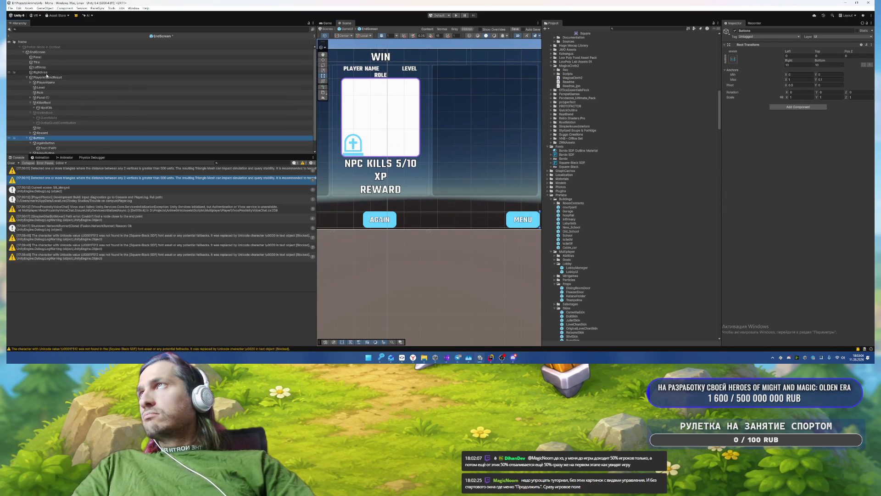
pyautogui.click(30, 103)
pyautogui.click(34, 108)
pyautogui.click(68, 118)
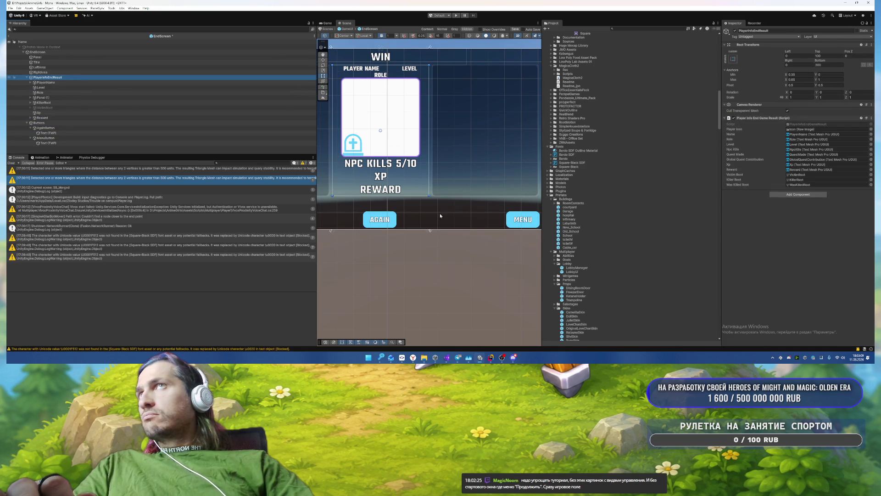
# Step: Frame the end screen Buttons group in the Scene view, then view the lobby in Game view
pyautogui.click(410, 137)
pyautogui.press('f')
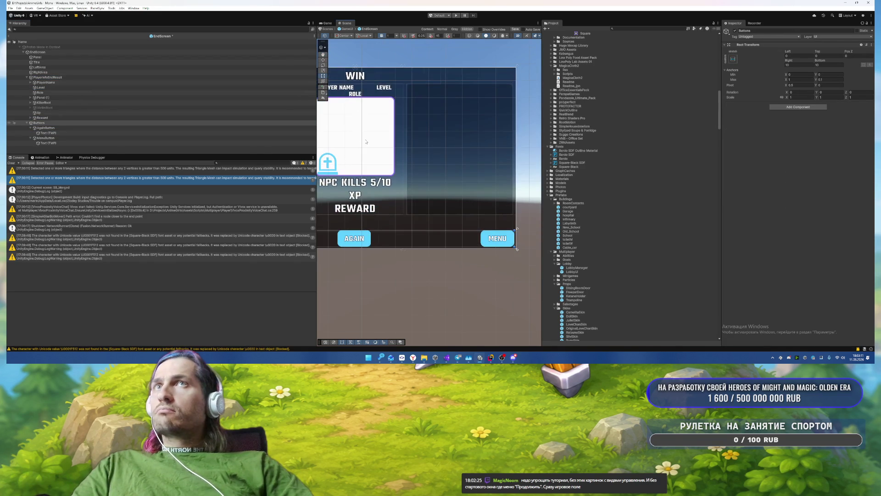
pyautogui.doubleClick(255, 123)
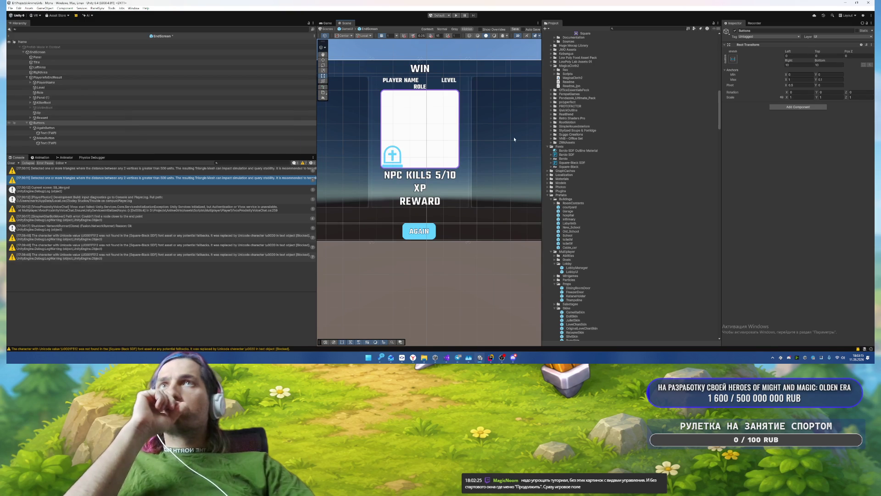
pyautogui.scroll(-2, 400, 119)
pyautogui.click(327, 24)
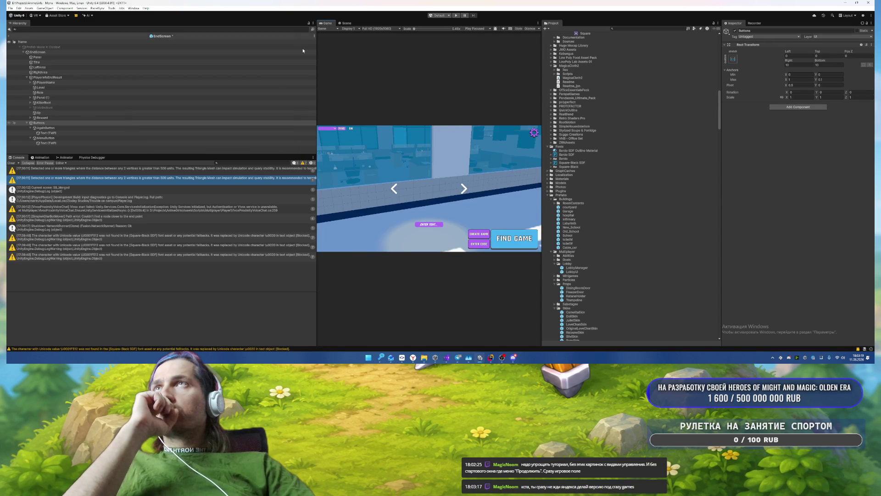
# Step: Save the modified EndScreen prefab and exit prefab mode back to the Menu scene
pyautogui.click(347, 23)
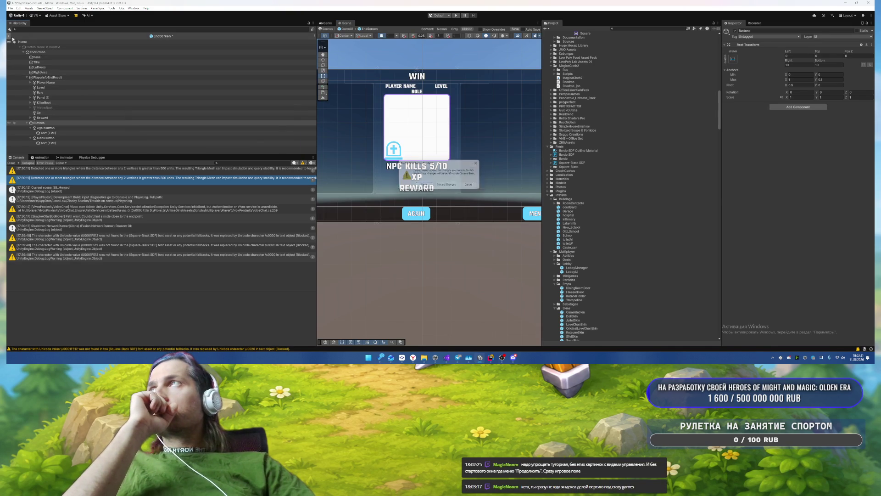
pyautogui.click(418, 185)
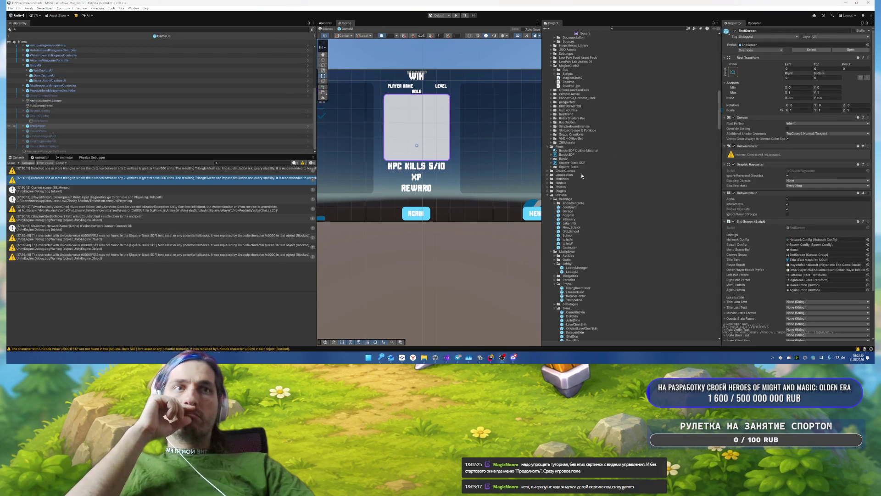
pyautogui.click(9, 36)
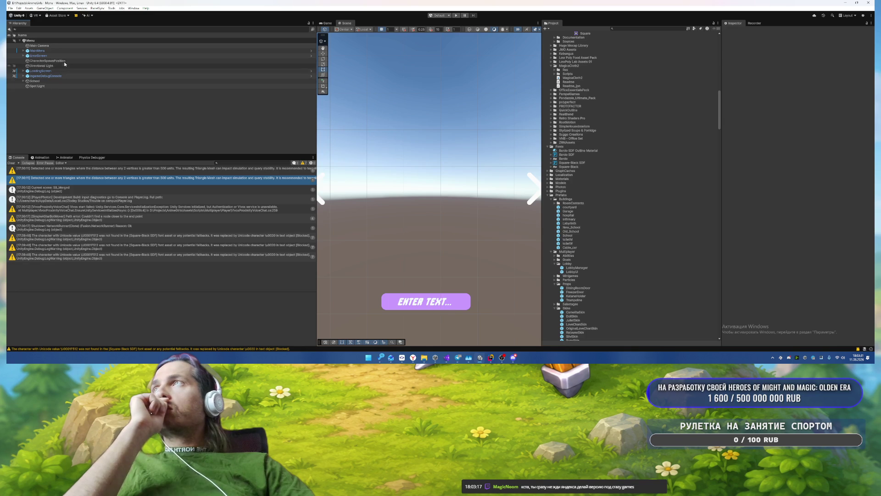
# Step: Create a 3D Cube as a child of CharacterSpawnPosition from its Hierarchy context menu
pyautogui.rightClick(65, 61)
pyautogui.moveTo(111, 182)
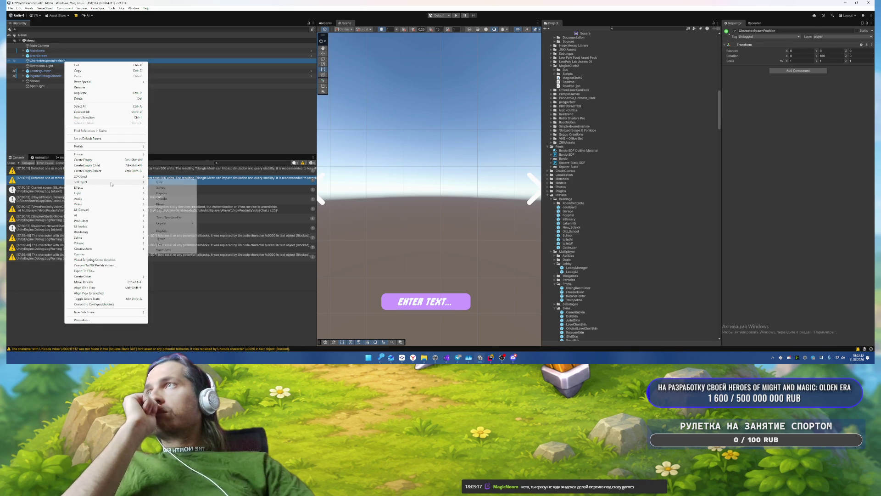
pyautogui.click(170, 183)
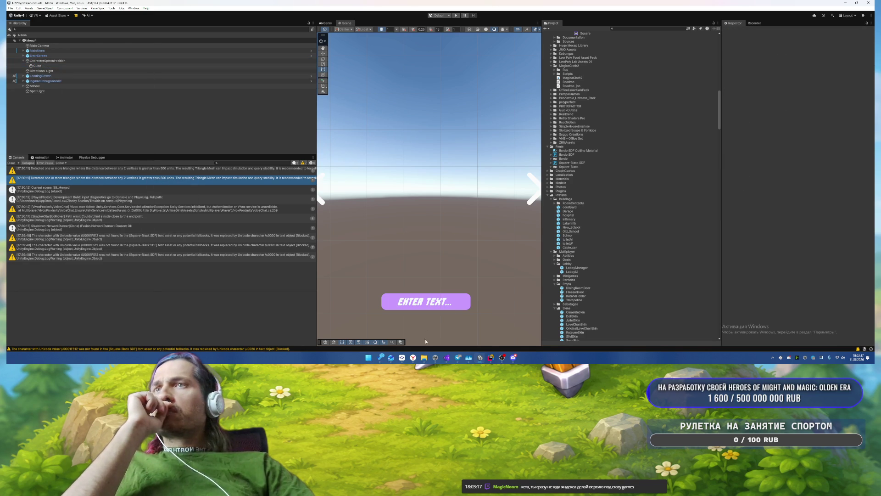
pyautogui.moveTo(387, 362)
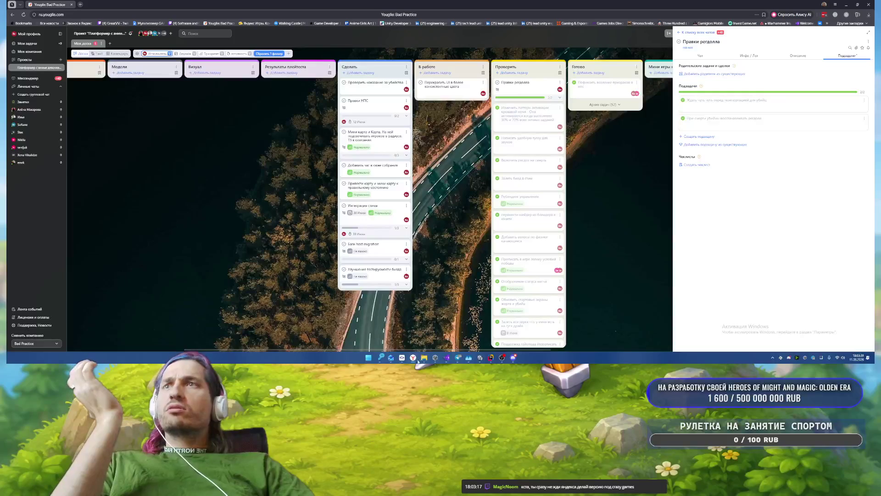
# Step: Bring the browser window with the YouGile board to the front
pyautogui.click(383, 342)
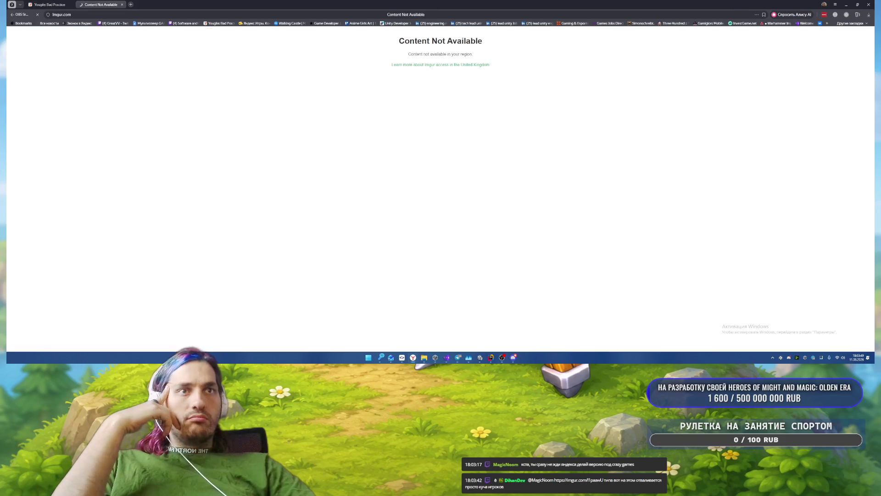
# Step: Read Imgur's United Kingdom access article, close the Imgur tabs and minimize the browser
pyautogui.click(427, 65)
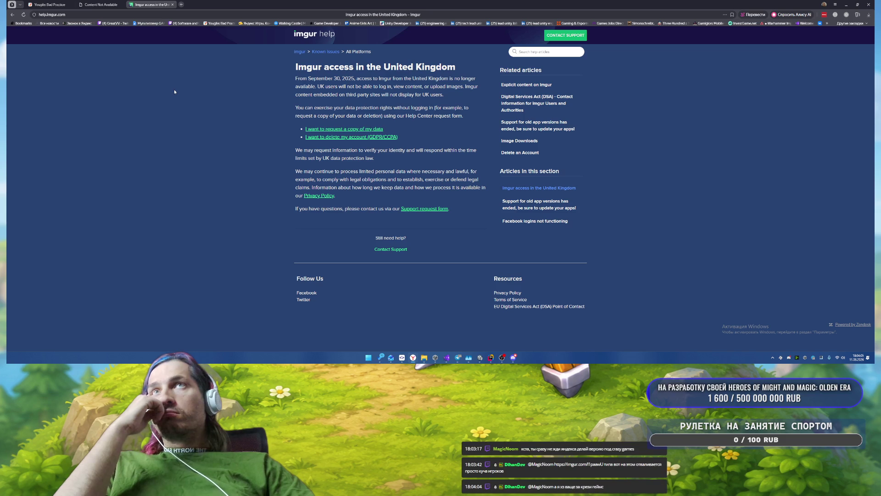
pyautogui.hotkey('ctrl', 'w')
pyautogui.hotkey('ctrl', 'w')
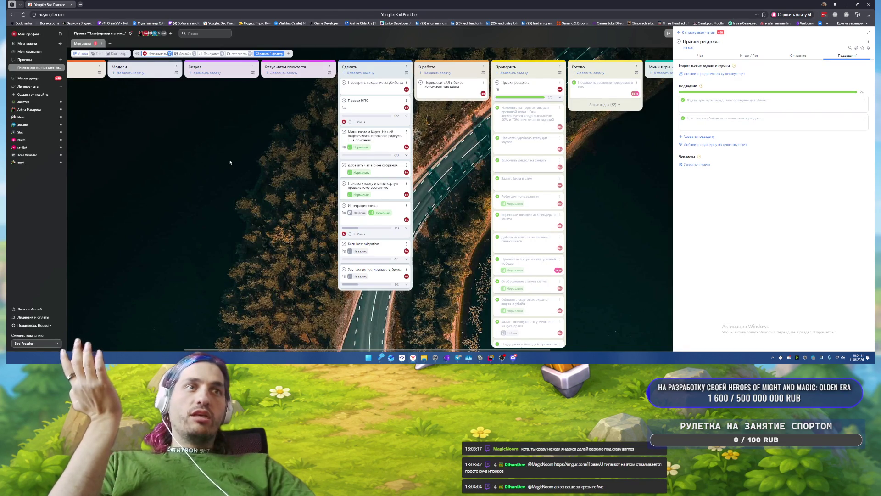
pyautogui.click(846, 4)
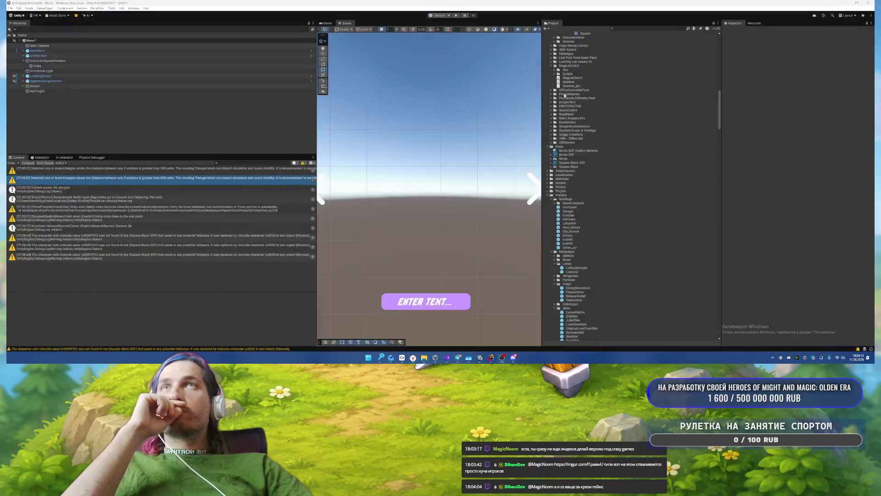
# Step: Clear the Console and give the test Cube Scale Y 2, Position Y 1 and X 1.41
pyautogui.click(11, 163)
pyautogui.click(64, 65)
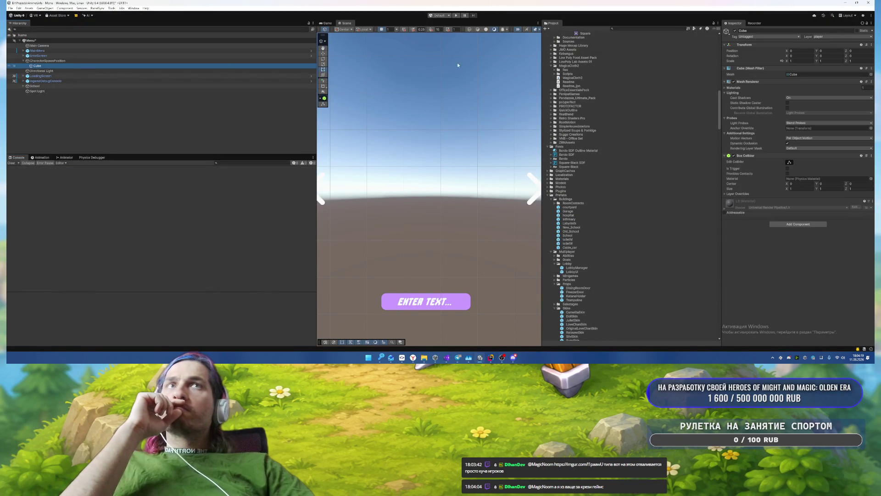
pyautogui.click(828, 62)
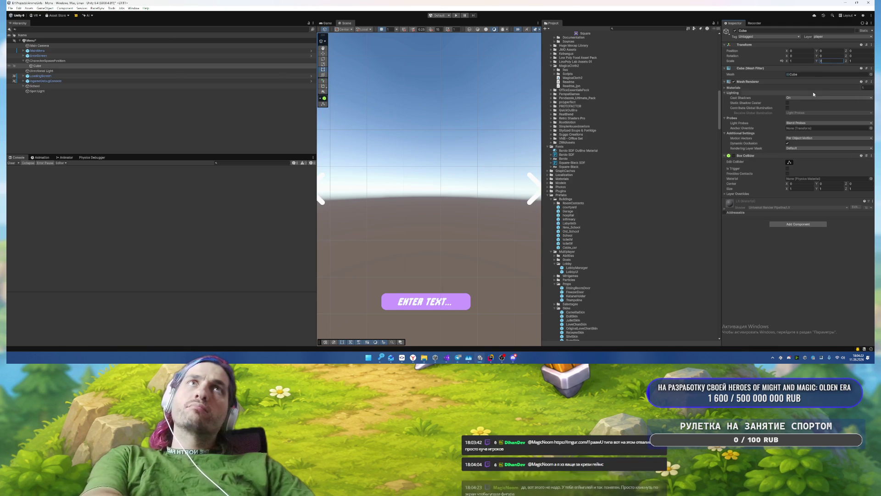
pyautogui.click(325, 23)
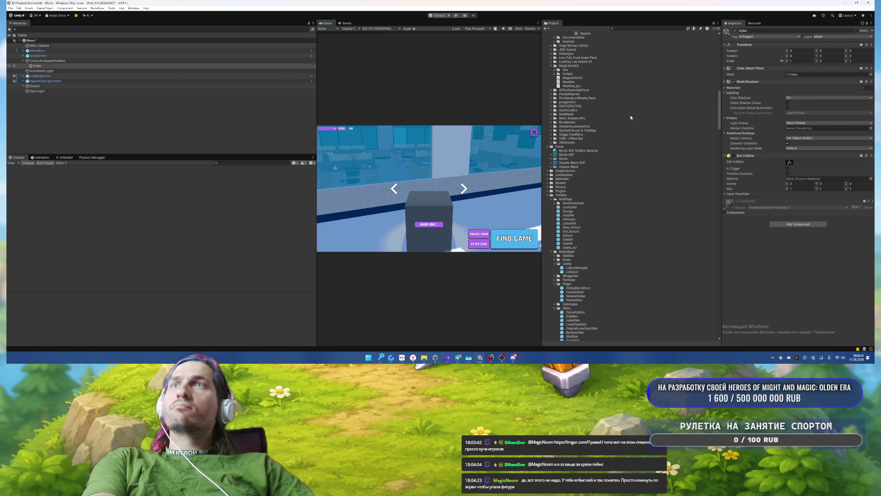
pyautogui.write('1')
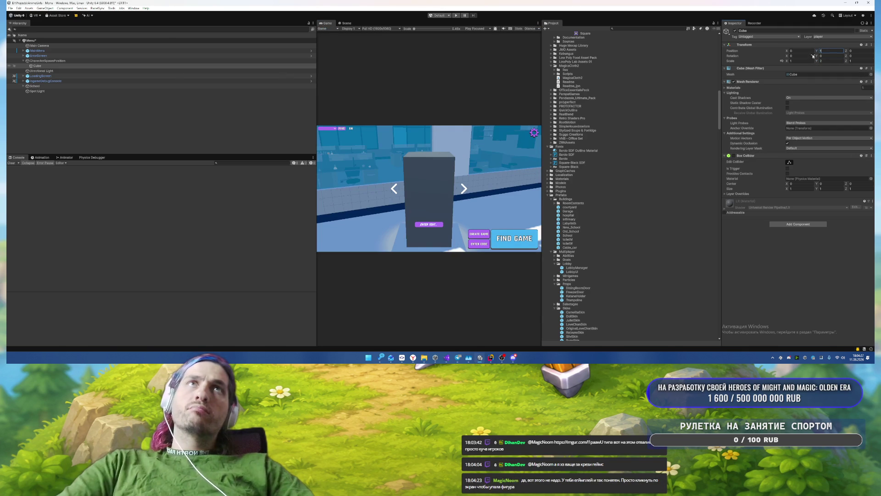
pyautogui.moveTo(787, 52)
pyautogui.mouseDown()
pyautogui.moveTo(801, 53)
pyautogui.moveTo(780, 83)
pyautogui.mouseUp()
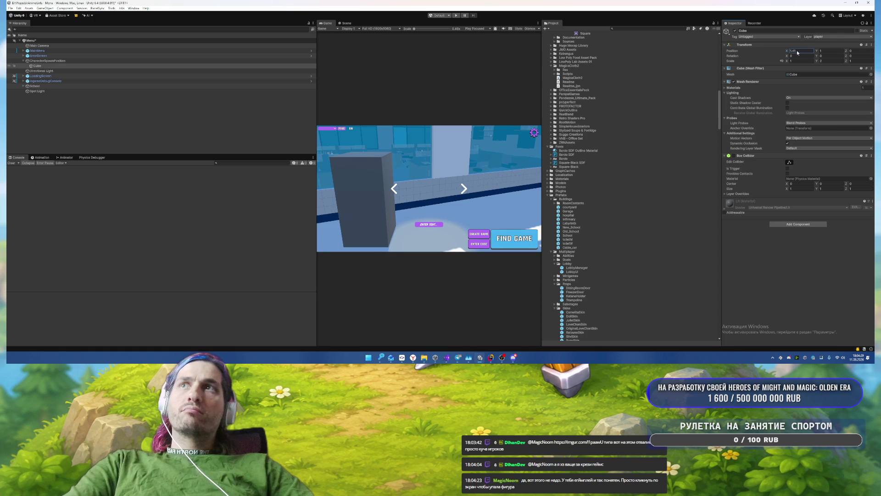
pyautogui.click(39, 62)
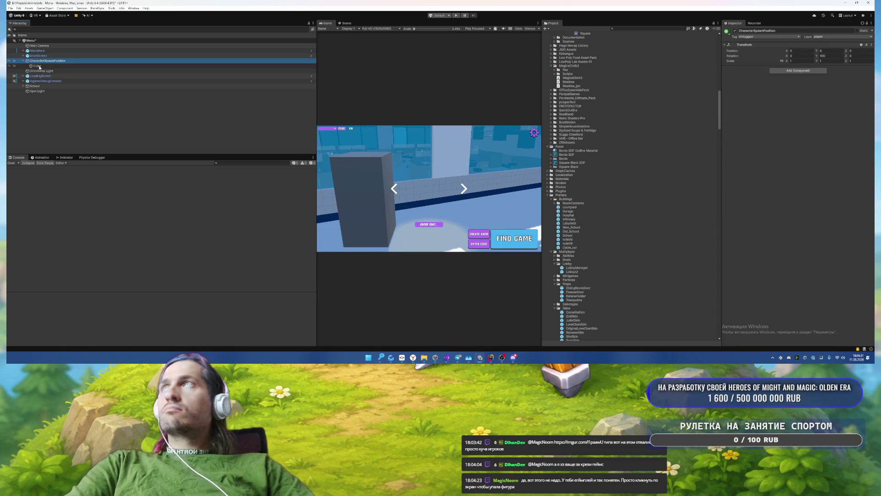
pyautogui.click(36, 66)
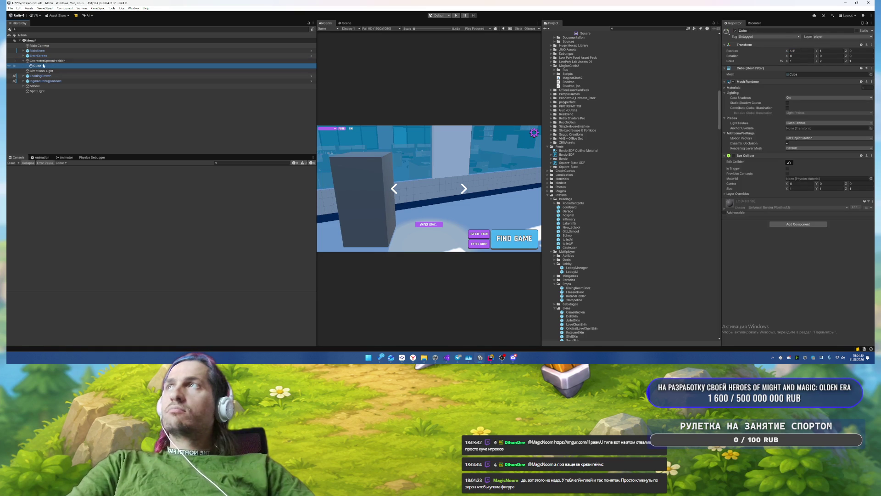
pyautogui.click(49, 62)
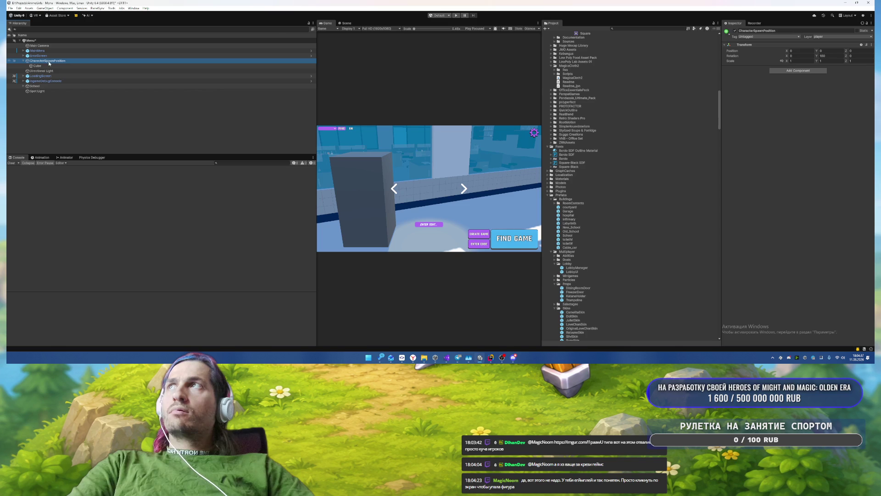
# Step: Play-test the menu, then delete the test cube and save the Menu scene
pyautogui.click(456, 16)
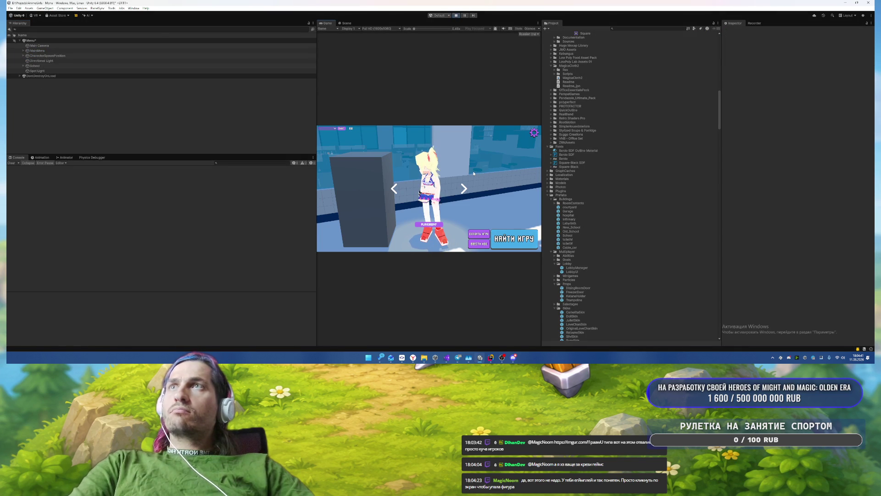
pyautogui.hotkey('ctrl', 'p')
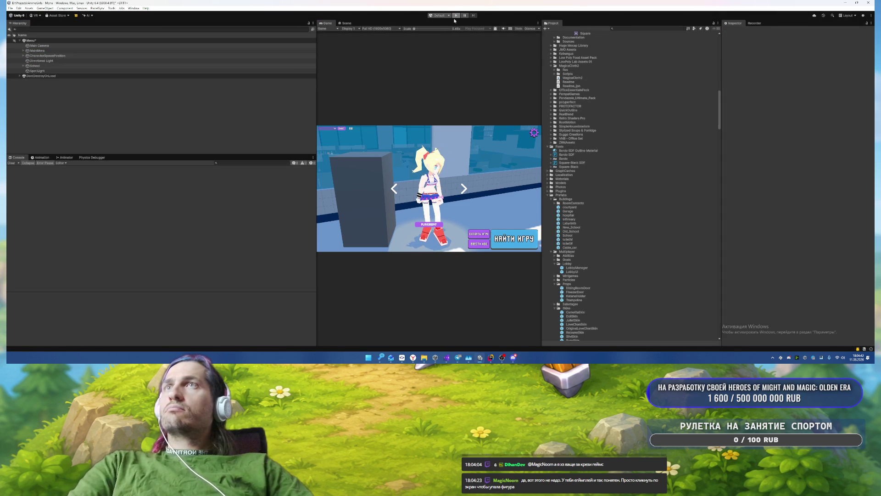
pyautogui.click(54, 65)
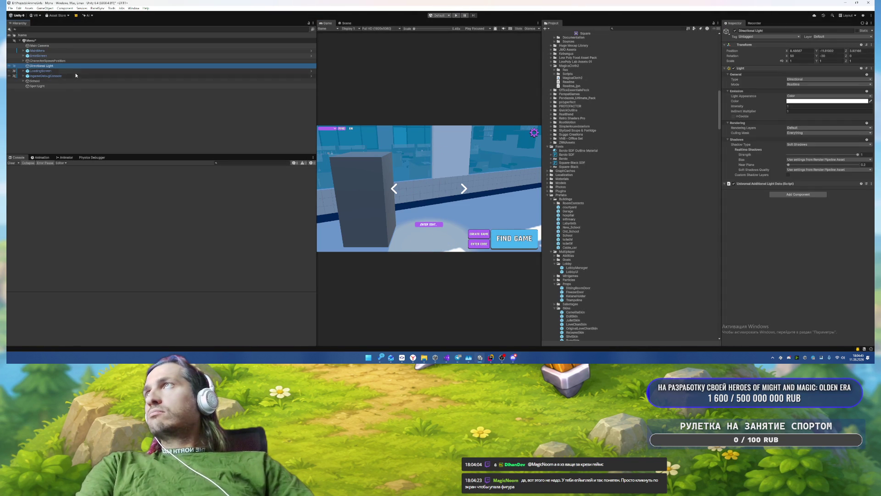
pyautogui.press('Up')
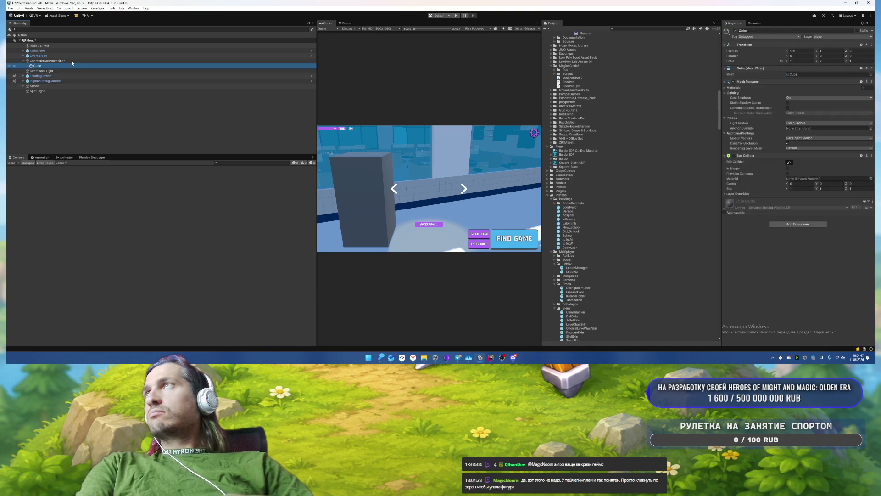
pyautogui.keyDown('ctrl'); pyautogui.click(71, 62); pyautogui.keyUp('ctrl')
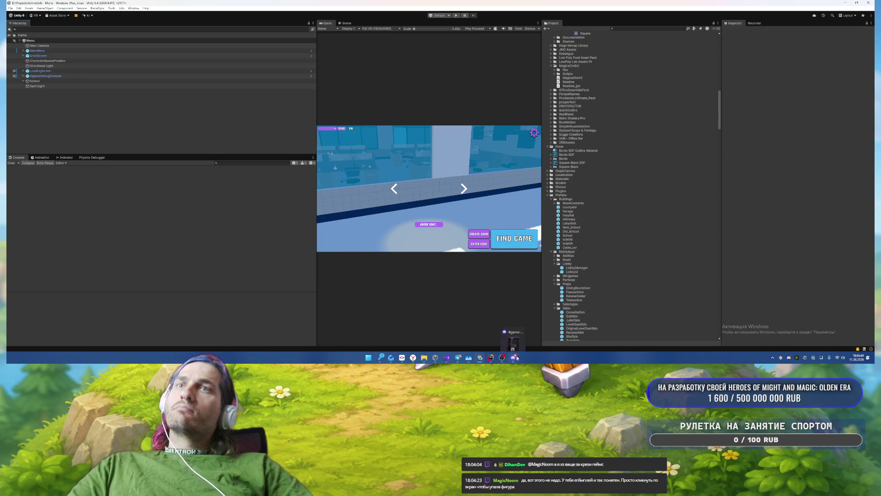
pyautogui.hotkey('ctrl', 's')
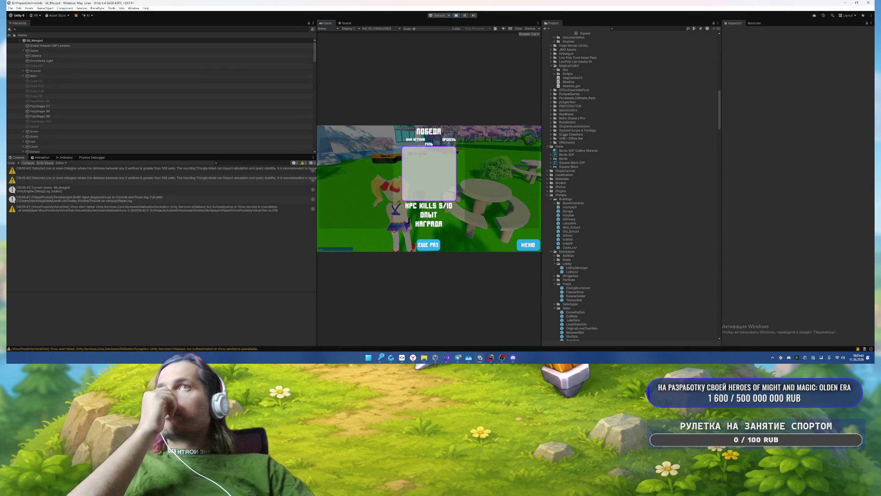
# Step: Play a round to the NPC KILLS 5/10 victory screen and open the pause menu
pyautogui.press('Escape')
# Step: Stop the play test and open the GameUI prefab with EndScreen selected
pyautogui.click(460, 15)
pyautogui.click(634, 28)
pyautogui.write('SemeUI')
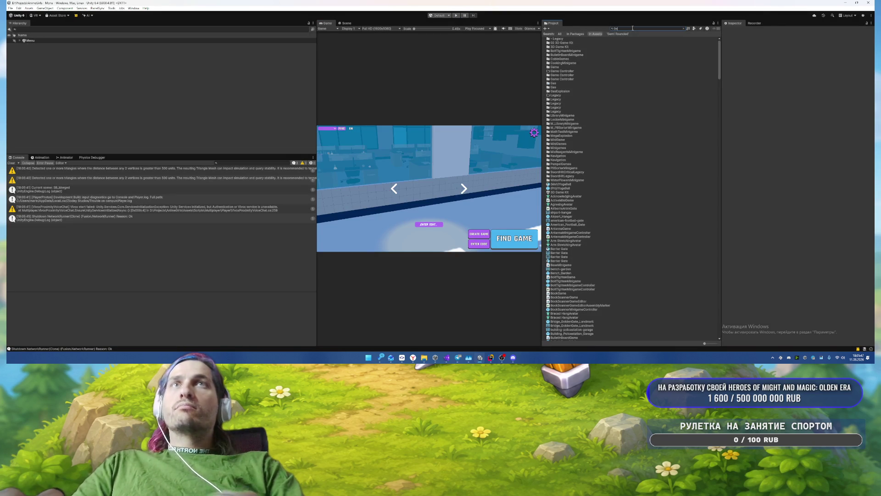
pyautogui.doubleClick(556, 39)
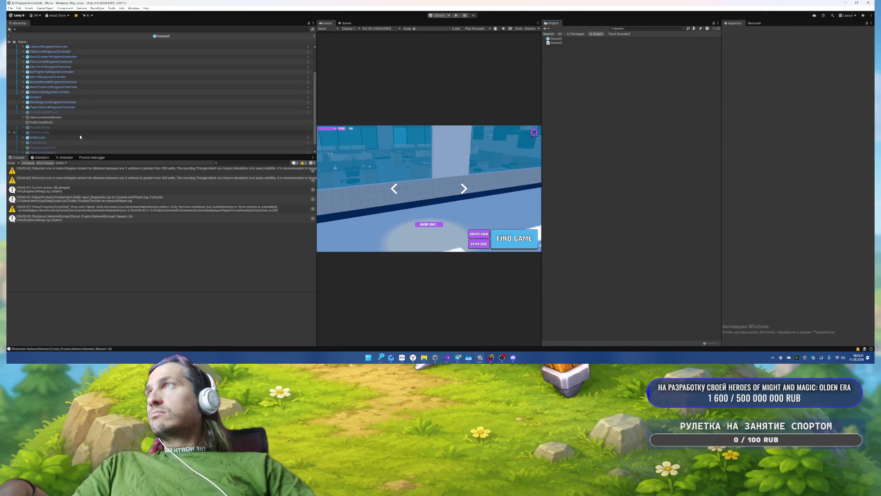
pyautogui.click(77, 137)
pyautogui.click(345, 23)
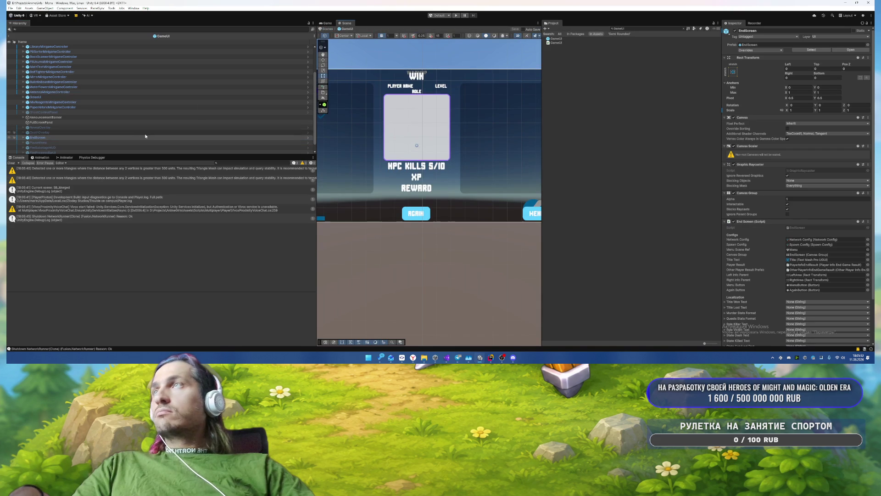
pyautogui.click(62, 137)
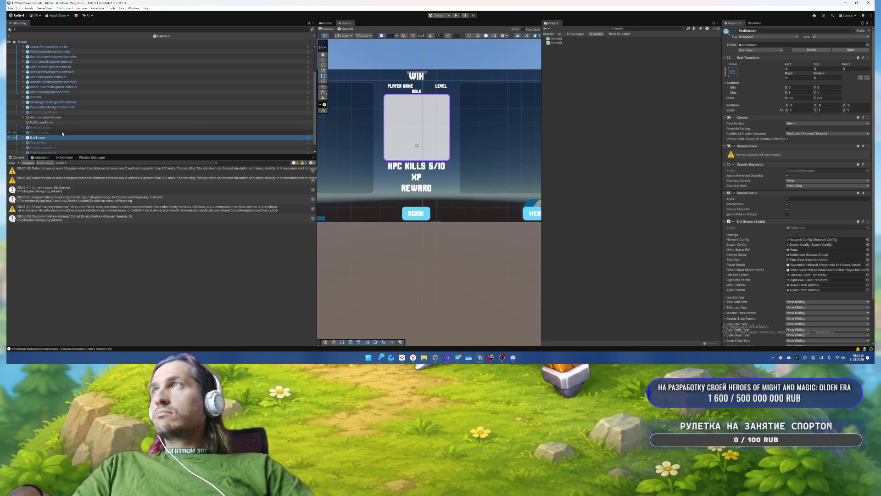
# Step: Review EndScreen's GlobalQuestContribution text override, then filter the Hierarchy by t:tmp_text
pyautogui.click(772, 50)
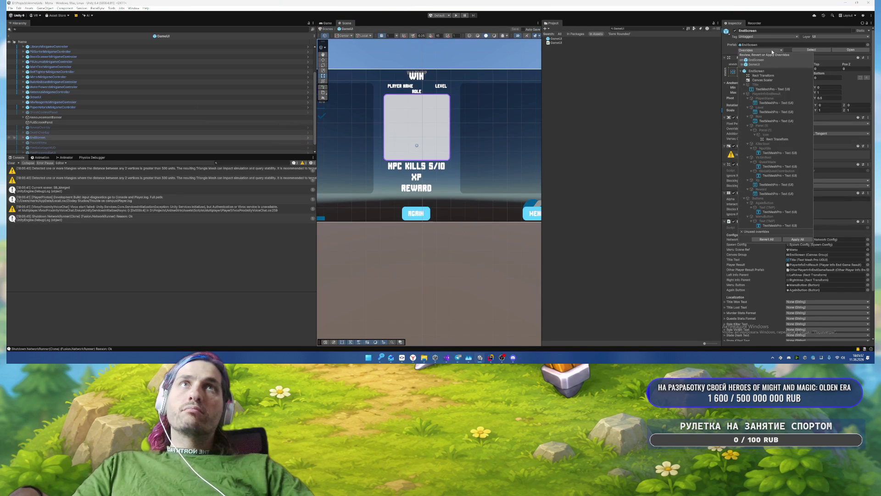
pyautogui.click(778, 175)
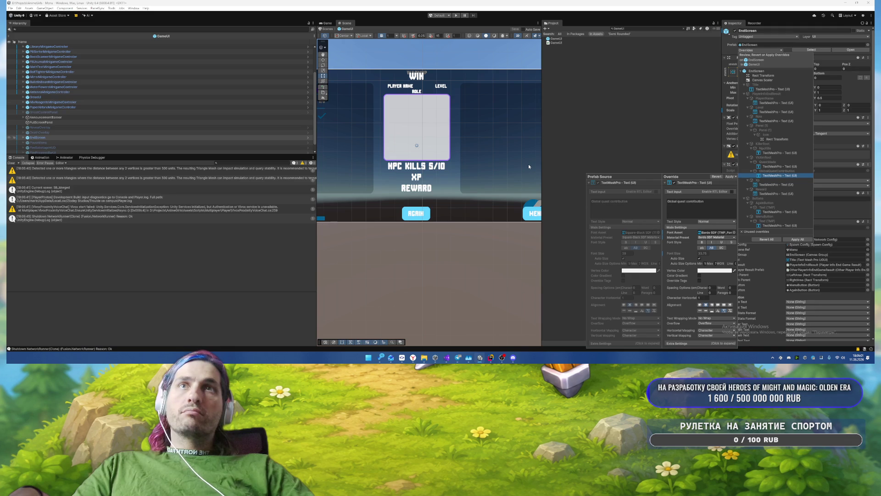
pyautogui.click(59, 137)
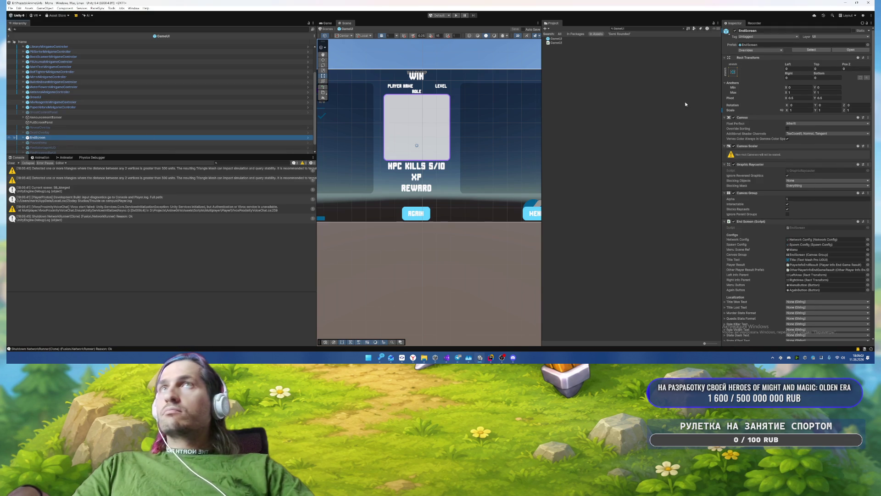
pyautogui.click(155, 29)
pyautogui.write('tmp')
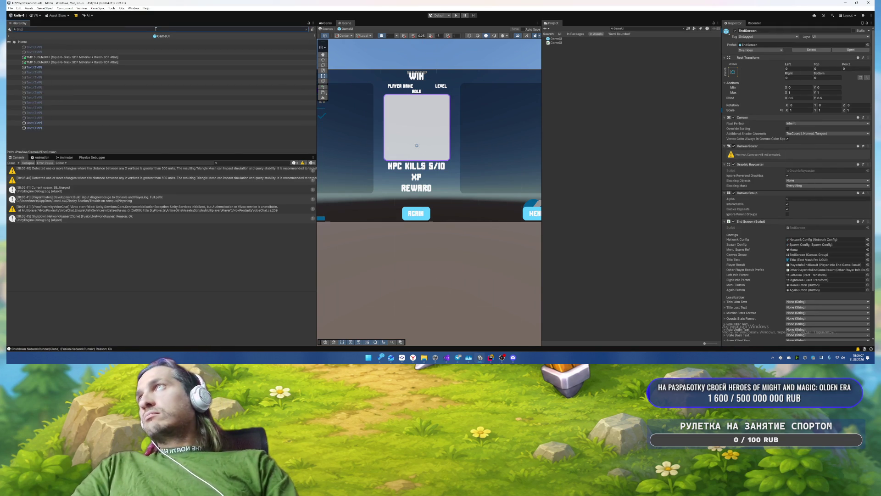
pyautogui.write('_text:')
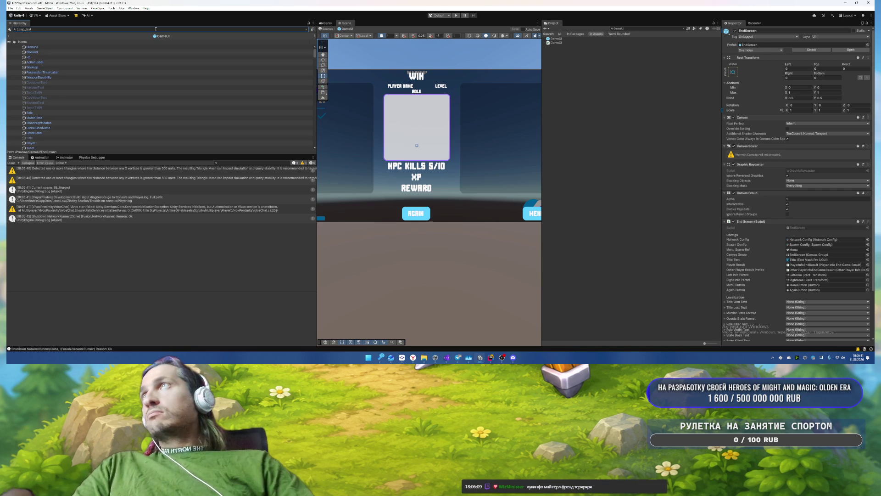
pyautogui.click(142, 92)
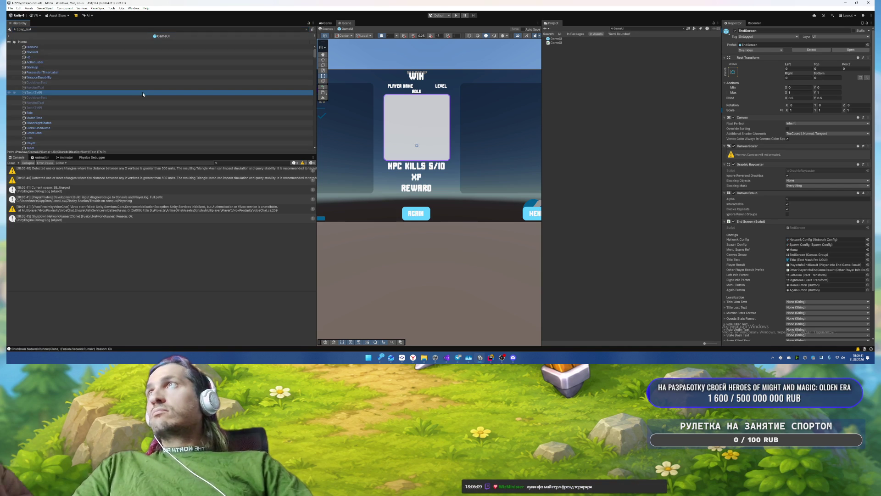
# Step: Apply the Square-Black SDF font to all 211 filtered text objects and clear the search
pyautogui.hotkey('ctrl', 'a')
pyautogui.click(867, 173)
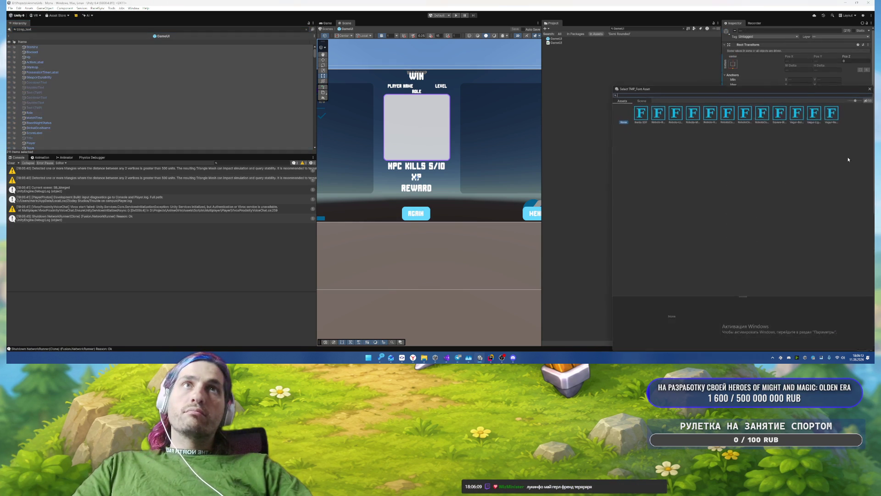
pyautogui.doubleClick(780, 113)
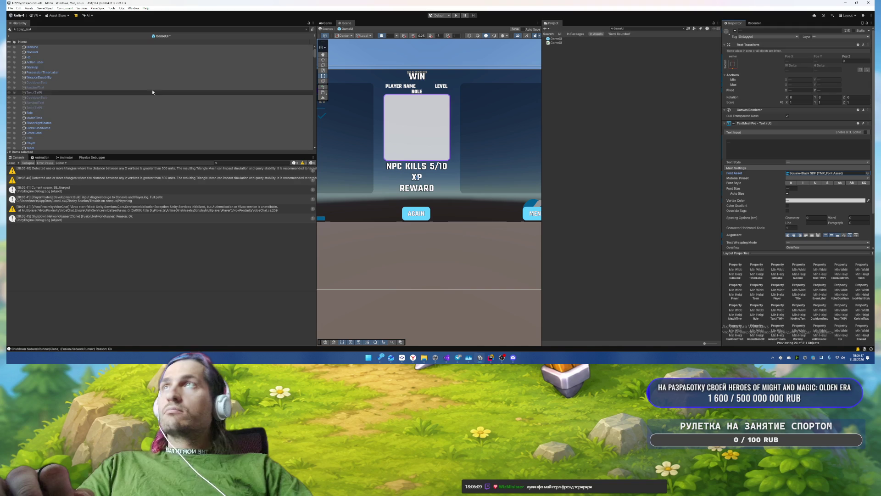
pyautogui.click(306, 29)
# Step: Collapse the TimerRoot and FireSabotageHUD branches in the GameUI hierarchy
pyautogui.click(94, 97)
pyautogui.scroll(-10, 191, 107)
pyautogui.moveTo(315, 66); pyautogui.dragTo(306, 161)
pyautogui.scroll(5, 173, 112)
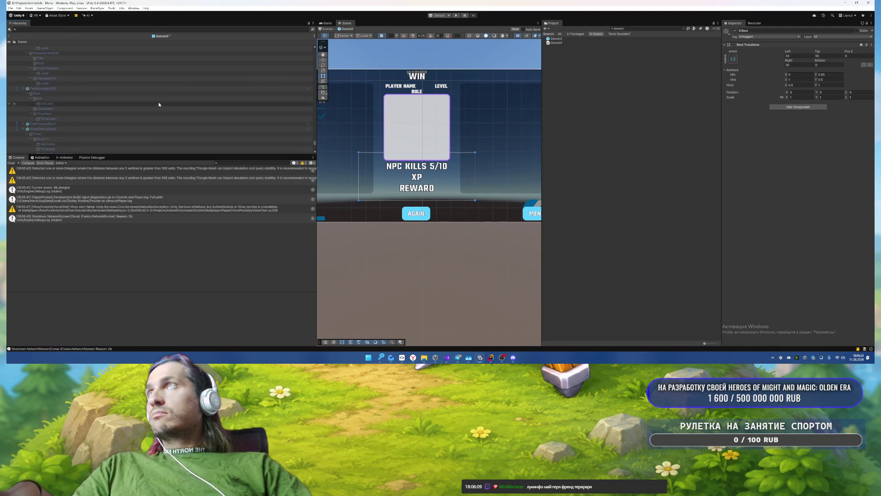
pyautogui.click(148, 118)
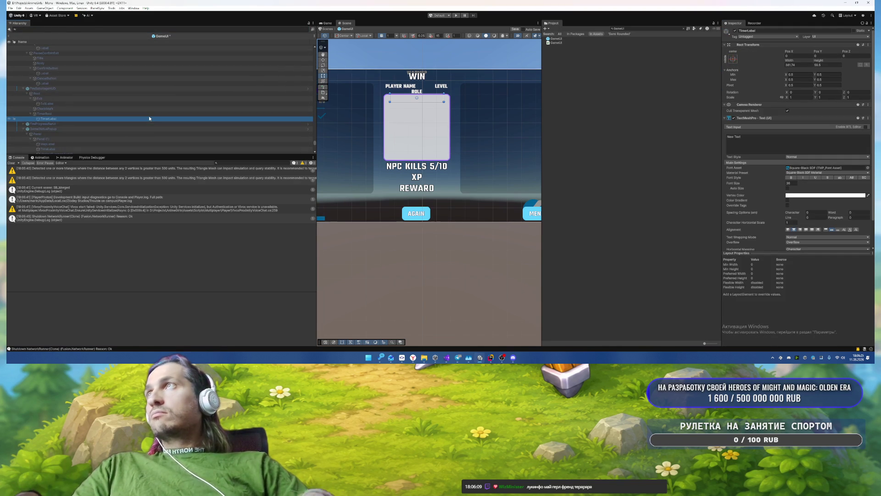
pyautogui.press('Up')
pyautogui.press('Left')
pyautogui.press('Up')
pyautogui.press('Up')
pyautogui.press('Up')
pyautogui.press('Up')
pyautogui.press('Left')
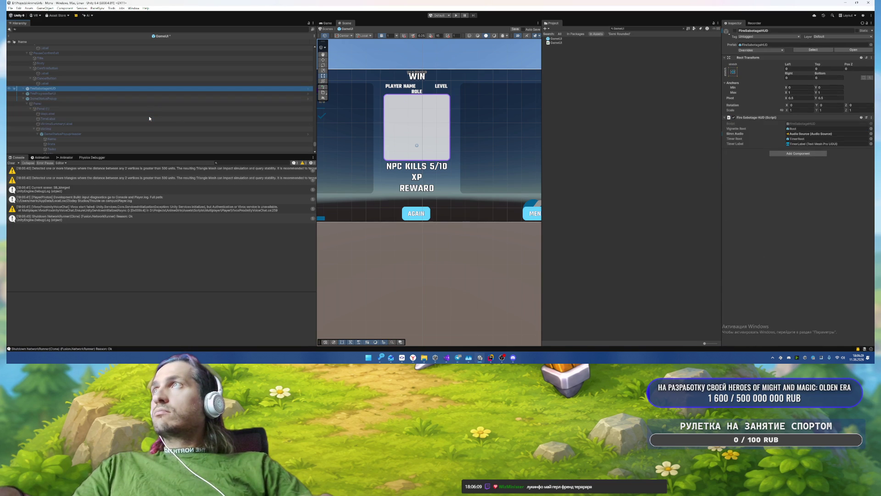
pyautogui.press('Up')
# Step: Reset the GameUI tree to its top-level children and select EndScreen
pyautogui.scroll(4, 282, 75)
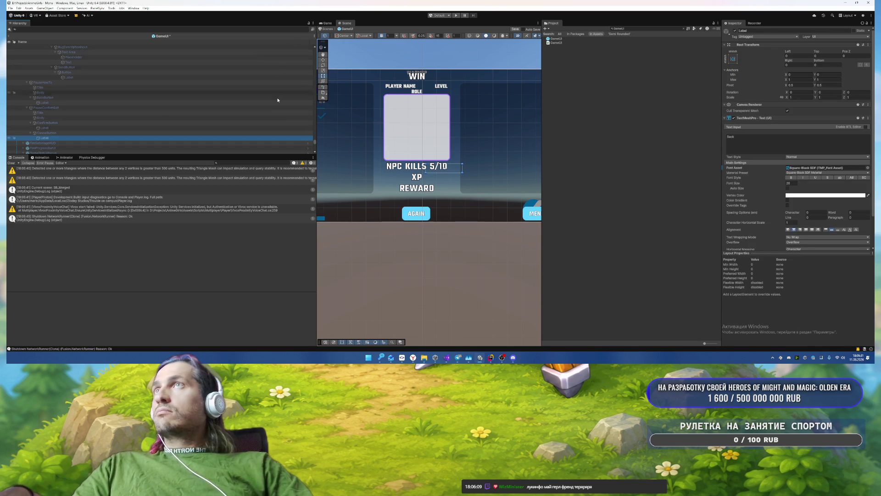
pyautogui.moveTo(315, 143); pyautogui.dragTo(315, 46)
pyautogui.click(94, 47)
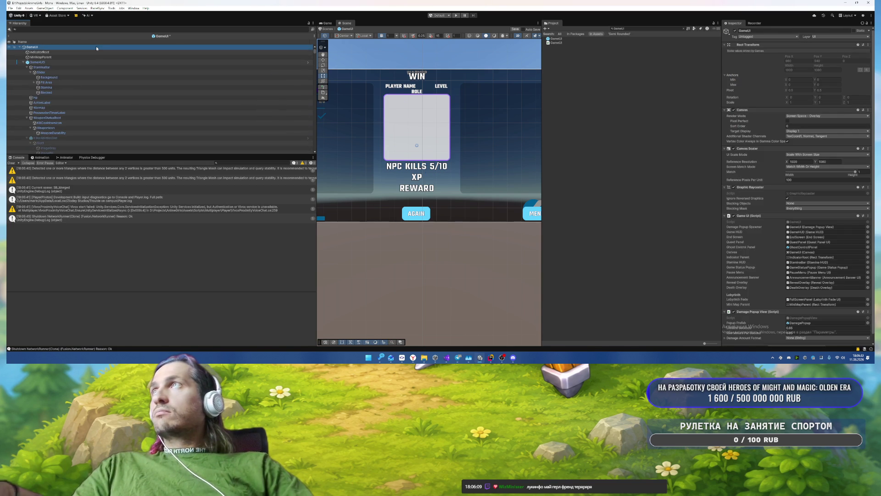
pyautogui.press('Left')
pyautogui.press('Right')
pyautogui.scroll(-10, 95, 46)
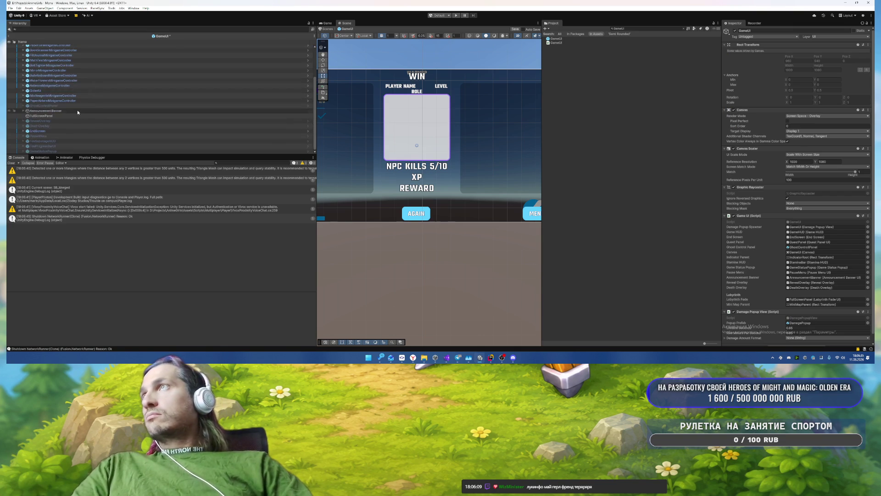
pyautogui.click(46, 132)
# Step: Check EndScreen's Rect Transform override, deactivate EndScreen and save the GameUI prefab
pyautogui.click(762, 50)
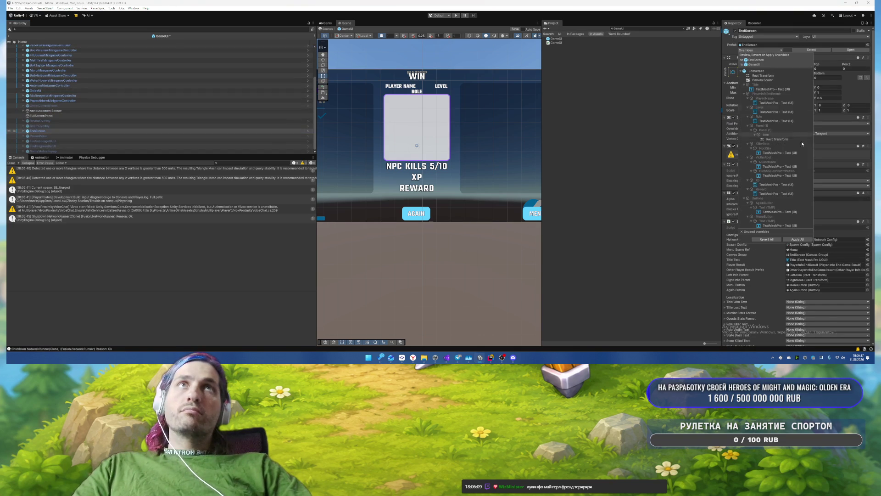
pyautogui.click(776, 139)
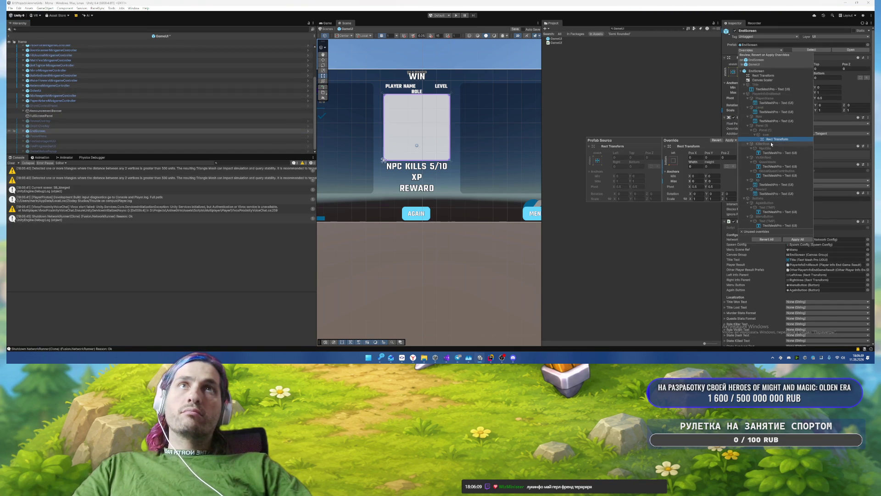
pyautogui.press('Escape')
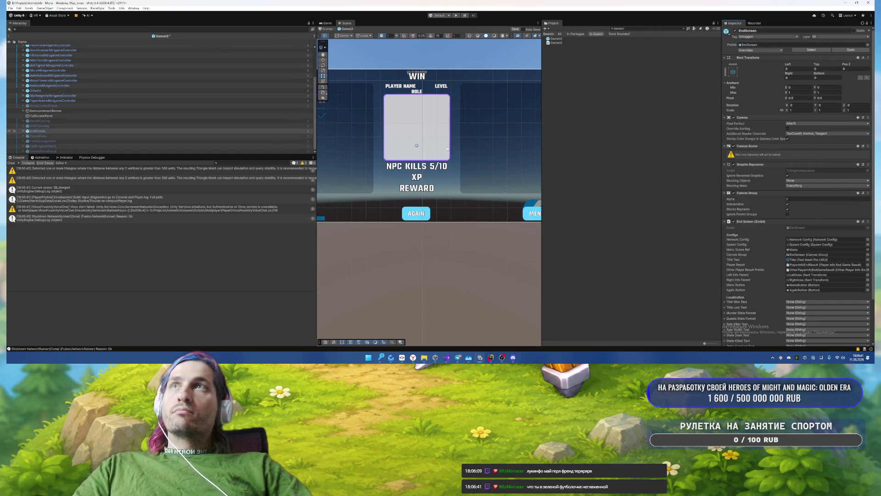
pyautogui.click(35, 131)
pyautogui.hotkey('alt', 'shift', 'a')
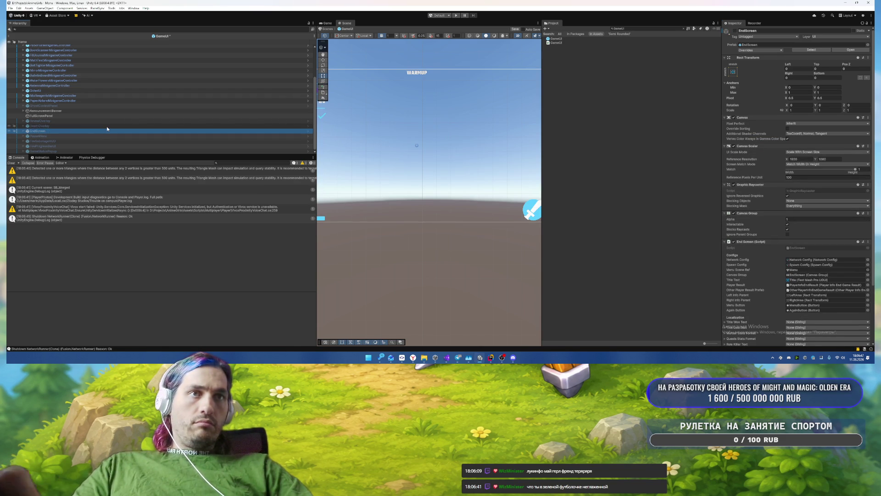
pyautogui.hotkey('ctrl', 's')
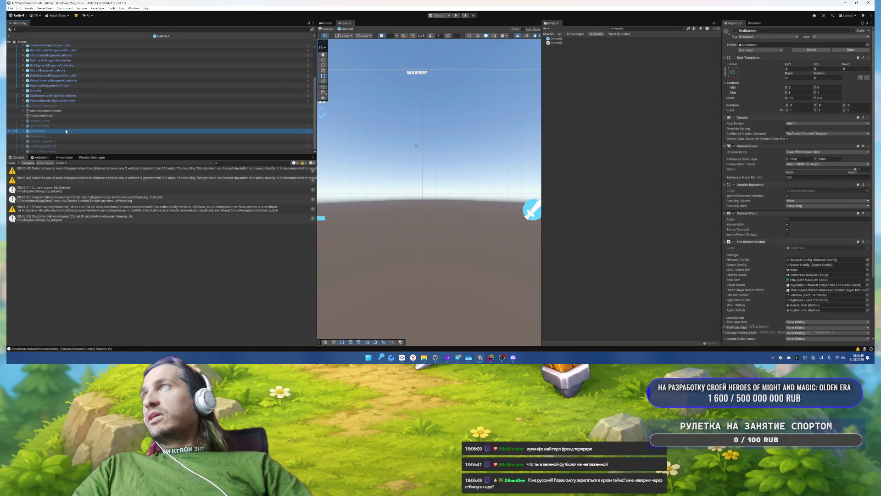
# Step: Inspect the PaperAirplaneMinigameController and FireSabotageHUD objects
pyautogui.click(76, 101)
pyautogui.click(75, 141)
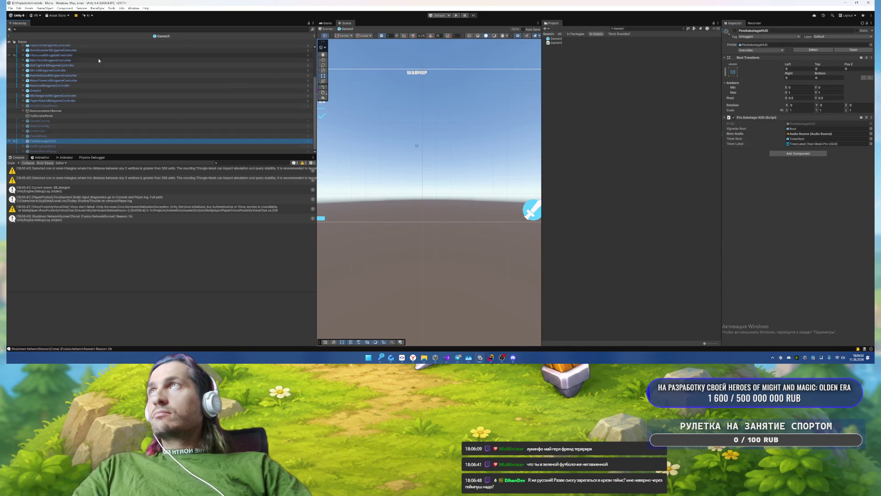
pyautogui.scroll(3, 78, 50)
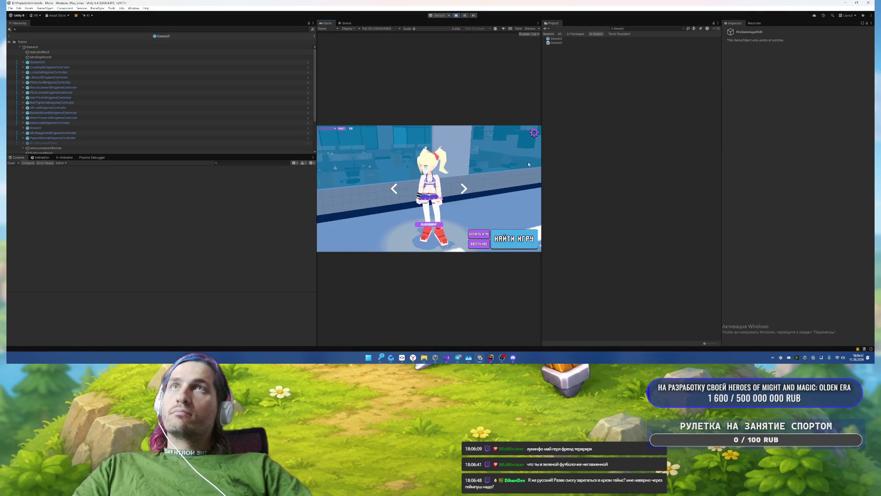
# Step: Open the game's settings, start a match, and run the character toward the white wall
pyautogui.click(533, 133)
pyautogui.click(534, 133)
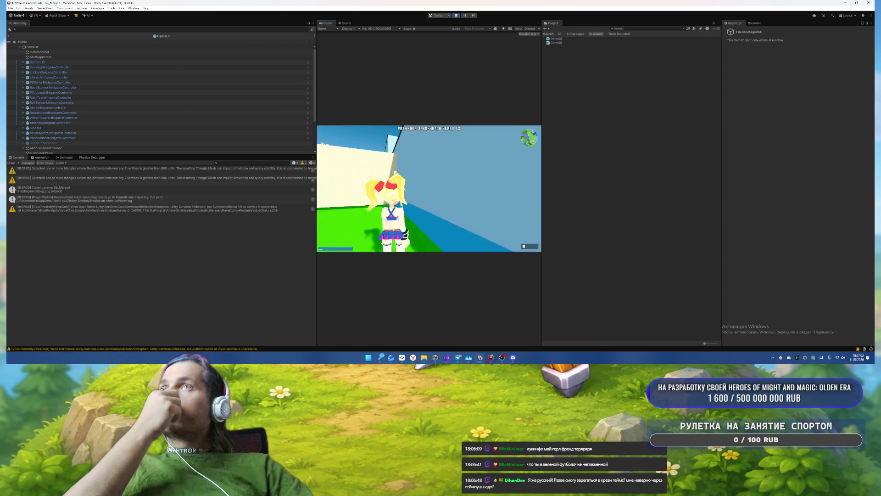
pyautogui.press('w')
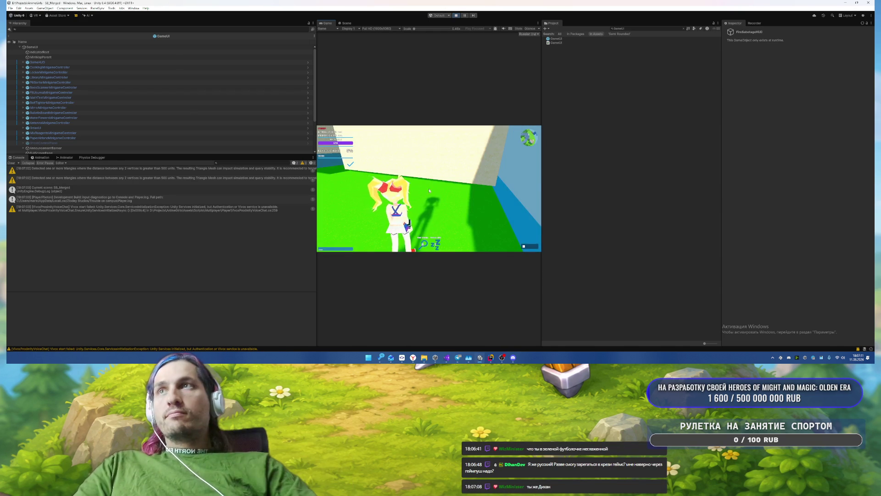
# Step: Pause with Esc, stop the play-test, and select the GameUI prefab asset
pyautogui.press('Escape')
pyautogui.click(456, 15)
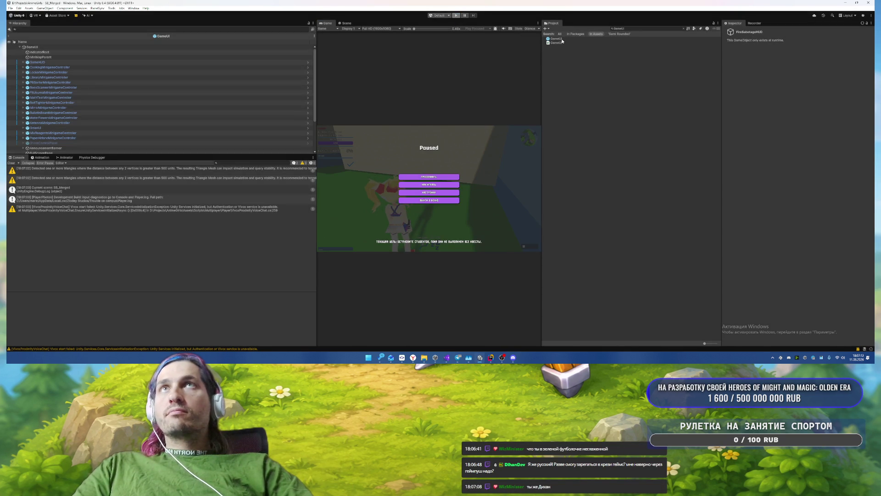
pyautogui.click(561, 39)
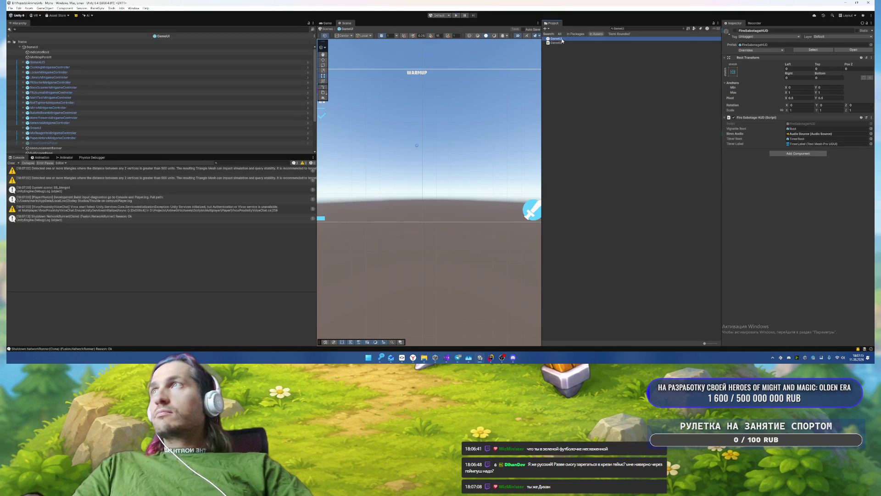
# Step: Save the modified GameUI prefab and open the GameHUD prefab for isolated editing
pyautogui.click(307, 62)
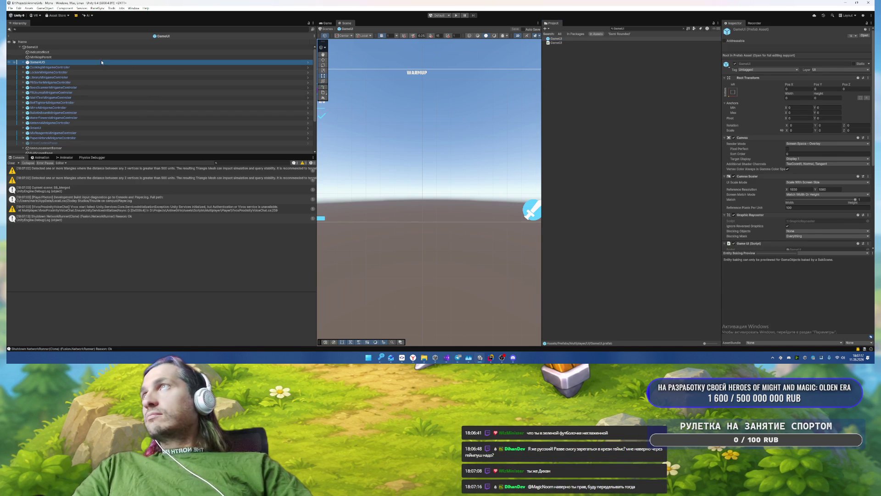
pyautogui.click(308, 62)
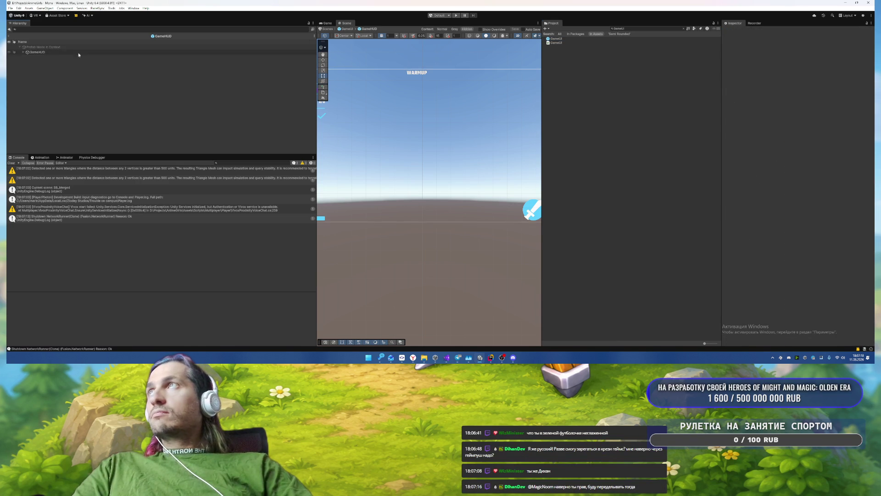
pyautogui.click(9, 35)
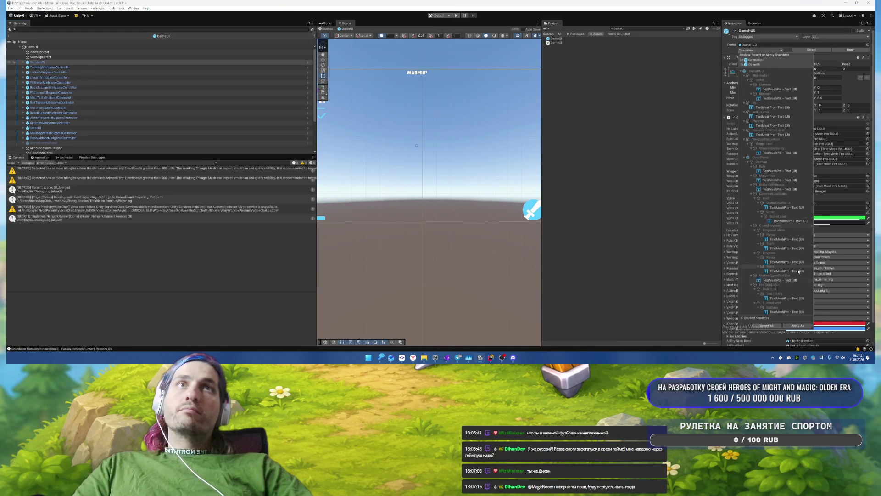
pyautogui.click(840, 49)
pyautogui.click(424, 185)
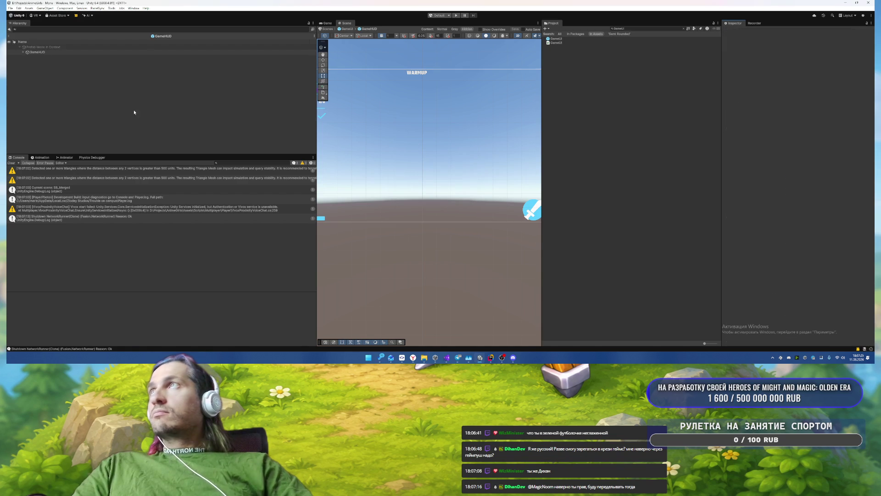
# Step: Expand GameHUD > StaminaBar > Slider > Fill Area and select the Stamina TextMeshPro label
pyautogui.click(68, 55)
pyautogui.press('Right')
pyautogui.click(78, 59)
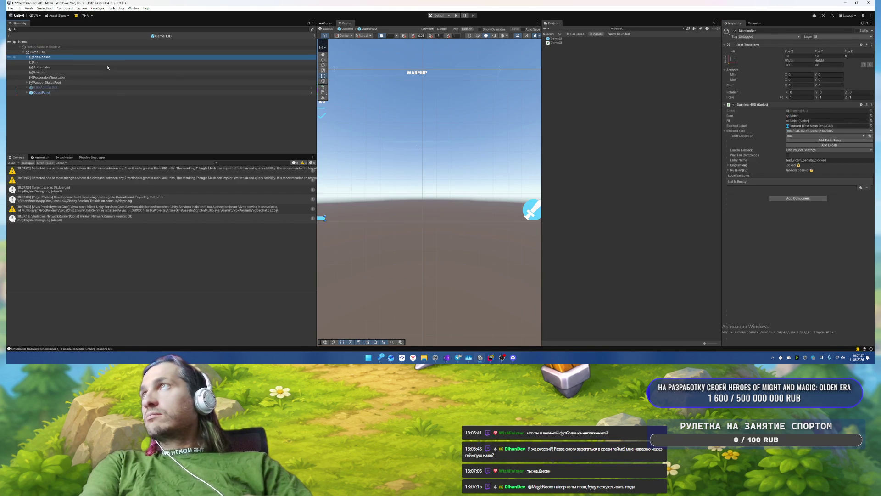
pyautogui.doubleClick(78, 59)
pyautogui.press('Right')
pyautogui.press('Down')
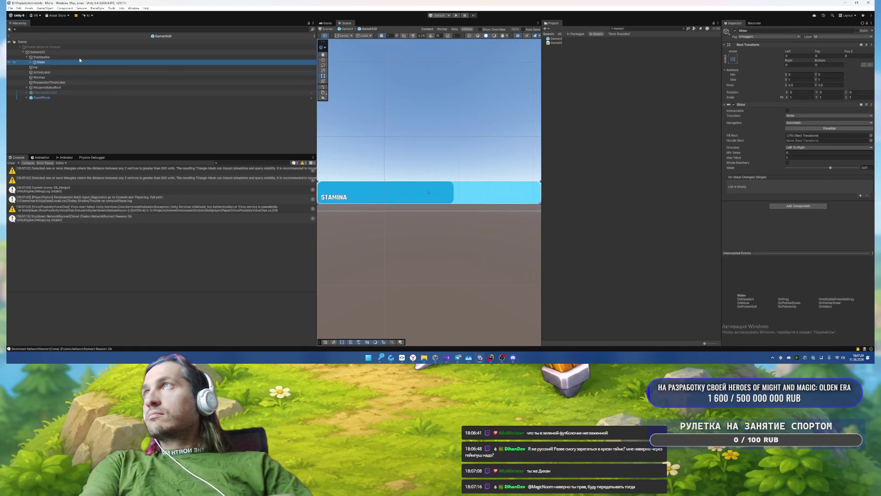
pyautogui.press('Right')
pyautogui.press('Down')
pyautogui.press('Down')
pyautogui.press('Down')
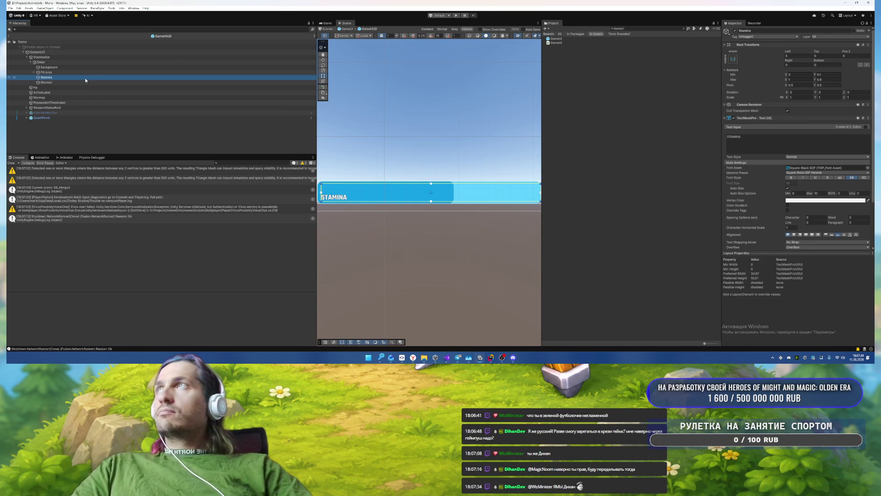
# Step: Centre the STAMINA text horizontally and vertically with Auto Size Max set to 50
pyautogui.scroll(-3, 780, 186)
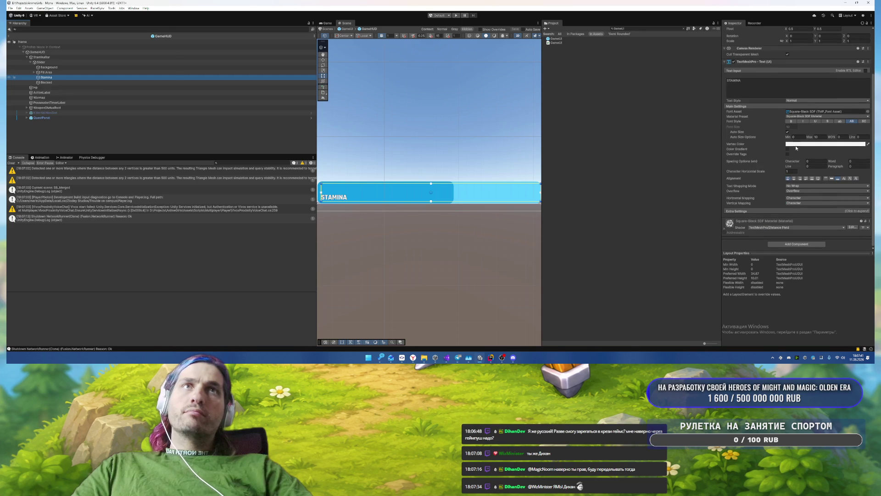
pyautogui.click(794, 178)
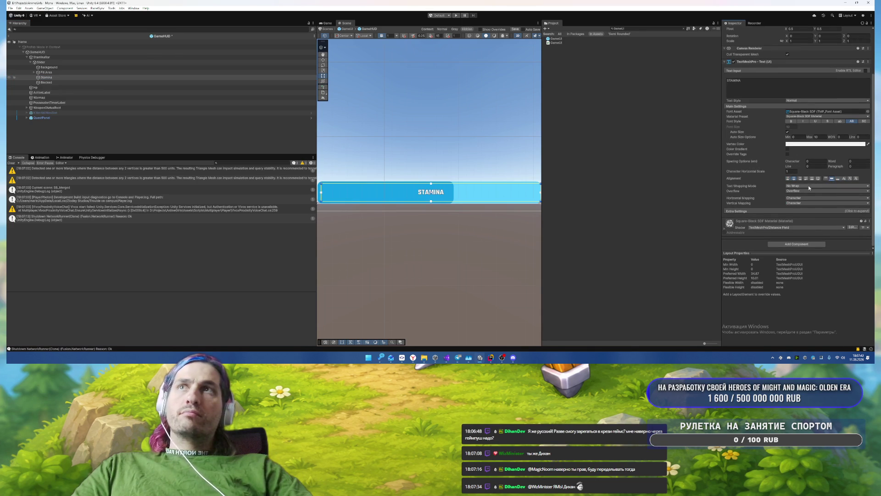
pyautogui.write('50')
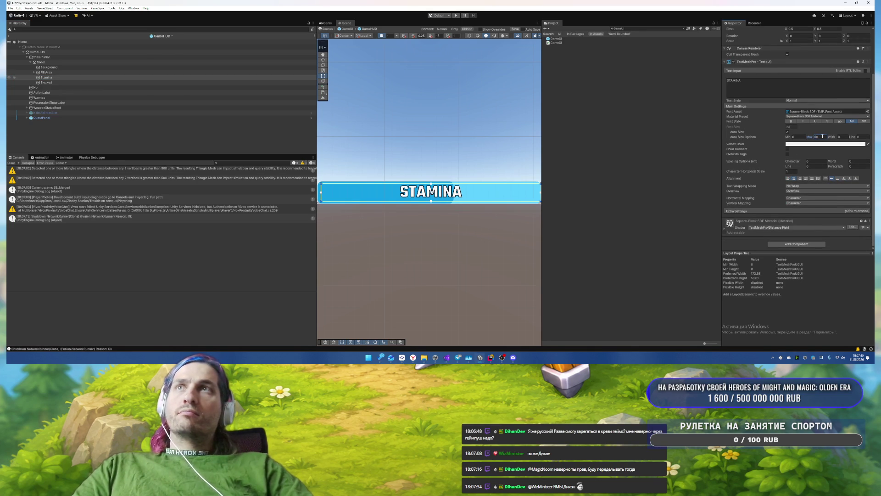
pyautogui.click(851, 179)
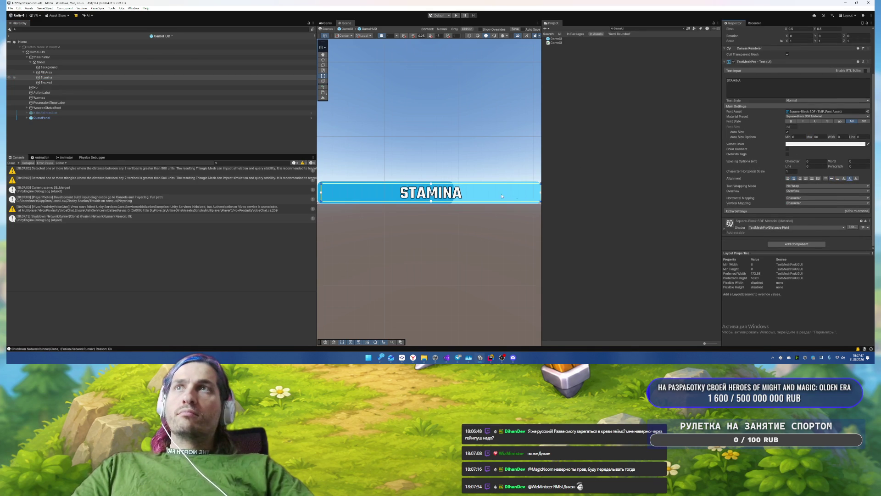
pyautogui.scroll(2, 395, 156)
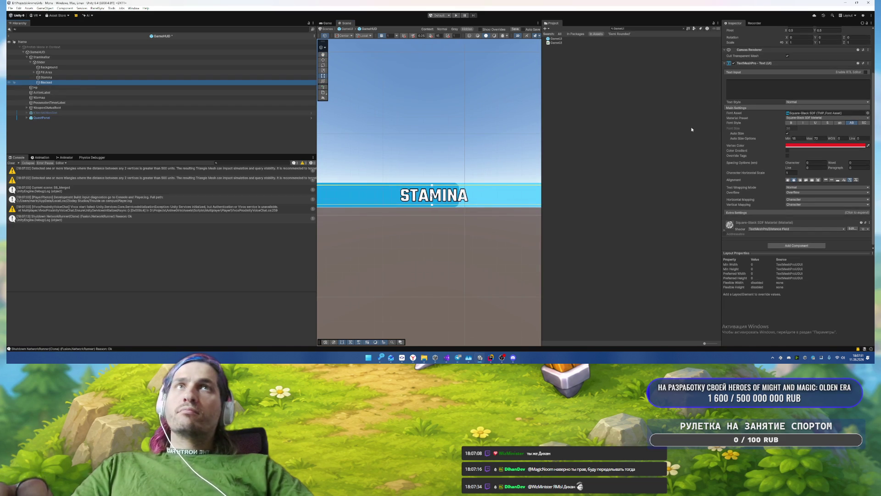
# Step: Preview 'LOCKED' on the Blocked label, clear it, then select StaminaBar's StaminaHUD script
pyautogui.click(744, 91)
pyautogui.write('LOCKED')
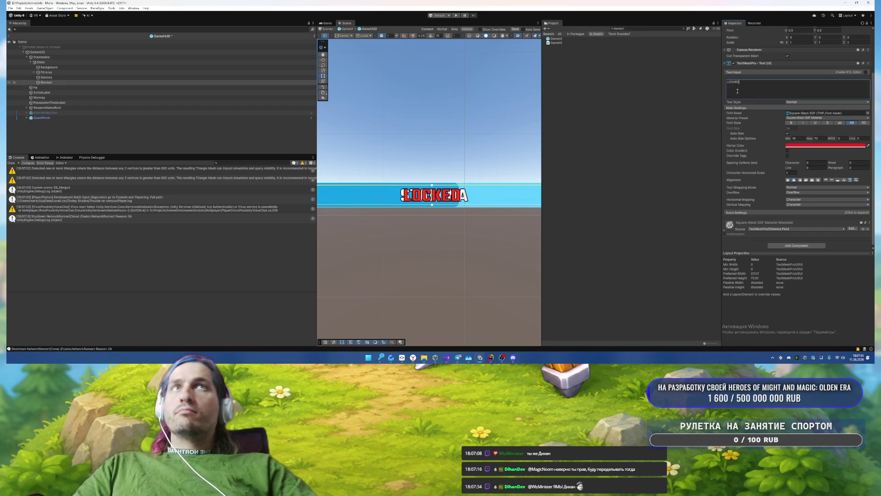
pyautogui.press('BackSpace')
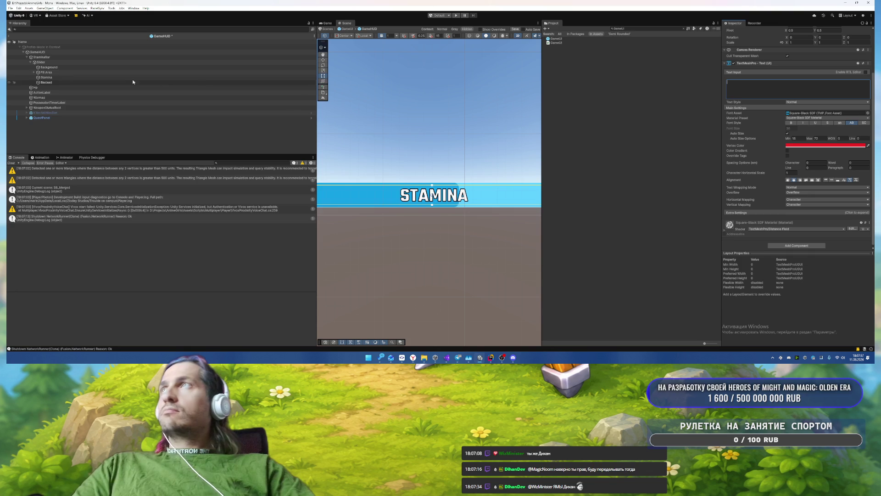
pyautogui.click(138, 62)
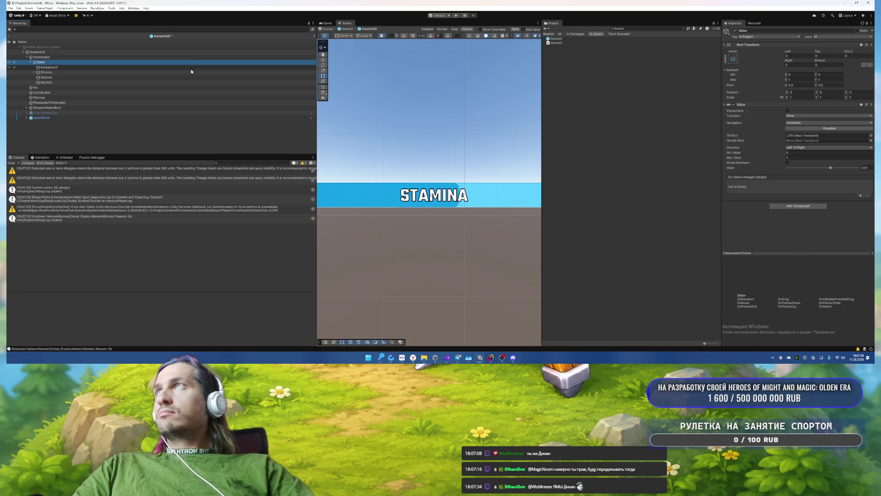
pyautogui.click(151, 57)
pyautogui.click(804, 111)
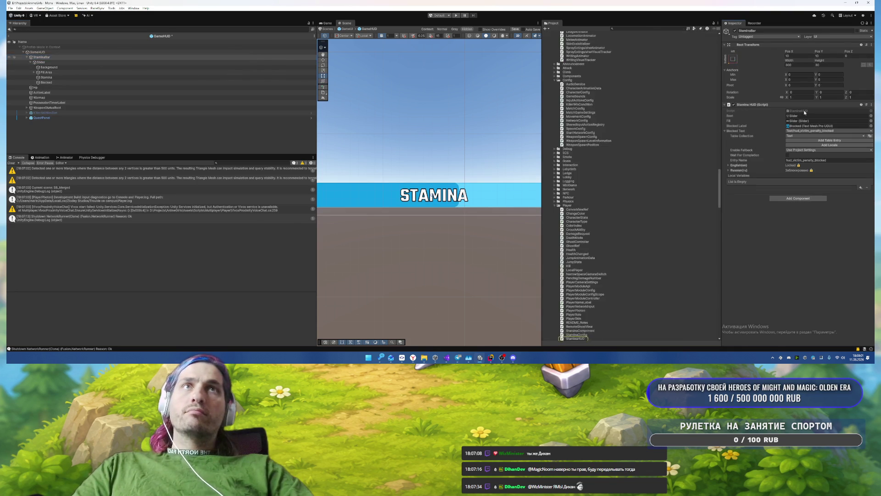
# Step: Open StaminaHUD.cs and add a [SerializeField] GameObject _regularMode field after _root
pyautogui.doubleClick(804, 111)
pyautogui.press('Return')
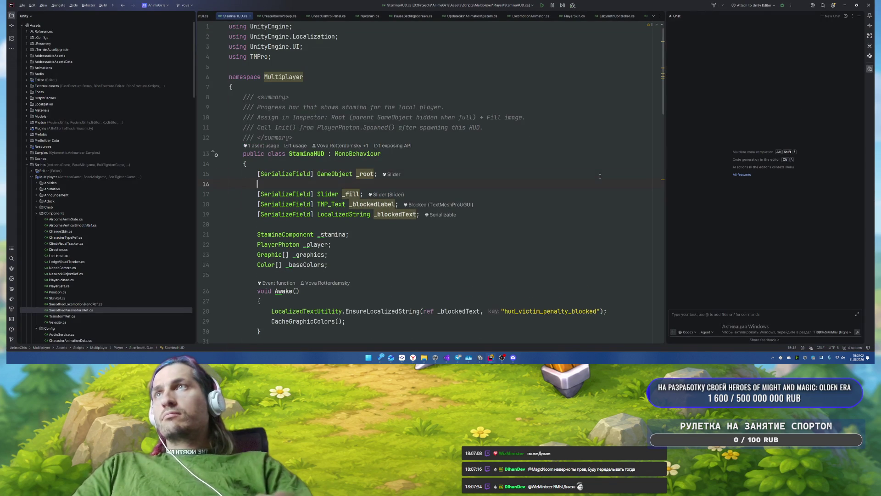
pyautogui.write('[Seri')
pyautogui.press('Return')
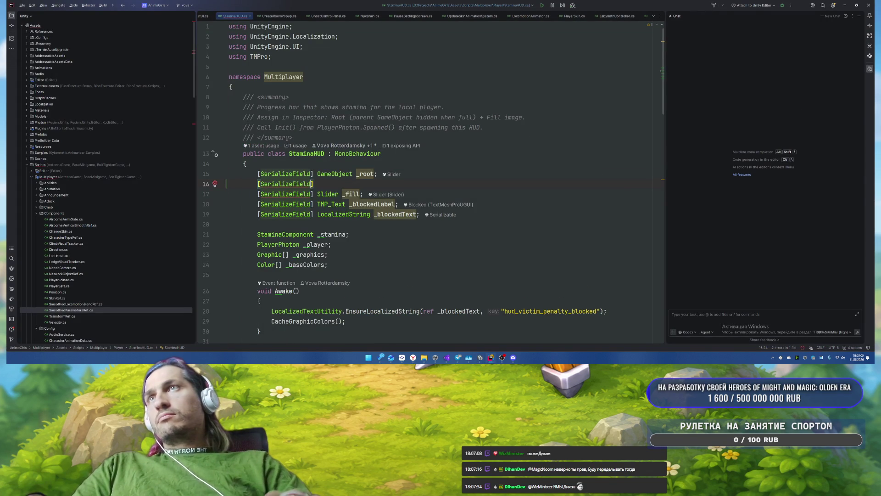
pyautogui.write(' GameOb')
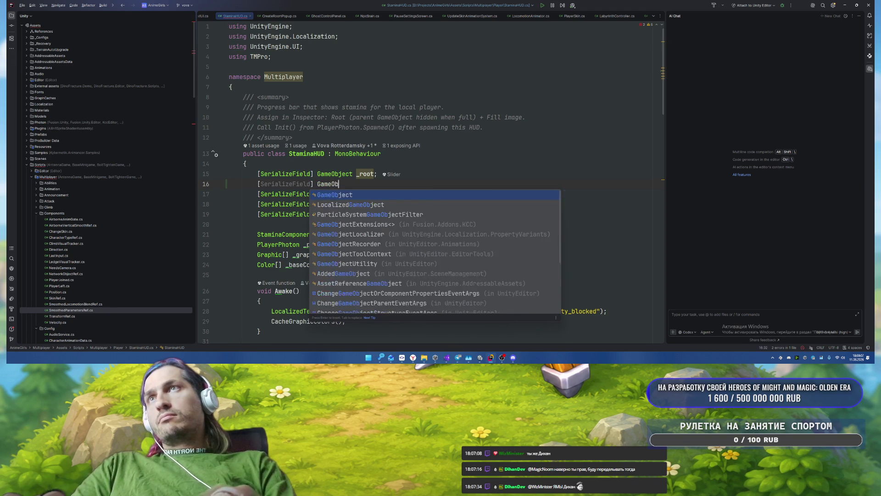
pyautogui.write('ject _regular')
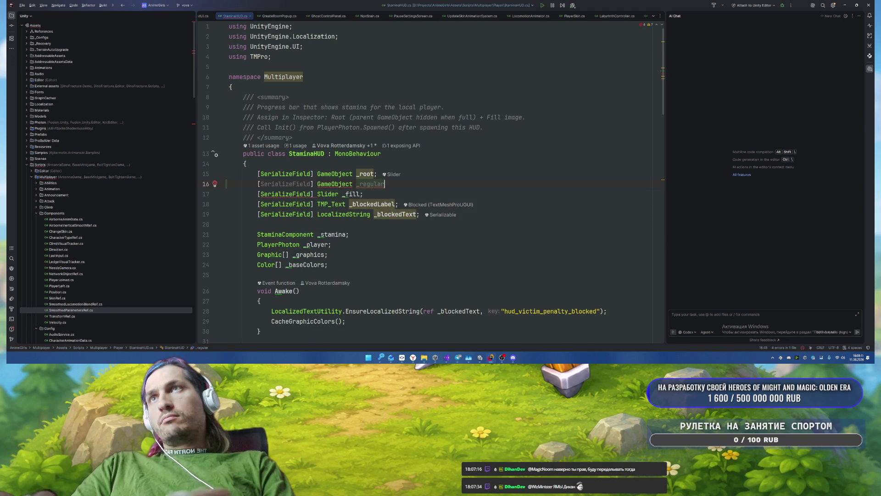
pyautogui.write('Mode;')
pyautogui.press('Down')
pyautogui.press('Down')
pyautogui.press('Down')
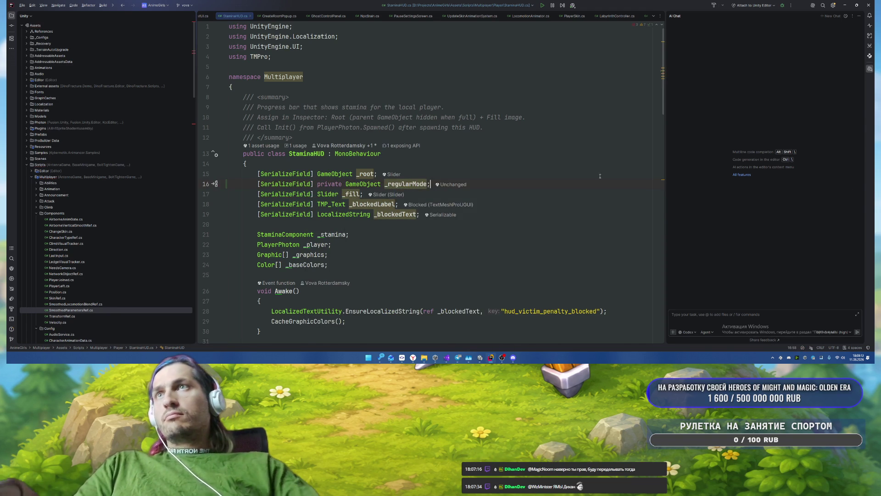
# Step: Simplify the _blockedLabel null check by dropping the != null comparison
pyautogui.scroll(-3, 497, 228)
pyautogui.scroll(-5, 497, 228)
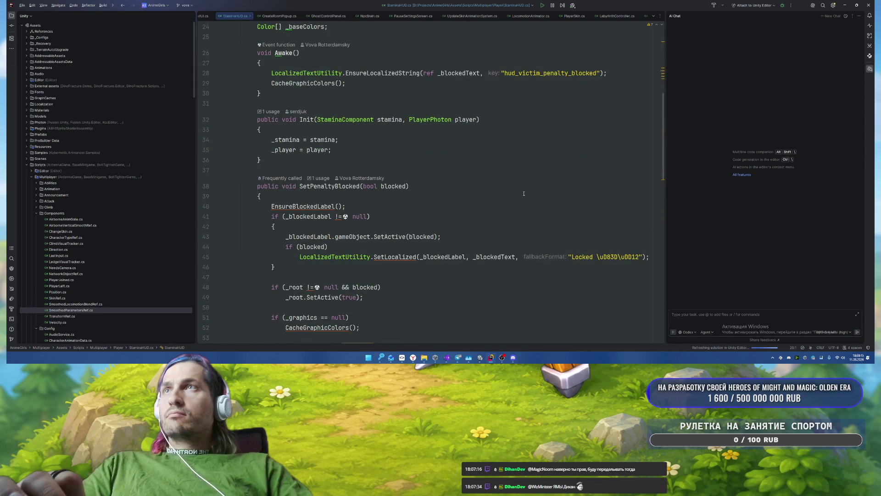
pyautogui.scroll(-3, 524, 193)
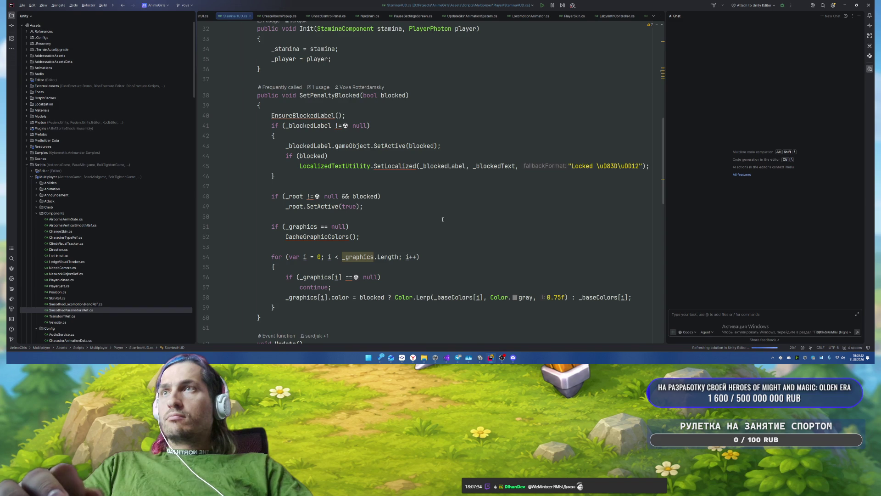
pyautogui.scroll(5, 443, 220)
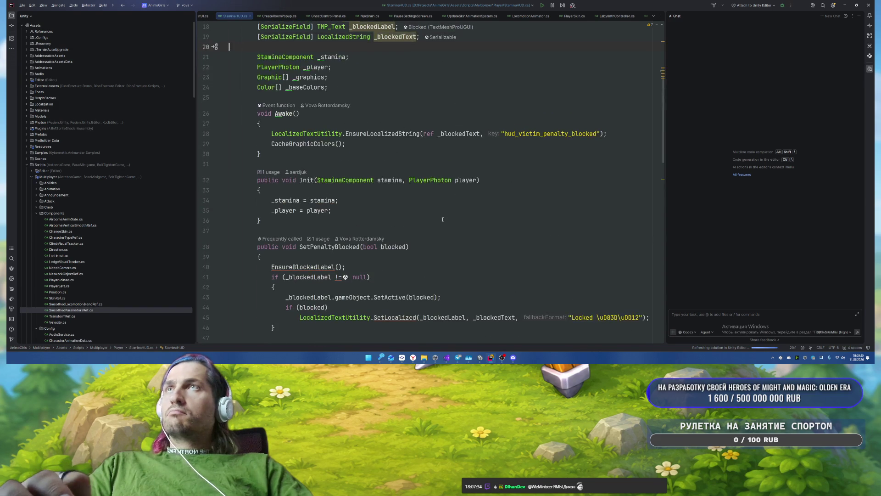
pyautogui.scroll(-6, 443, 219)
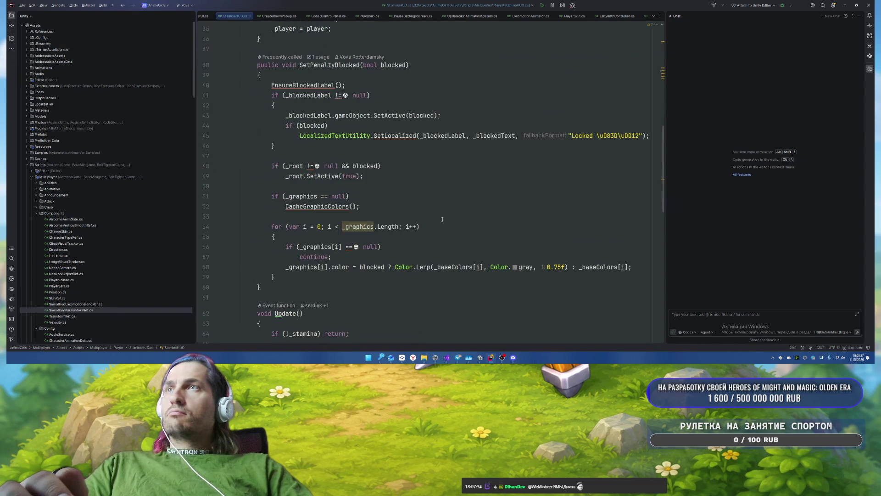
pyautogui.click(322, 207)
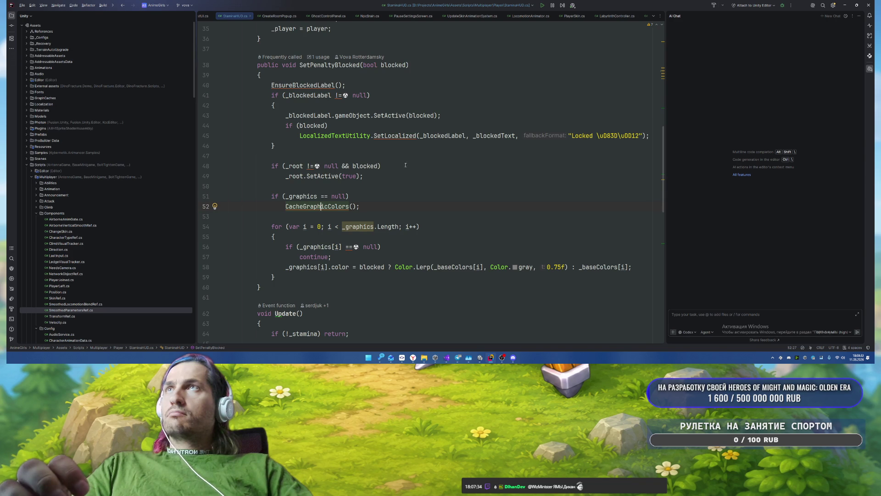
pyautogui.click(339, 96)
pyautogui.hotkey('alt', 'Return')
pyautogui.press('Return')
# Step: Delete the EnsureBlockedLabel method and cut the CacheGraphicColors method from its old spot
pyautogui.click(279, 86)
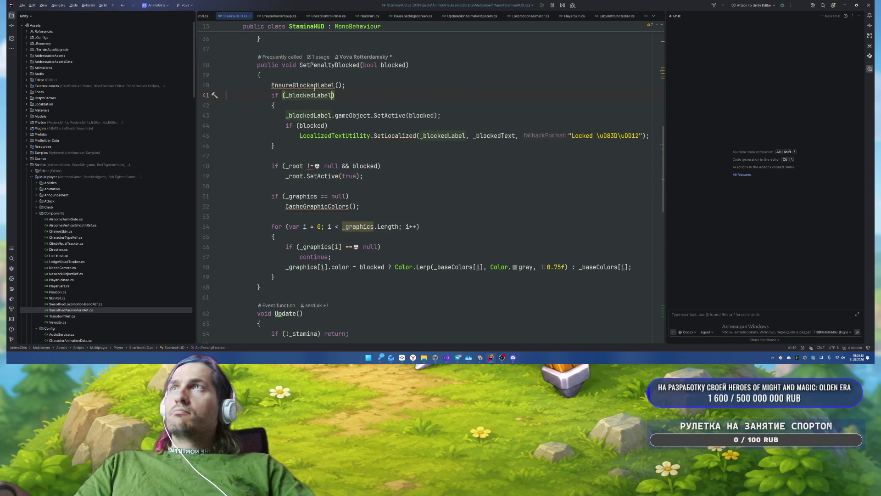
pyautogui.scroll(-10, 255, 172)
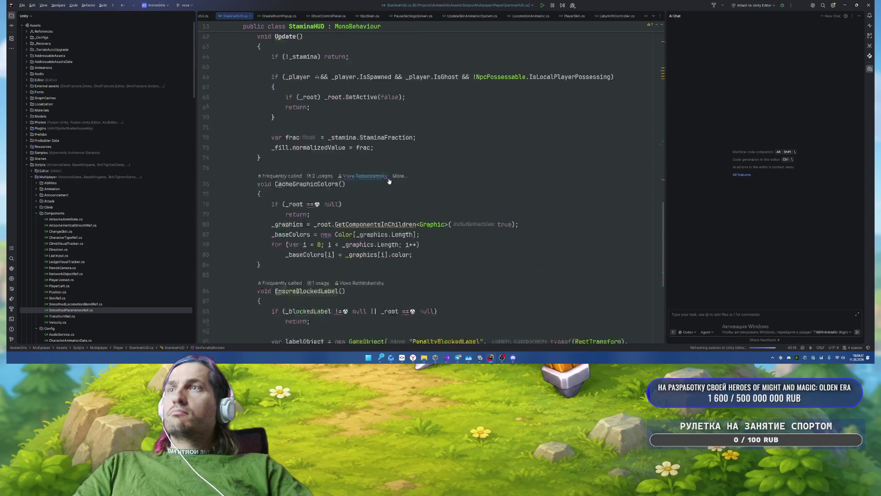
pyautogui.moveTo(254, 144)
pyautogui.mouseDown()
pyautogui.moveTo(459, 214)
pyautogui.moveTo(264, 316)
pyautogui.mouseUp()
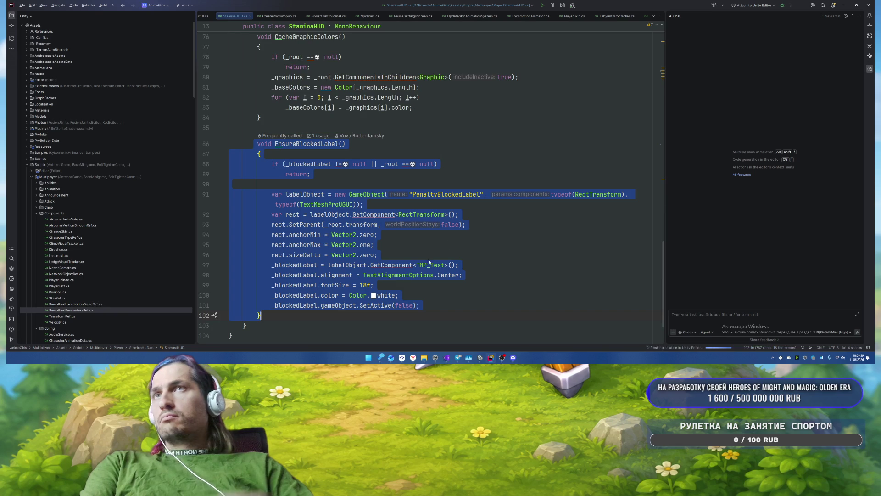
pyautogui.press('Delete')
pyautogui.scroll(-3, 402, 243)
pyautogui.moveTo(242, 157); pyautogui.dragTo(226, 248)
pyautogui.hotkey('ctrl', 'c')
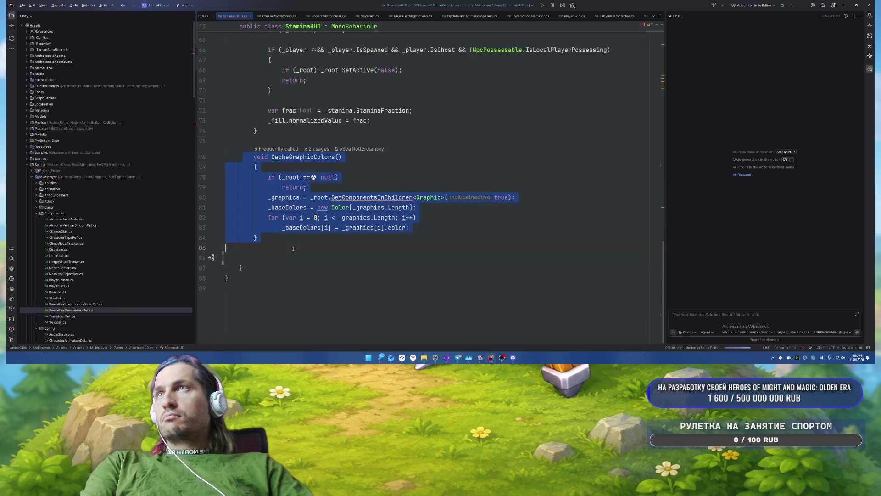
pyautogui.press('Delete')
pyautogui.scroll(3, 346, 298)
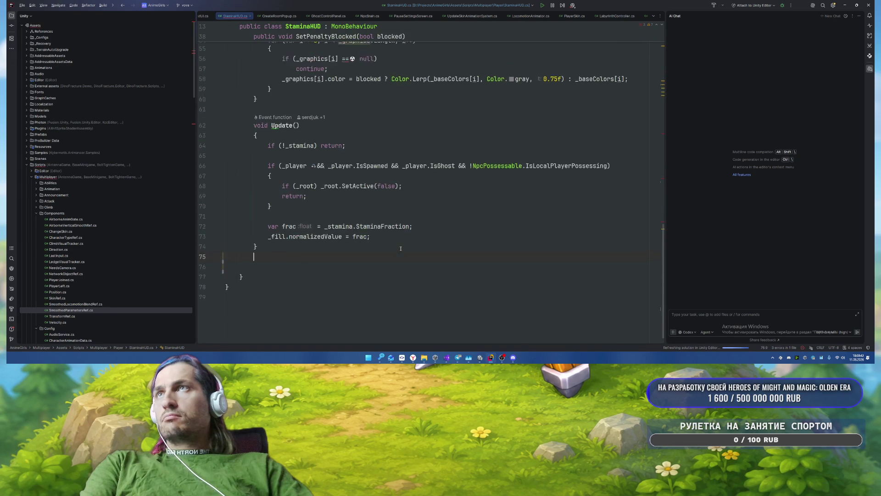
pyautogui.scroll(-2, 346, 298)
pyautogui.press('BackSpace')
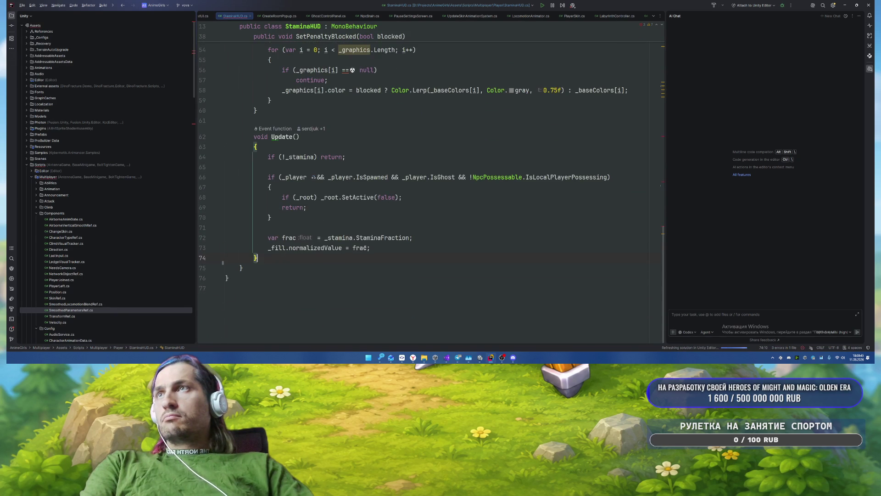
# Step: Paste CacheGraphicColors into new blank lines directly below the Update() method
pyautogui.scroll(3, 427, 237)
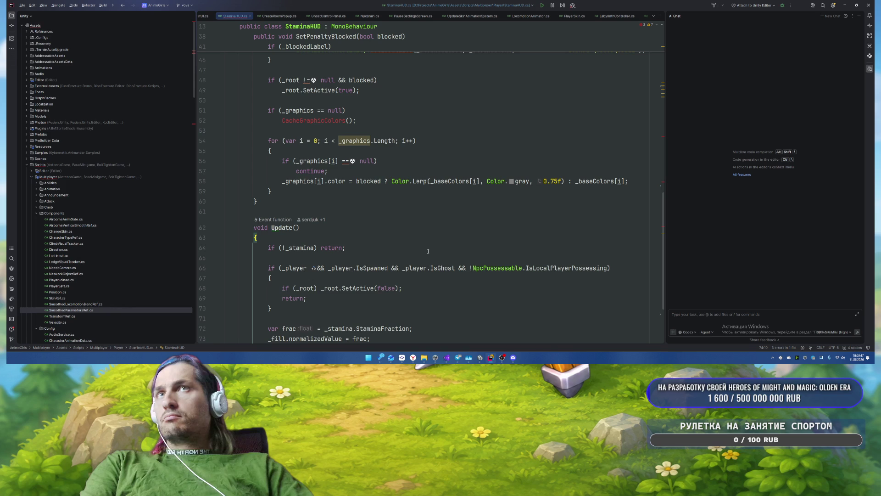
pyautogui.scroll(-3, 428, 251)
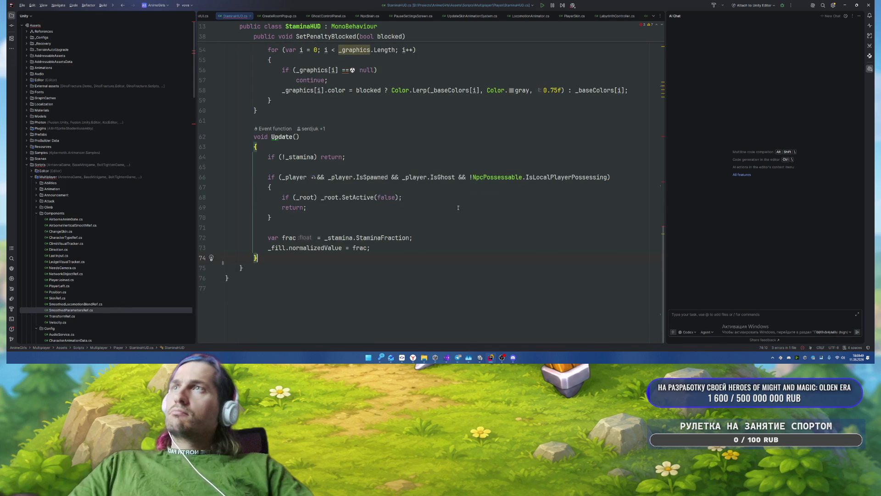
pyautogui.press('Return')
pyautogui.press('Return')
pyautogui.hotkey('ctrl', 'v')
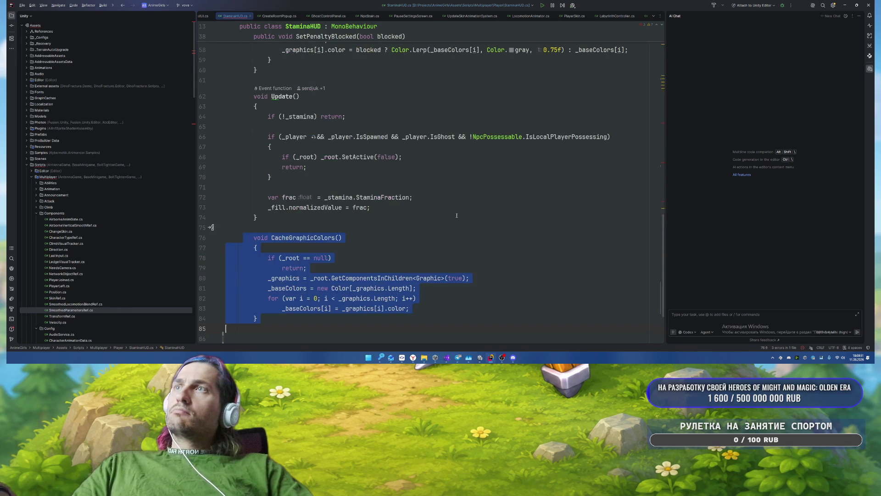
pyautogui.click(465, 198)
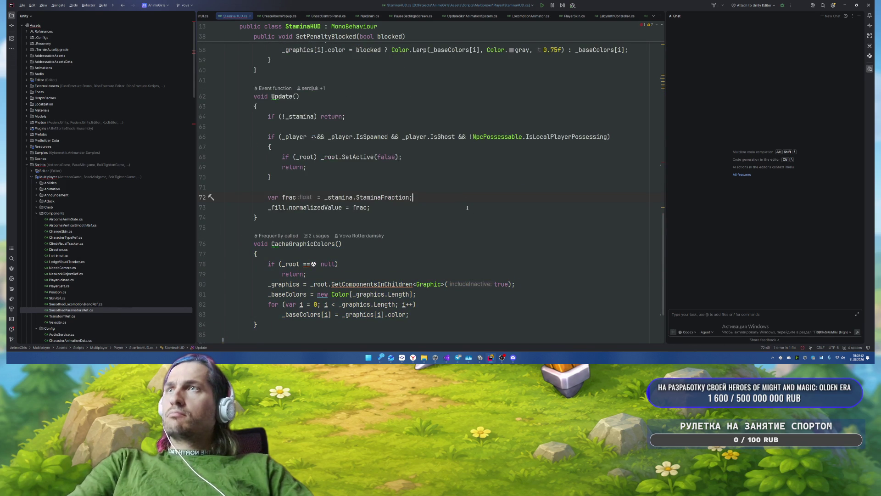
pyautogui.scroll(10, 465, 208)
# Step: Remove the EnsureBlockedLabel() call and strip the lock emoji from the "Locked" fallback
pyautogui.click(268, 170)
pyautogui.hotkey('ctrl', 'w')
pyautogui.hotkey('ctrl', 'w')
pyautogui.hotkey('ctrl', 'w')
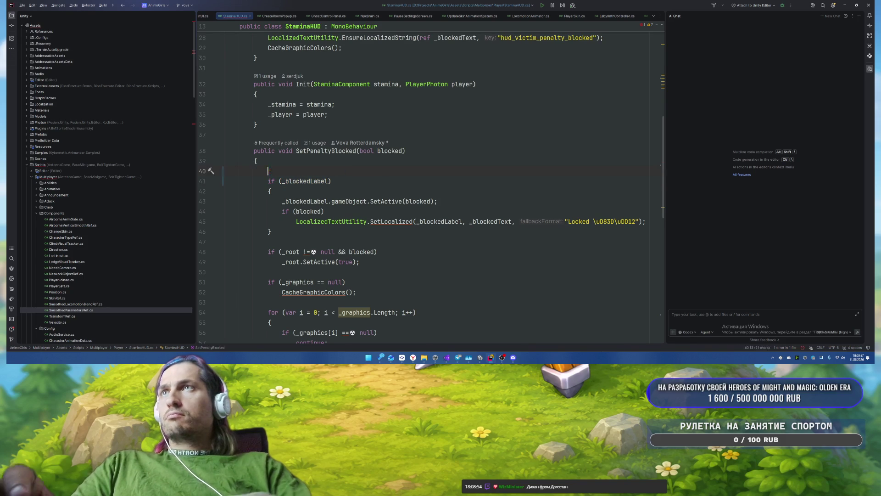
pyautogui.hotkey('ctrl', 'y')
pyautogui.click(476, 155)
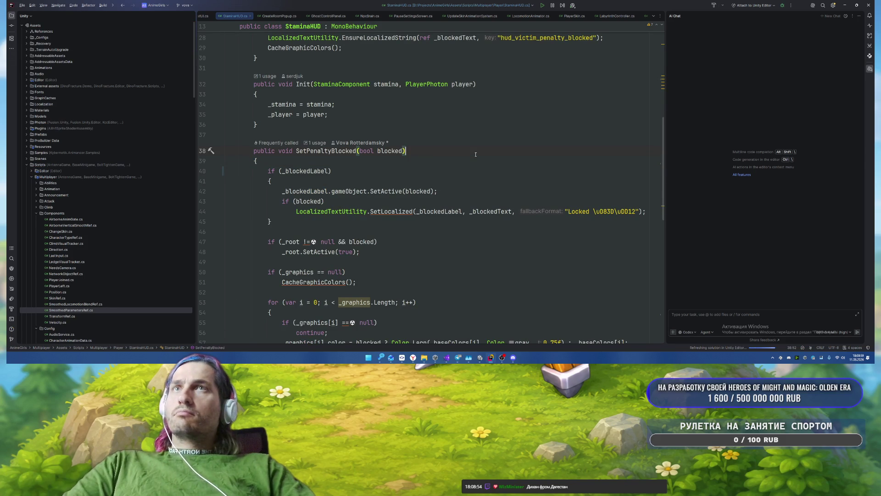
pyautogui.hotkey('ctrl', 'shift', 'Right')
pyautogui.press('BackSpace')
pyautogui.press('BackSpace')
# Step: Remove the explicit != null comparison from the _root check
pyautogui.click(450, 227)
pyautogui.scroll(-3, 310, 156)
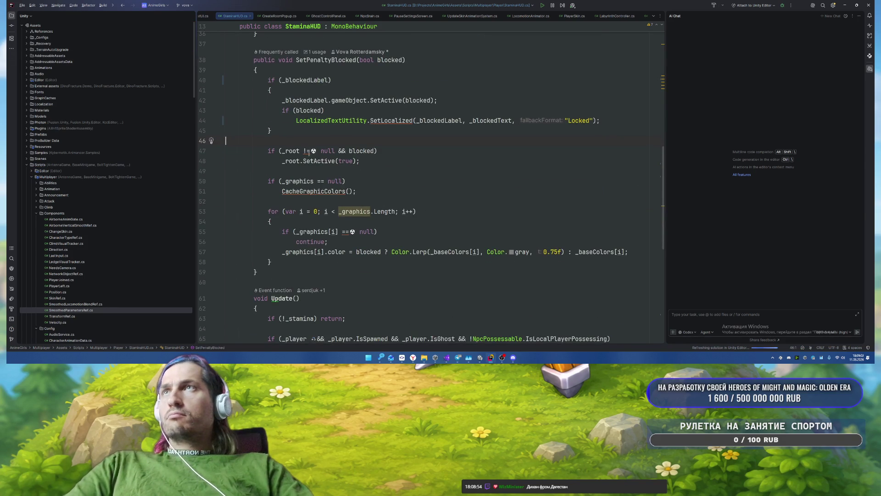
pyautogui.press('BackSpace')
pyautogui.press('BackSpace')
pyautogui.press('Delete')
pyautogui.press('Delete')
pyautogui.press('Delete')
pyautogui.press('Up')
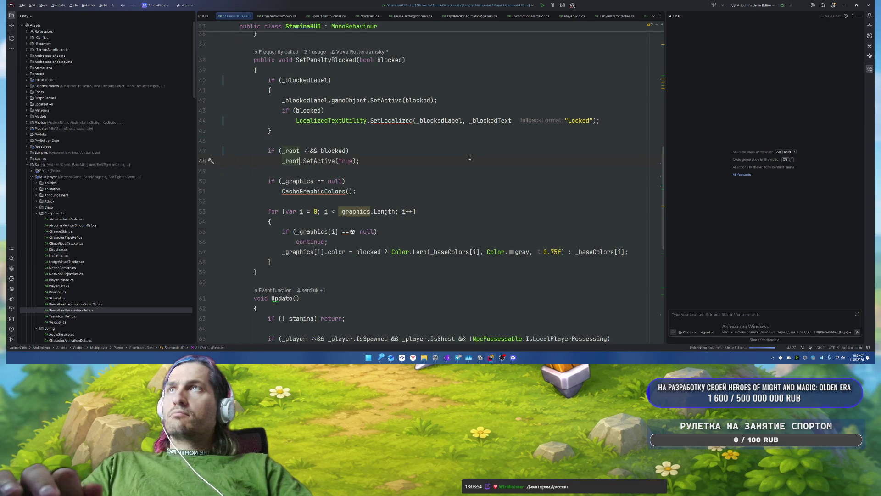
pyautogui.scroll(7, 471, 158)
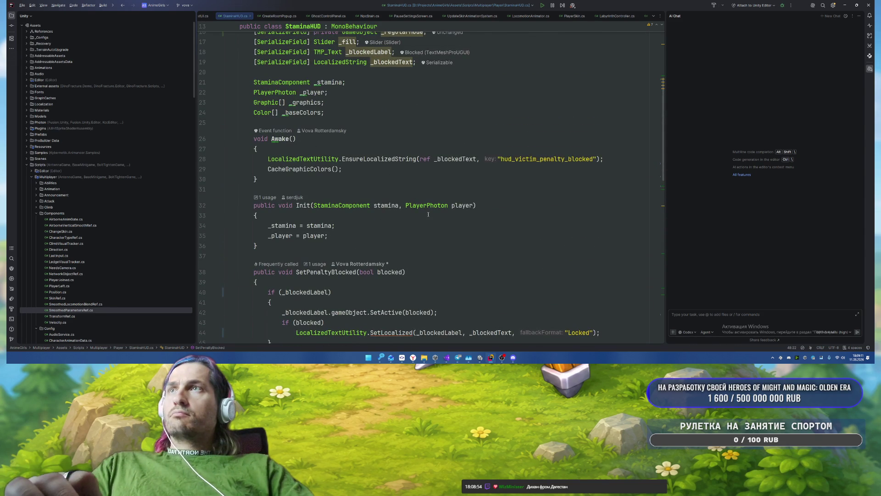
# Step: Add a SetPenaltyBlocked(false) call at the end of Init
pyautogui.press('Return')
pyautogui.write('Set')
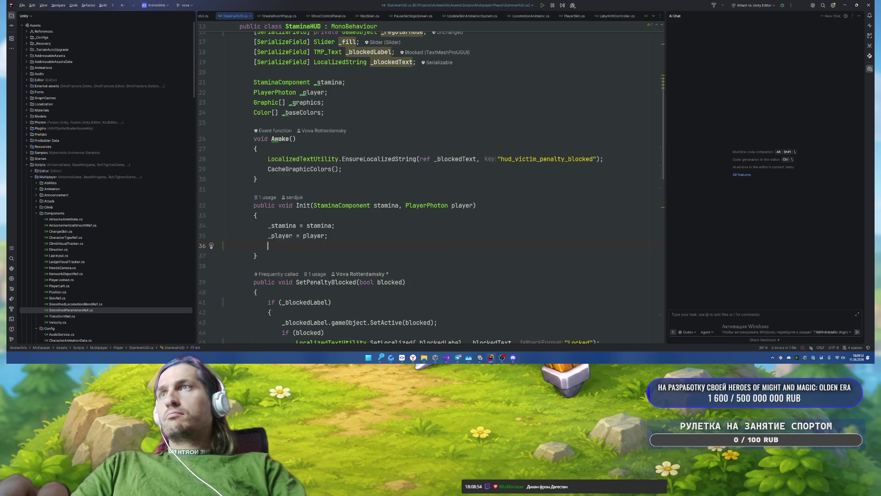
pyautogui.press('Return')
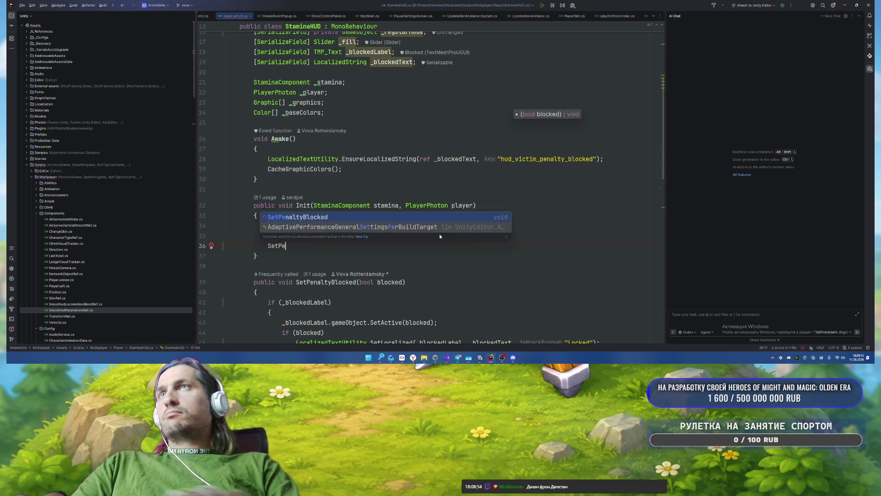
pyautogui.write('fl')
pyautogui.write('alse);se')
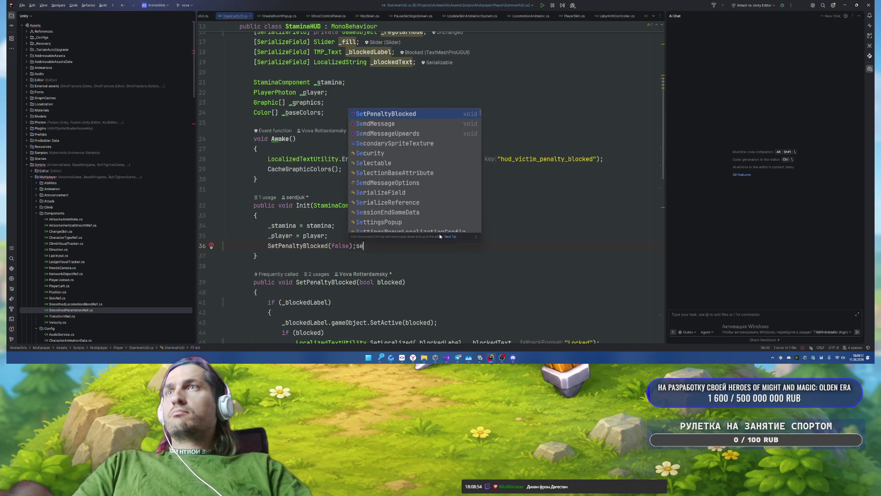
pyautogui.press('End')
pyautogui.scroll(2, 440, 234)
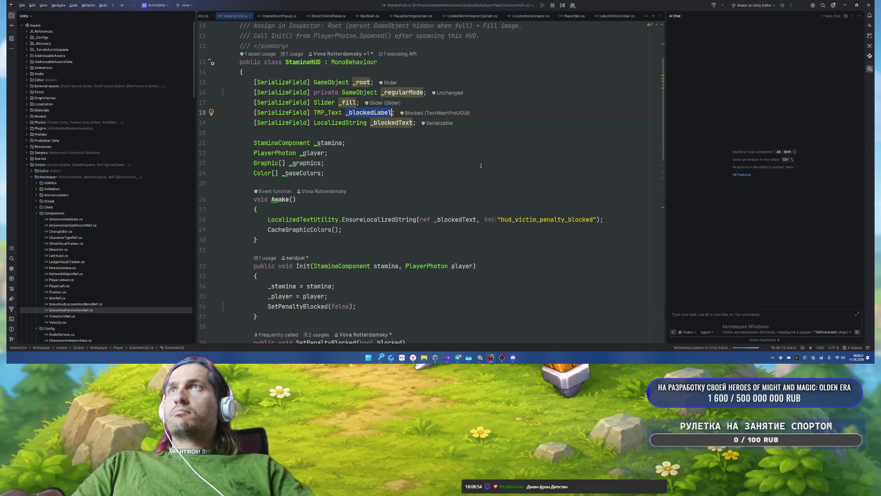
# Step: Review usages of _blockedText and _regularMode and locate the _root check in SetPenaltyBlocked
pyautogui.doubleClick(391, 122)
pyautogui.scroll(-1, 438, 183)
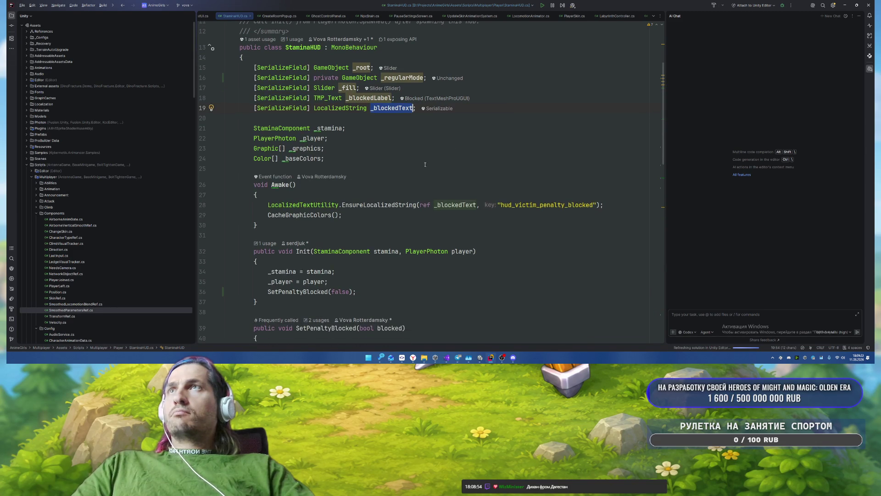
pyautogui.doubleClick(386, 78)
pyautogui.scroll(-5, 353, 225)
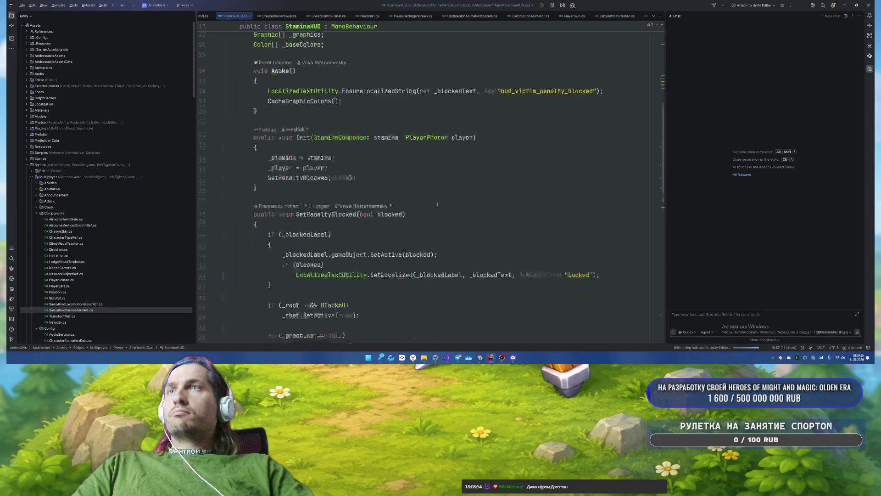
pyautogui.click(394, 276)
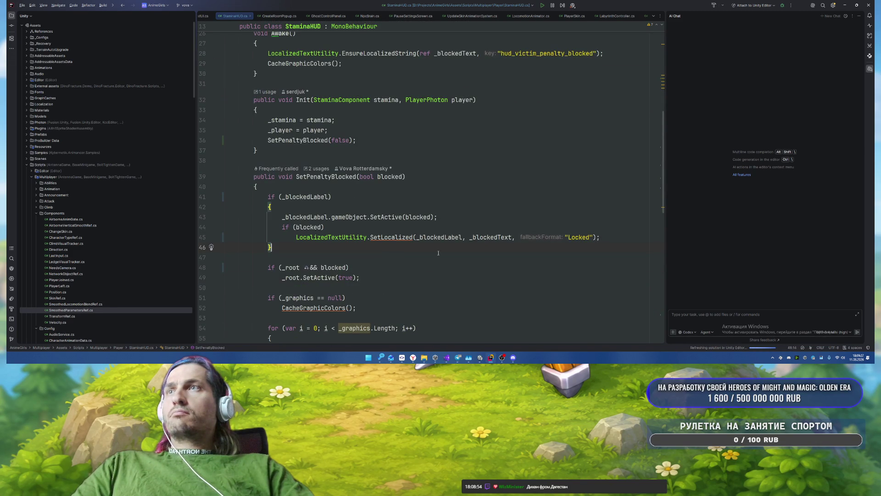
pyautogui.scroll(5, 437, 252)
pyautogui.scroll(-6, 438, 252)
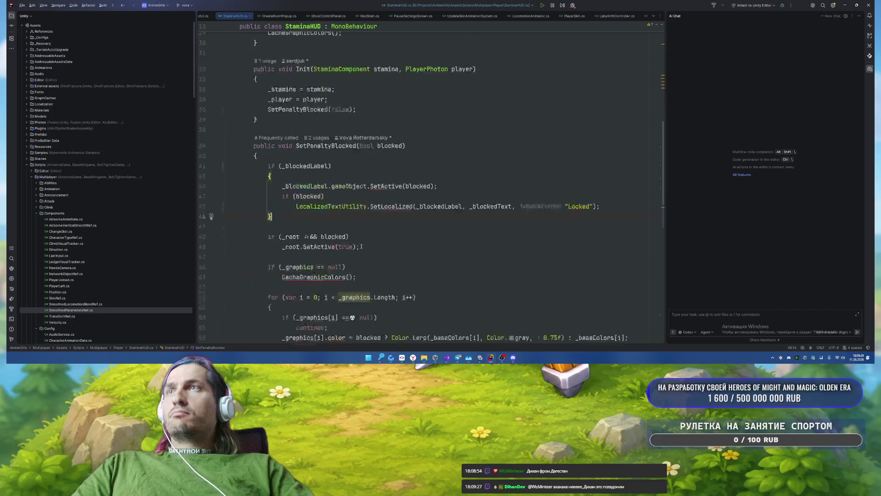
pyautogui.click(286, 217)
pyautogui.scroll(10, 466, 228)
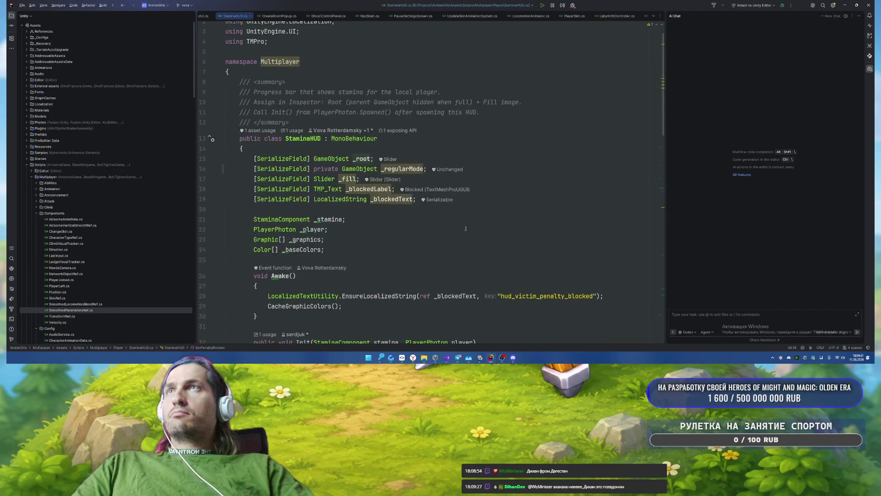
# Step: Delete the _root field declaration
pyautogui.moveTo(245, 158); pyautogui.dragTo(374, 158)
pyautogui.press('Delete')
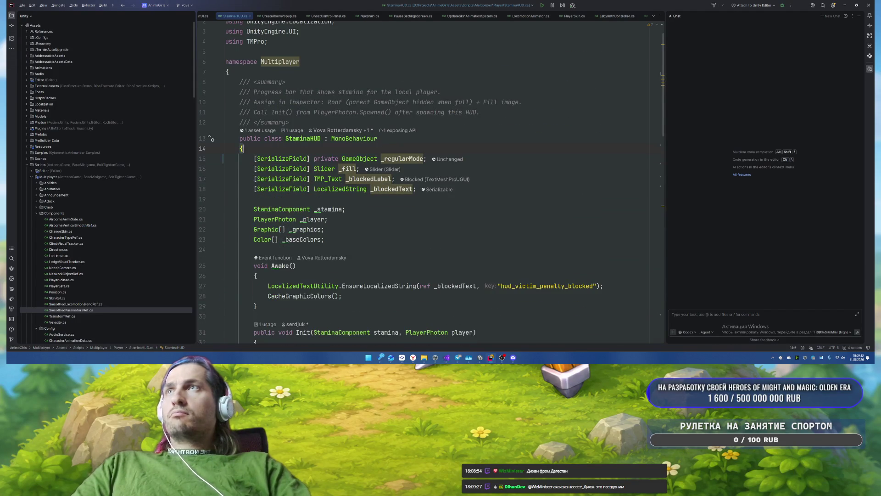
pyautogui.scroll(-1, 416, 167)
pyautogui.scroll(-8, 415, 167)
# Step: Add _regularMode.SetActive(!blocked); after the label block in SetPenaltyBlocked
pyautogui.click(279, 217)
pyautogui.press('Return')
pyautogui.write('_regularMode.')
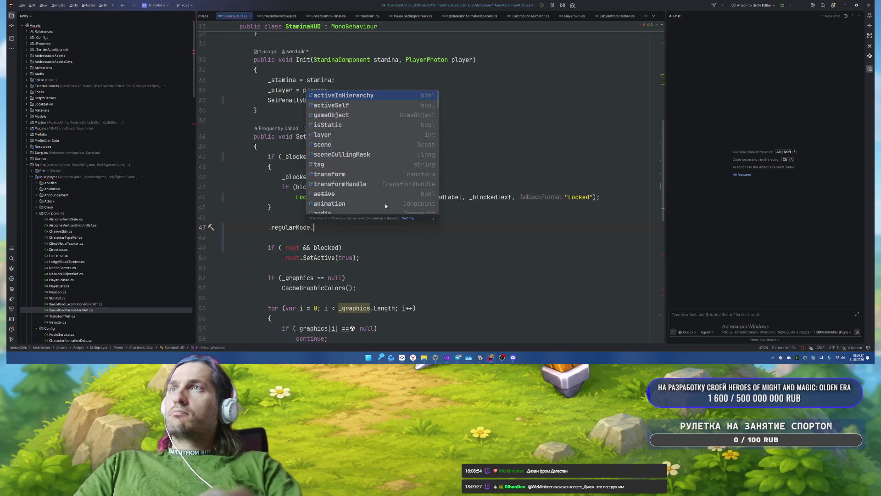
pyautogui.write('SetA')
pyautogui.press('Return')
pyautogui.write('!blocked);')
pyautogui.press('Return')
pyautogui.press('Down')
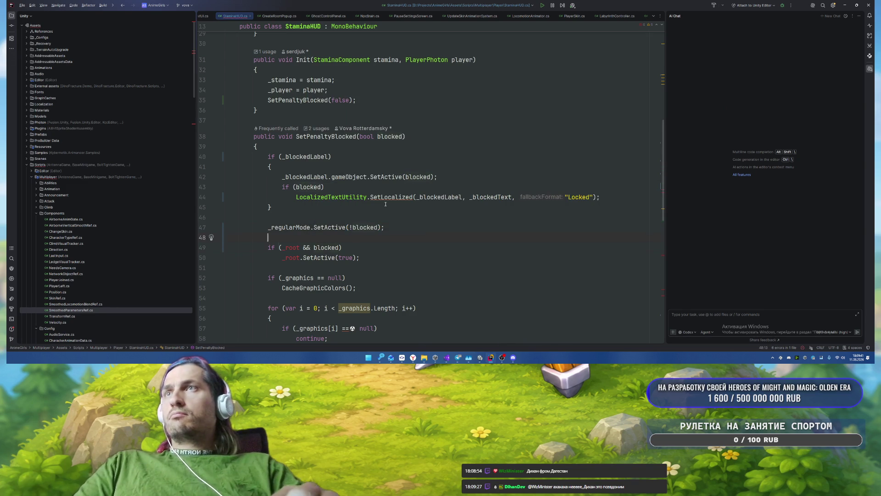
# Step: Delete the obsolete _root if-block and its SetActive line
pyautogui.hotkey('shift', 'Down')
pyautogui.hotkey('shift', 'Down')
pyautogui.press('Delete')
pyautogui.press('BackSpace')
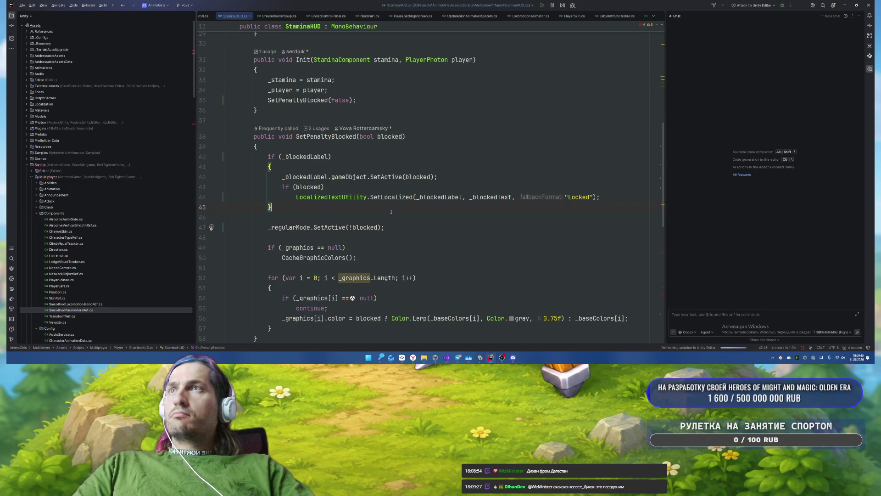
pyautogui.scroll(6, 406, 213)
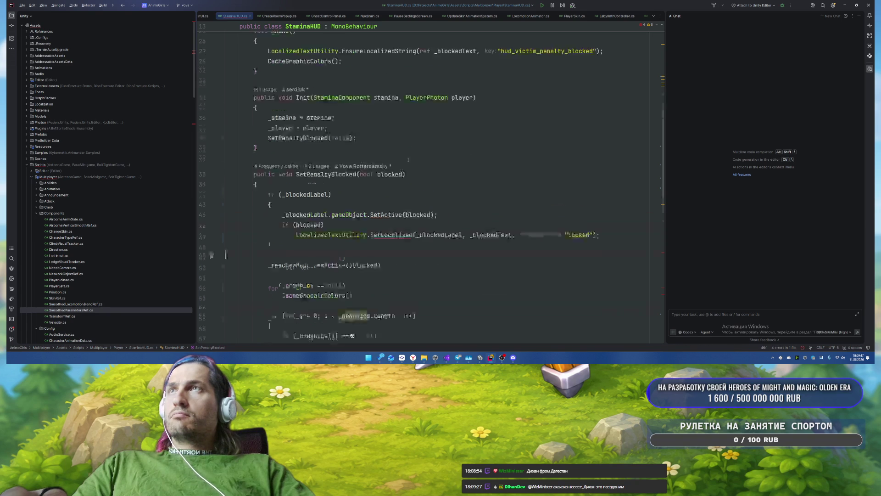
pyautogui.click(463, 152)
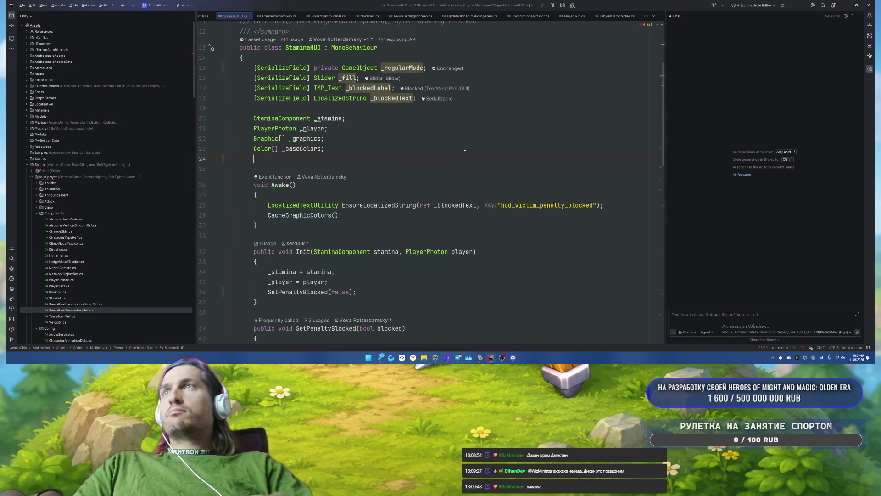
# Step: Add a [SerializeField] Color LockedColor = Color.gray; field after _blockedText
pyautogui.press('Up')
pyautogui.press('Up')
pyautogui.press('Up')
pyautogui.press('End')
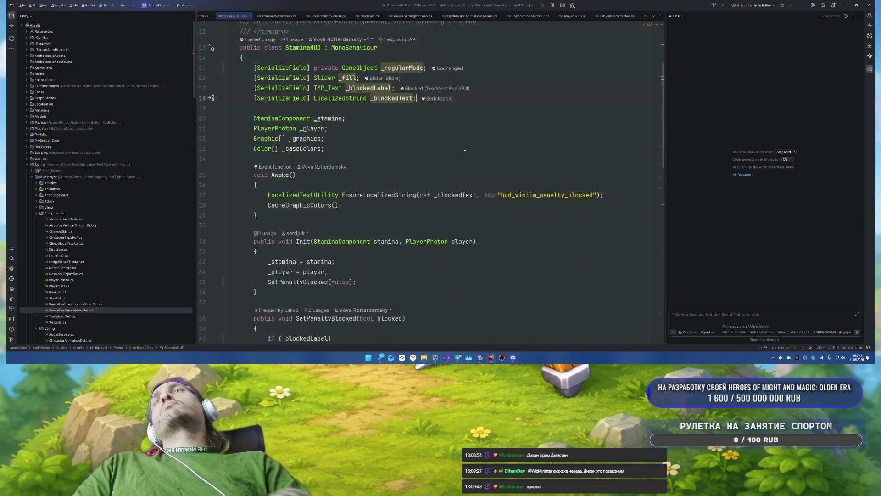
pyautogui.press('Return')
pyautogui.write('[Ser')
pyautogui.press('Return')
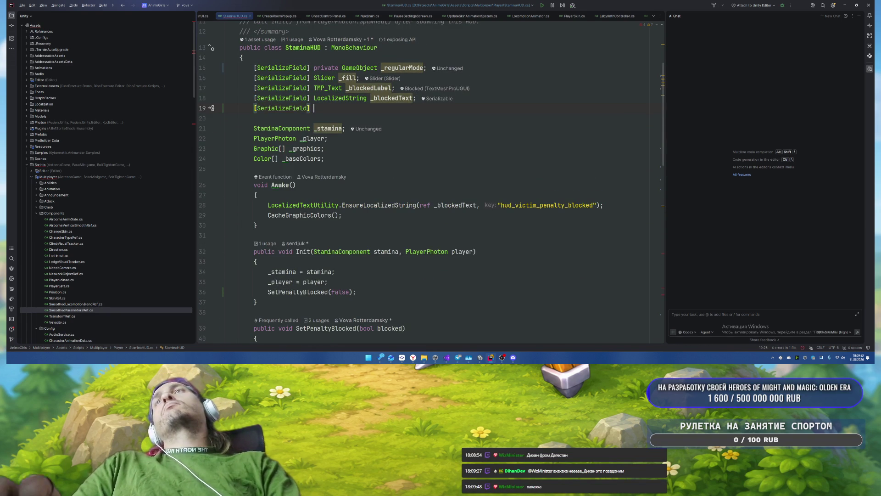
pyautogui.write('p')
pyautogui.press('BackSpace')
pyautogui.press('Escape')
pyautogui.write('Color Lo')
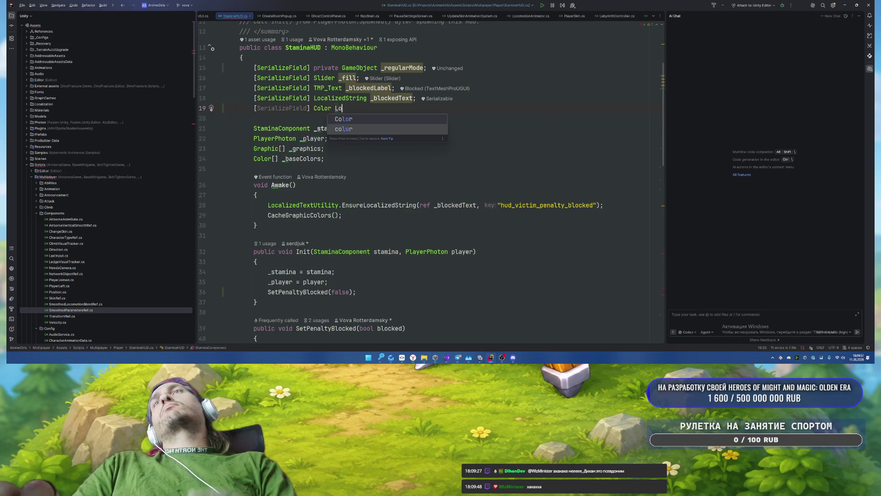
pyautogui.write('ckedColor = Color.gra')
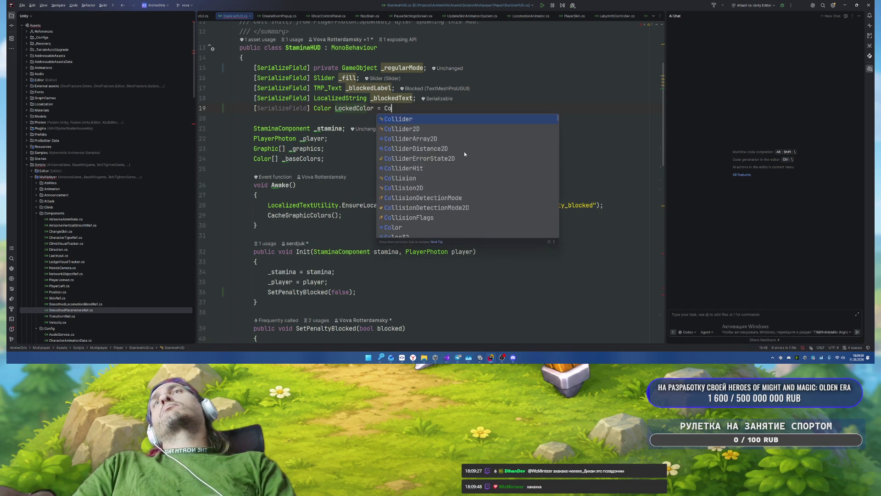
pyautogui.press('Return')
pyautogui.write(';')
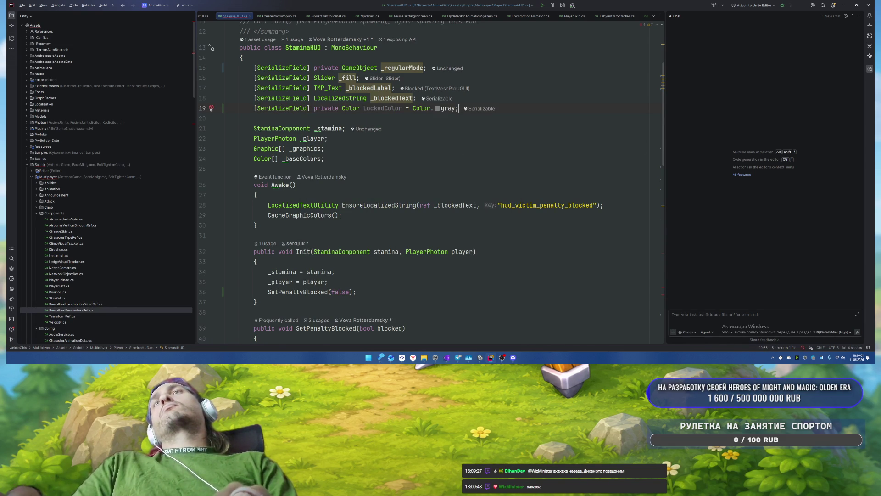
# Step: Replace the hard-coded gray colour in the lerp with LockedColor
pyautogui.doubleClick(379, 105)
pyautogui.hotkey('ctrl', 'c')
pyautogui.scroll(-9, 497, 247)
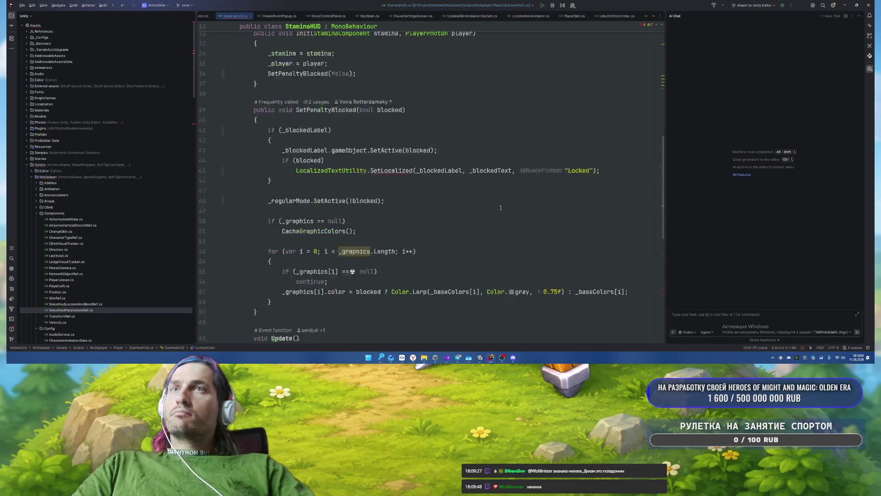
pyautogui.moveTo(487, 237); pyautogui.dragTo(530, 238)
pyautogui.hotkey('ctrl', 'v')
pyautogui.click(533, 193)
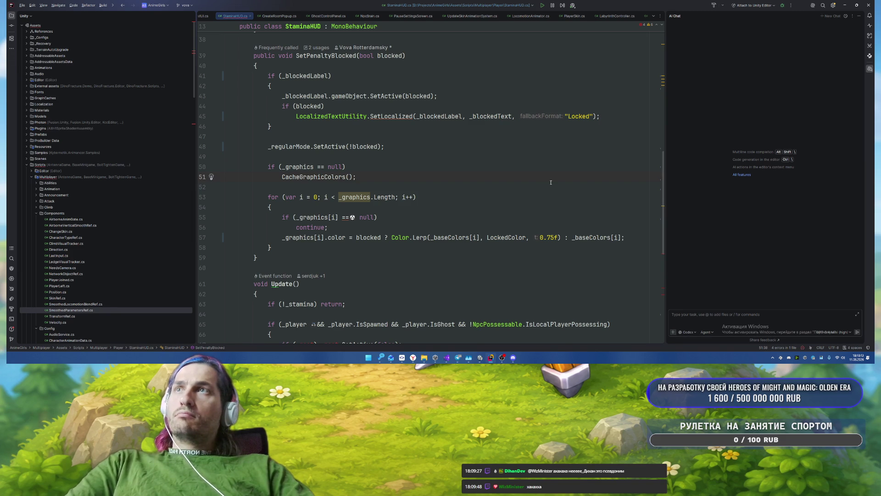
# Step: Simplify the null check to !_graphics[i] and wrap the SetLocalized call in braces
pyautogui.hotkey('alt', 'Return')
pyautogui.press('Return')
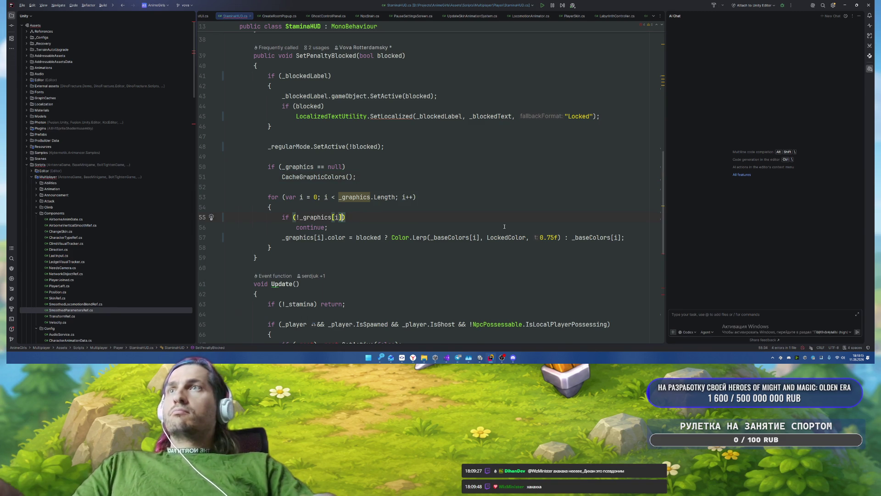
pyautogui.scroll(2, 426, 184)
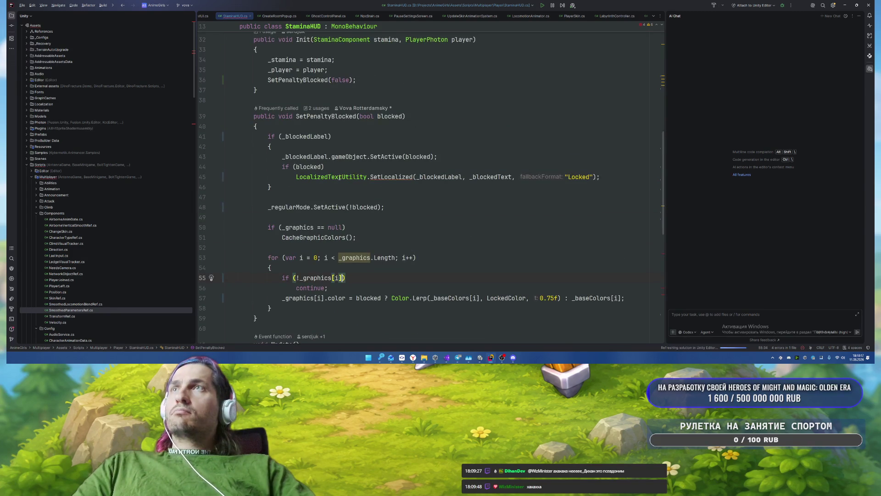
pyautogui.hotkey('alt', 'Return')
pyautogui.press('Return')
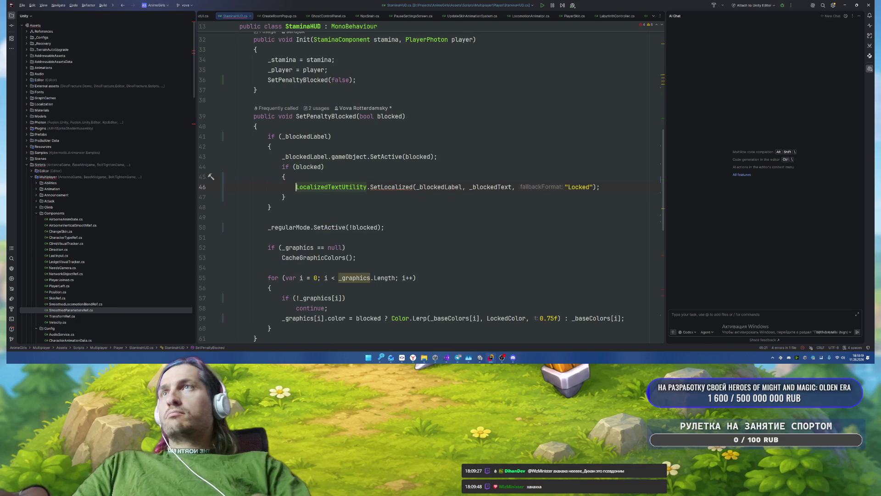
pyautogui.click(285, 177)
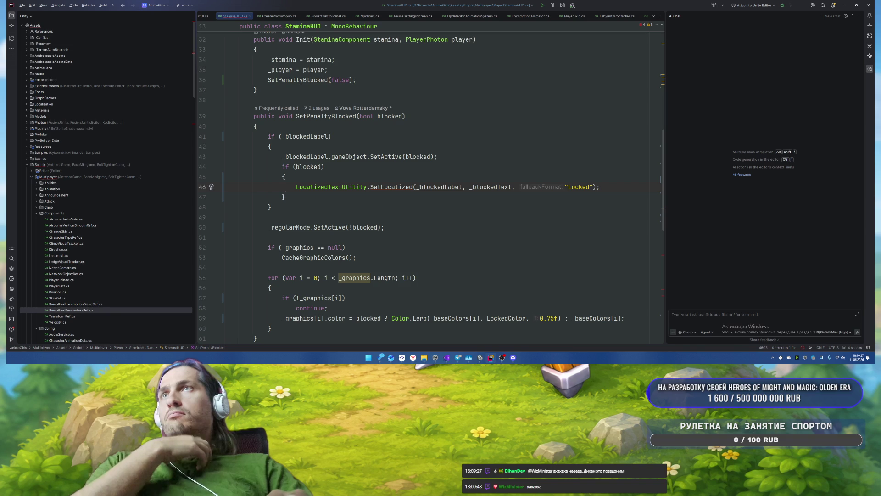
# Step: Review the _blockedLabel activation, _graphics null check, and Update's _root and early-return lines
pyautogui.click(284, 156)
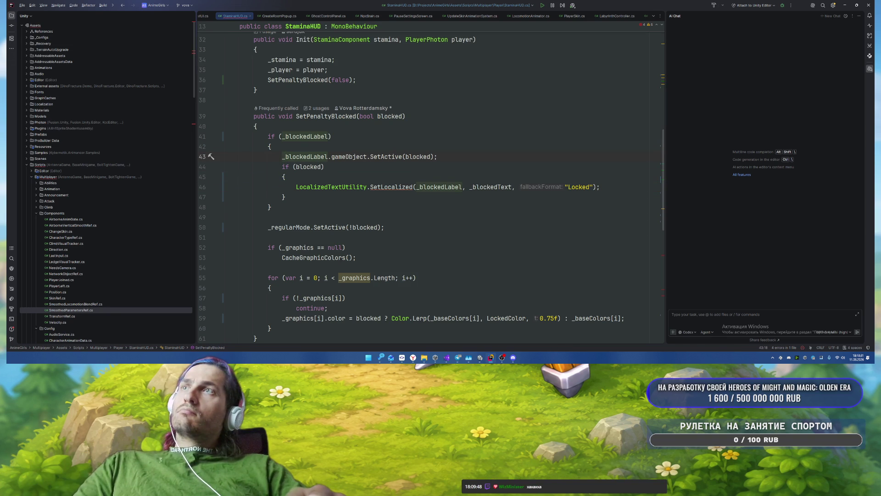
pyautogui.click(324, 247)
pyautogui.scroll(2, 413, 253)
pyautogui.scroll(-8, 432, 242)
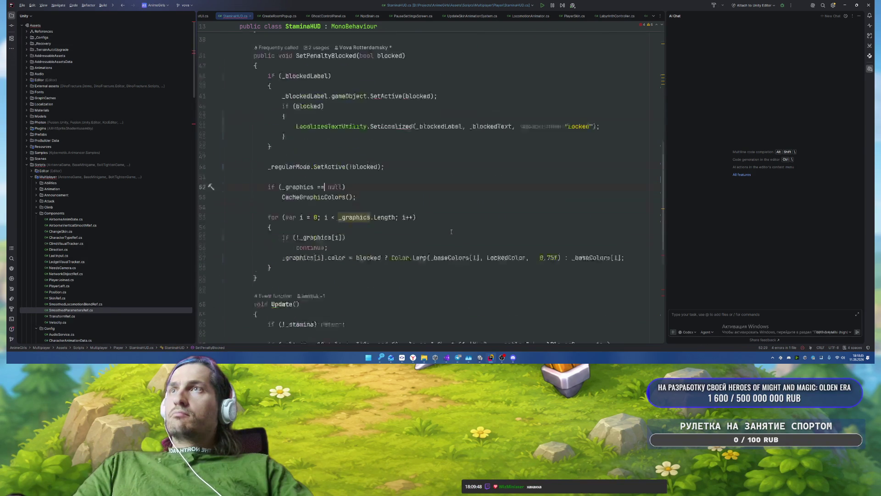
pyautogui.moveTo(276, 237); pyautogui.dragTo(404, 236)
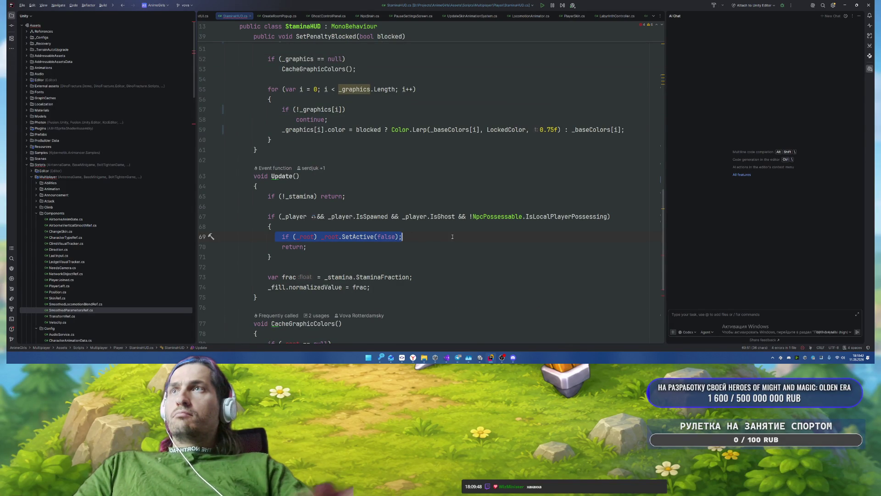
pyautogui.scroll(4, 446, 193)
pyautogui.scroll(-3, 443, 177)
pyautogui.click(468, 224)
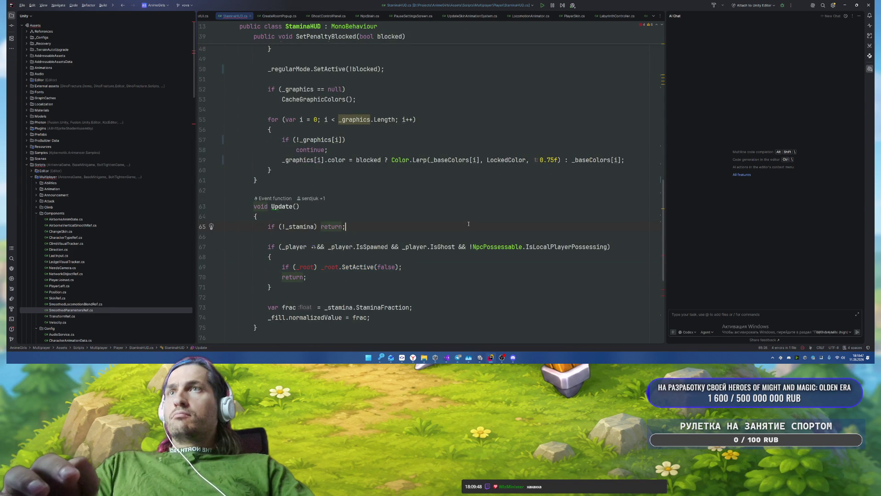
pyautogui.scroll(8, 470, 206)
pyautogui.scroll(-7, 476, 154)
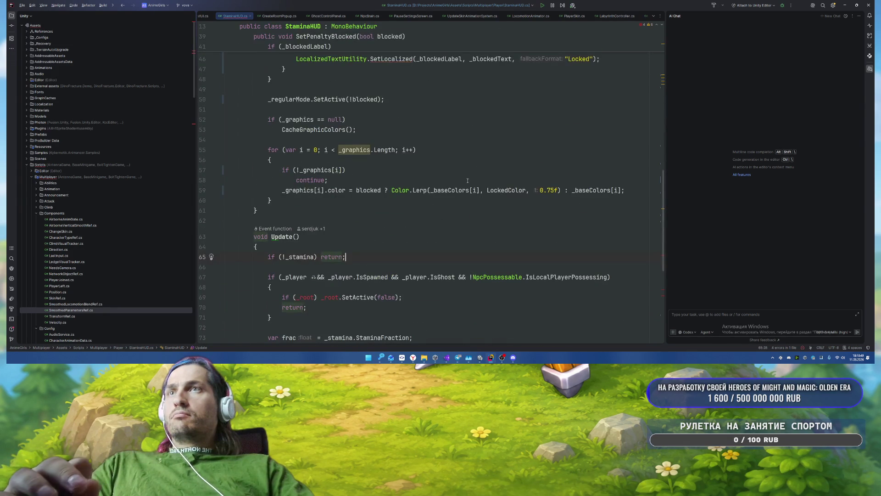
pyautogui.scroll(15, 321, 151)
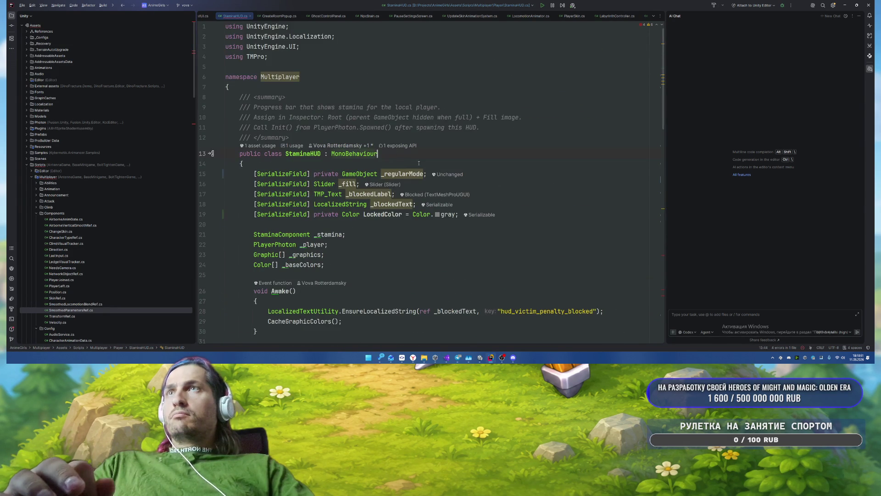
# Step: Add a '[SerializeField] private GameObject _root;' field to the StaminaHUD class
pyautogui.click(408, 162)
pyautogui.press('Return')
pyautogui.write('S')
pyautogui.press('Return')
pyautogui.write('pri')
pyautogui.press('Return')
pyautogui.write('G')
pyautogui.press('Tab')
# Step: Inline the frac variable so Update sets the fill directly from StaminaFraction
pyautogui.scroll(-10, 476, 179)
pyautogui.click(475, 180)
pyautogui.scroll(-3, 475, 178)
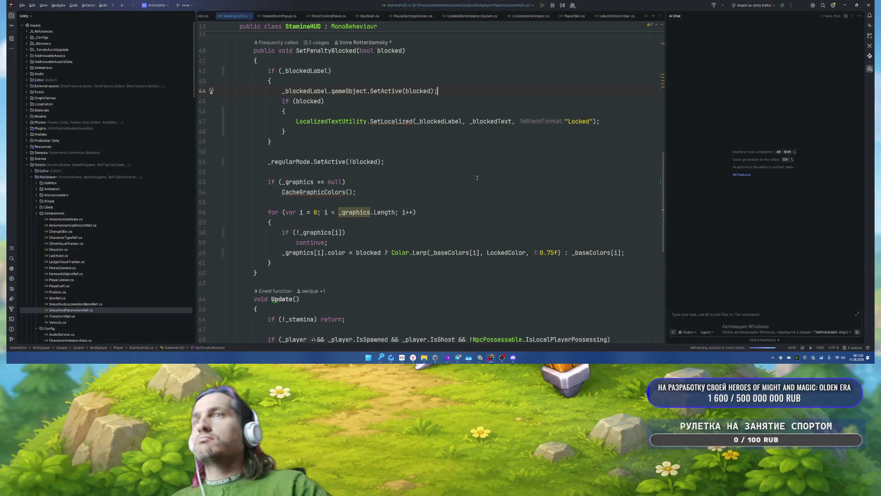
pyautogui.scroll(-4, 456, 203)
pyautogui.scroll(-1, 432, 201)
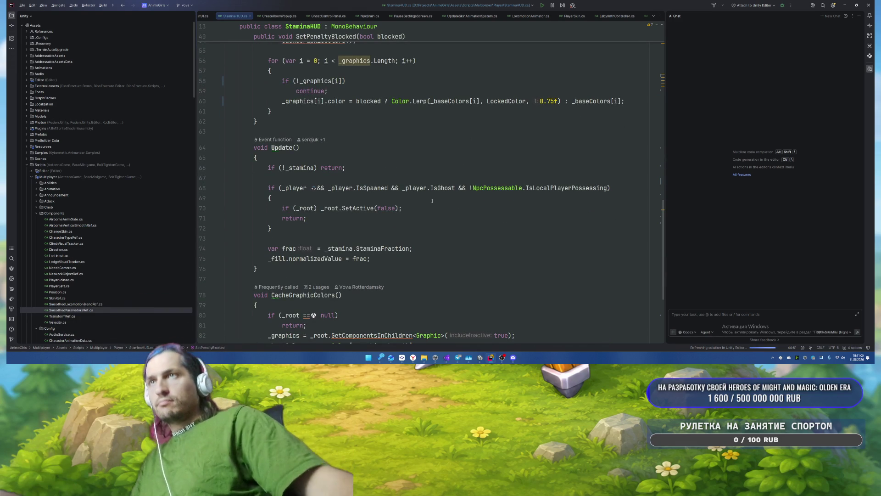
pyautogui.click(289, 249)
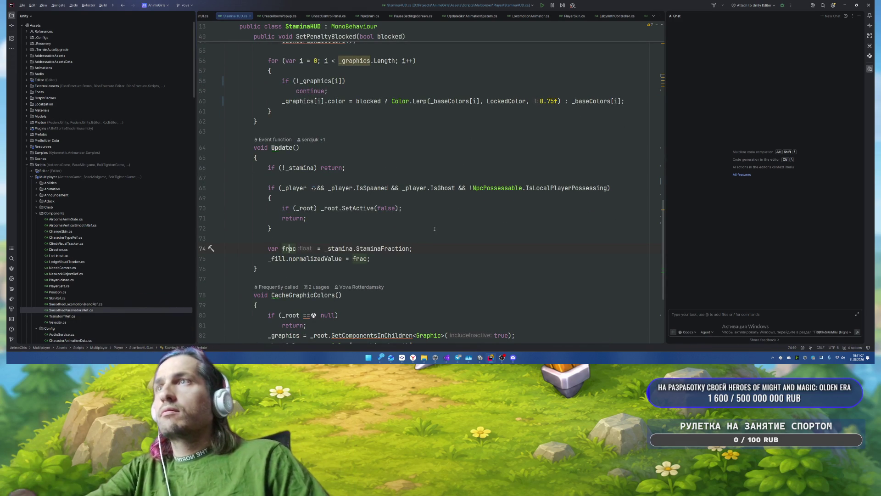
pyautogui.hotkey('alt', 'Return')
pyautogui.press('Return')
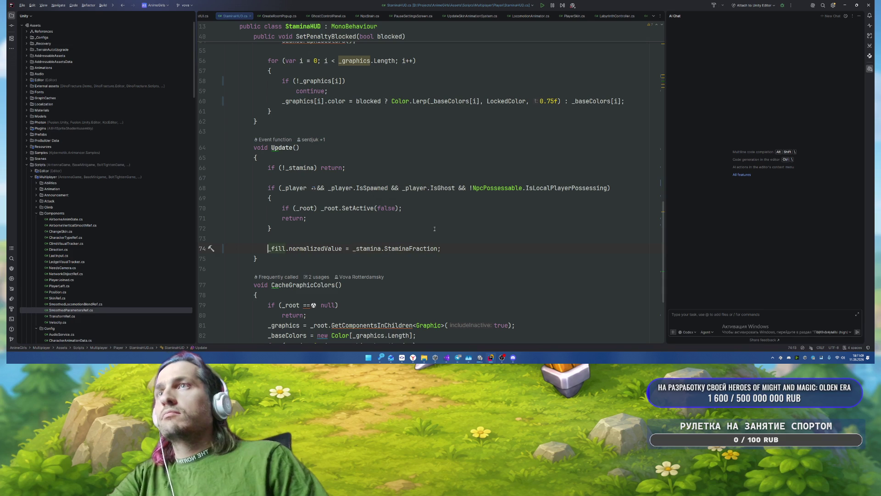
# Step: Review the ghost check and Update method, then return to the Unity Editor
pyautogui.click(454, 222)
pyautogui.scroll(7, 452, 227)
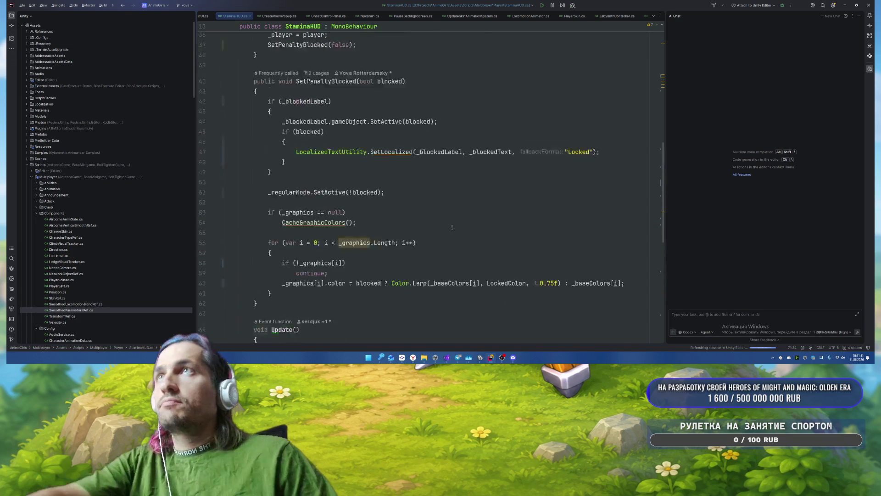
pyautogui.scroll(4, 451, 227)
pyautogui.scroll(-10, 451, 228)
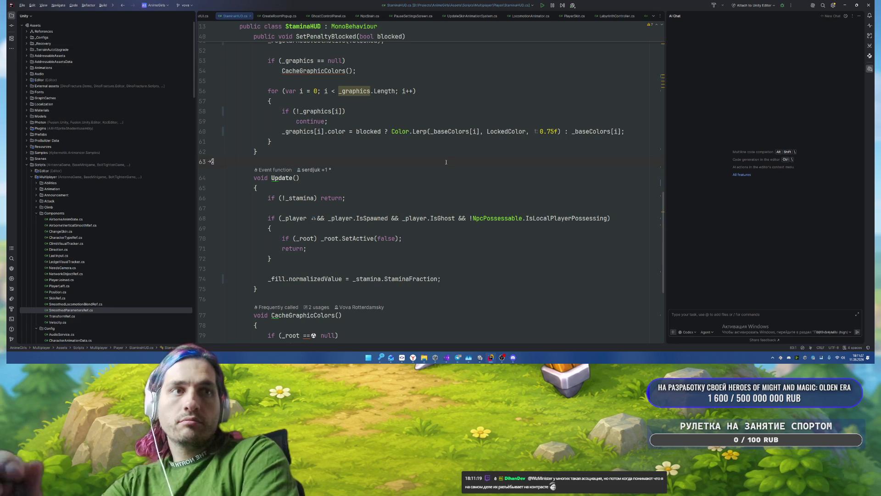
pyautogui.click(446, 177)
pyautogui.scroll(-4, 449, 207)
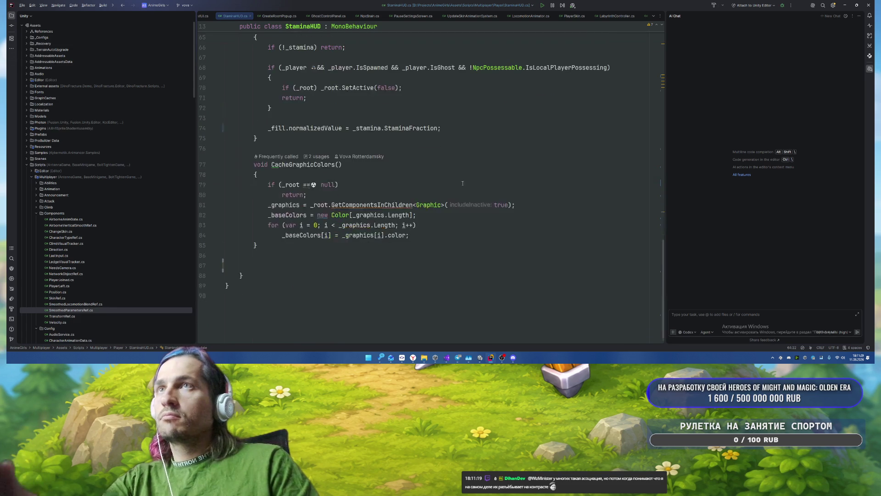
pyautogui.hotkey('alt', 'Tab')
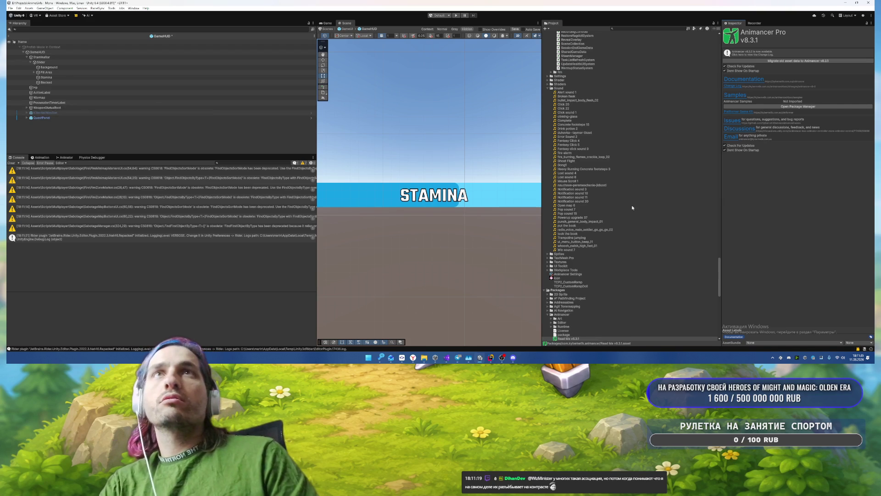
# Step: Delete the Animancer Read Me v8.3.1 asset from the Project window
pyautogui.scroll(-5, 610, 228)
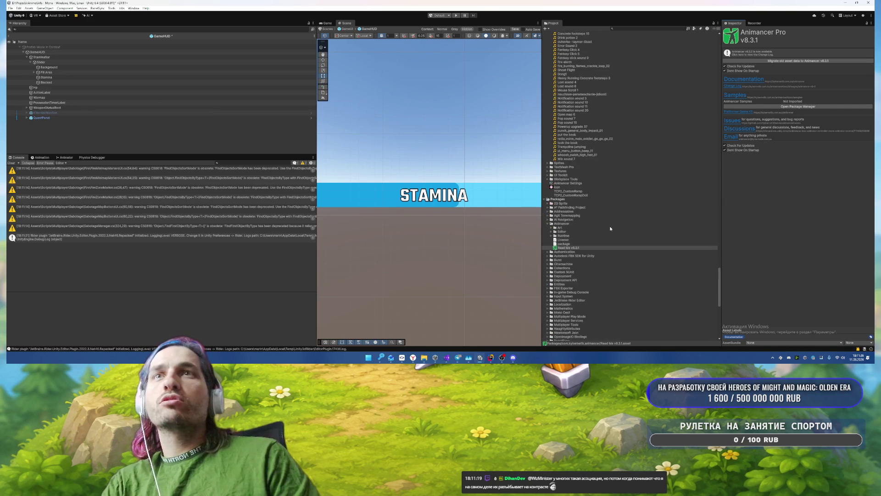
pyautogui.click(577, 247)
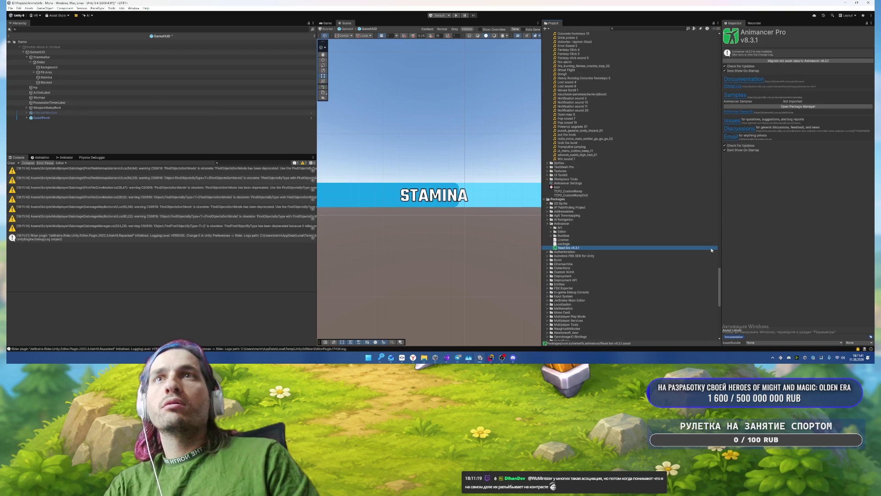
pyautogui.press('Delete')
pyautogui.press('Return')
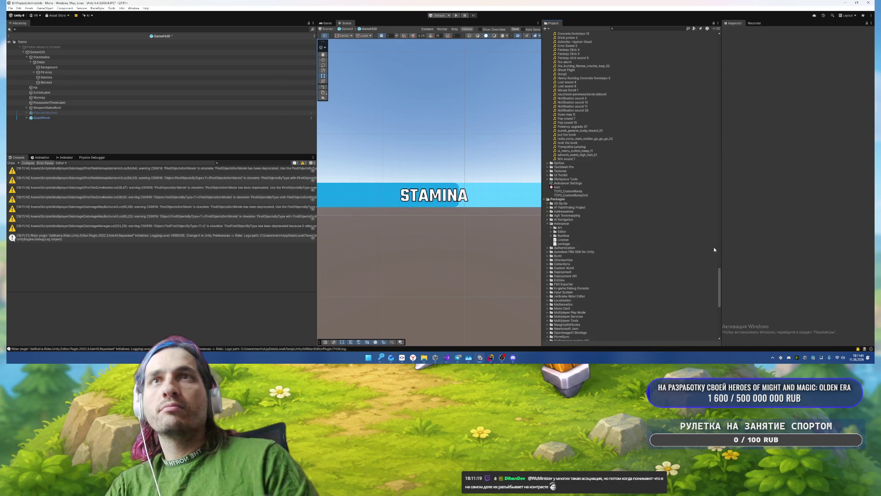
pyautogui.click(575, 224)
pyautogui.click(573, 240)
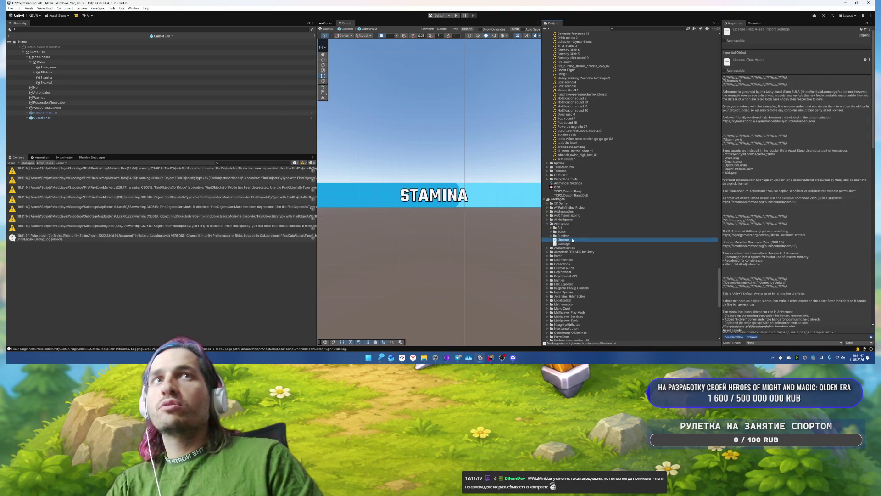
# Step: Change the Blocked label's TMP text to LOCKED
pyautogui.click(78, 83)
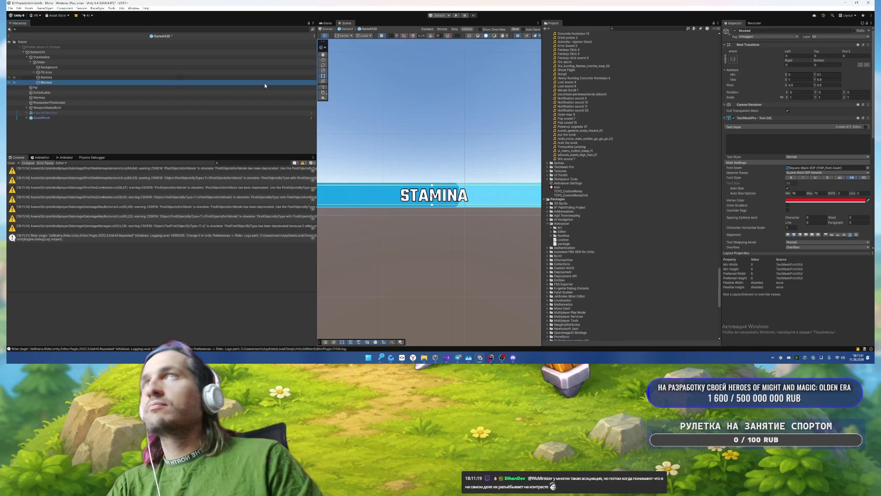
pyautogui.click(768, 150)
pyautogui.write('LOCKED')
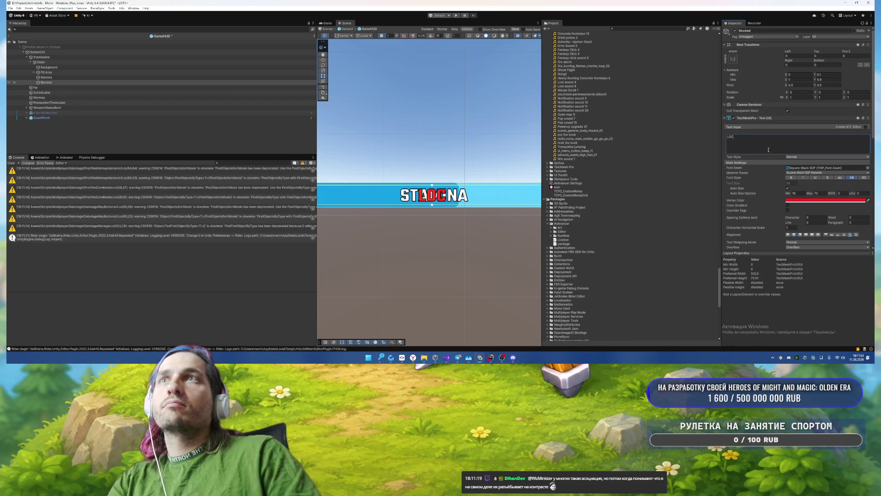
# Step: Assign the Stamina object to StaminaBar's Regular Mode field and save the GameHUD prefab
pyautogui.click(59, 57)
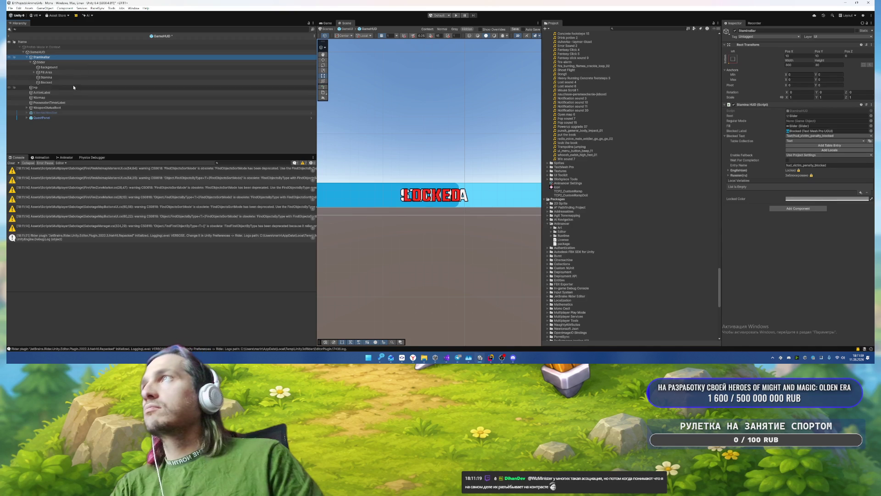
pyautogui.moveTo(50, 80); pyautogui.dragTo(822, 121)
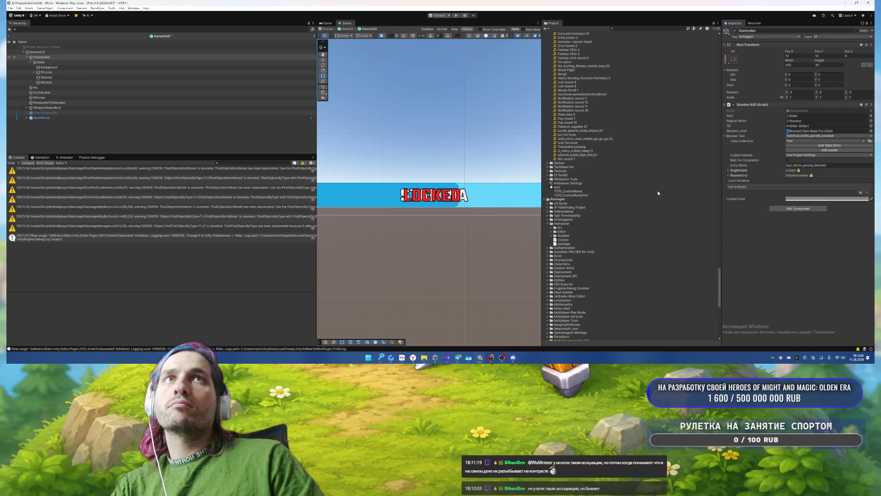
pyautogui.click(731, 136)
pyautogui.scroll(-3, 457, 139)
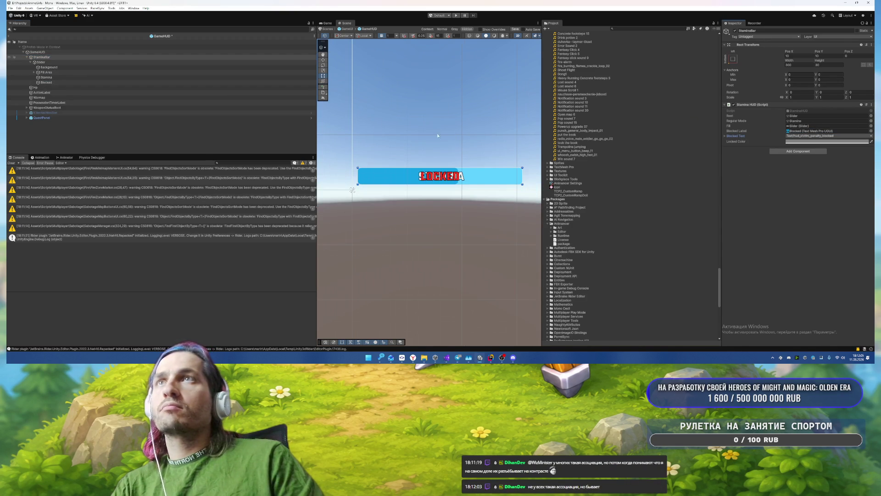
pyautogui.click(81, 82)
pyautogui.click(175, 139)
pyautogui.hotkey('ctrl', 's')
pyautogui.click(646, 28)
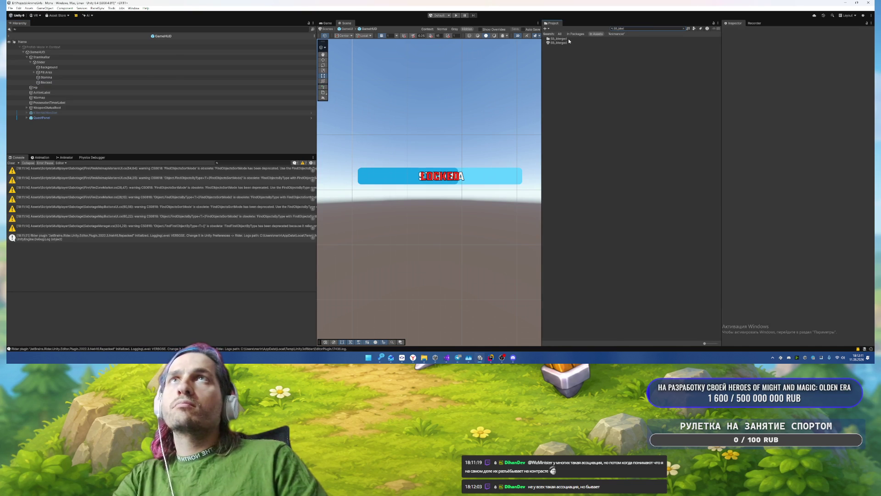
# Step: Open SB_Merged, saving changes, and play-test running across the benches toward the tables
pyautogui.doubleClick(568, 43)
pyautogui.press('Return')
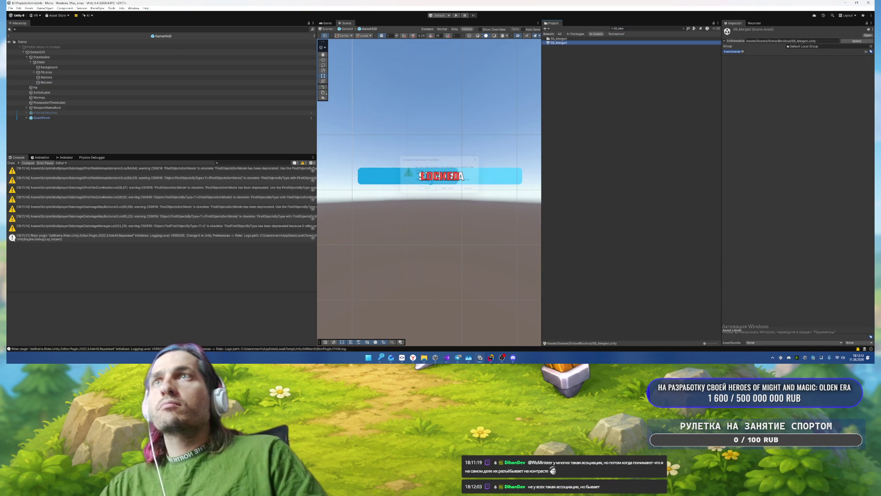
pyautogui.click(456, 15)
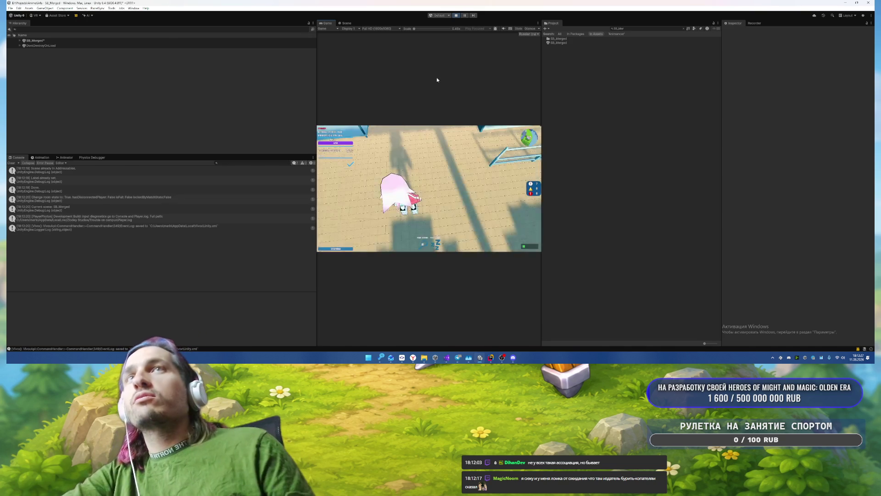
pyautogui.press('w')
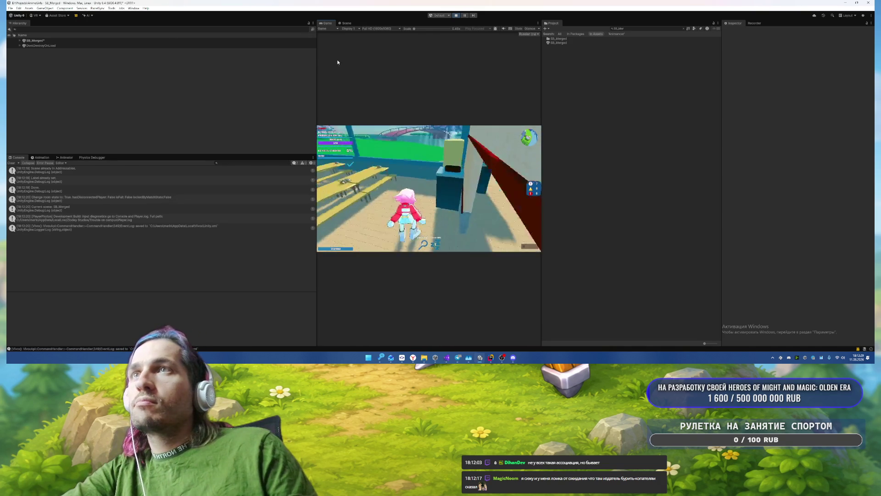
pyautogui.press('a')
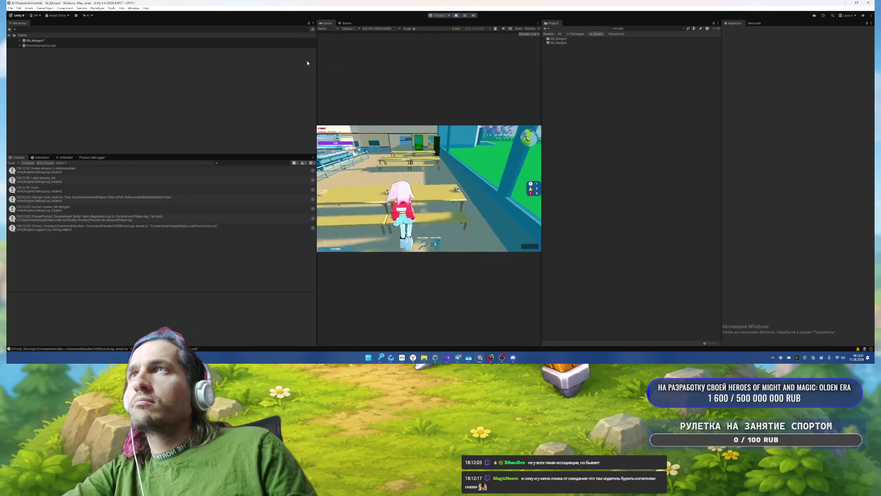
pyautogui.press('w')
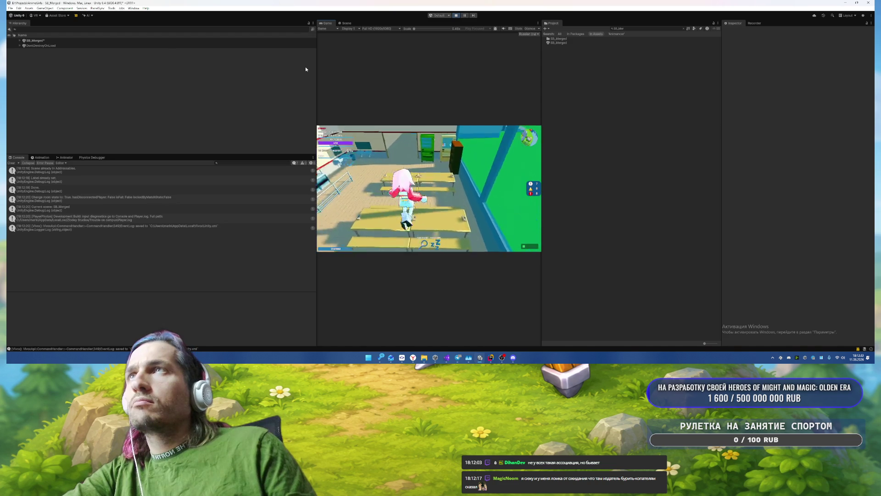
pyautogui.press('w')
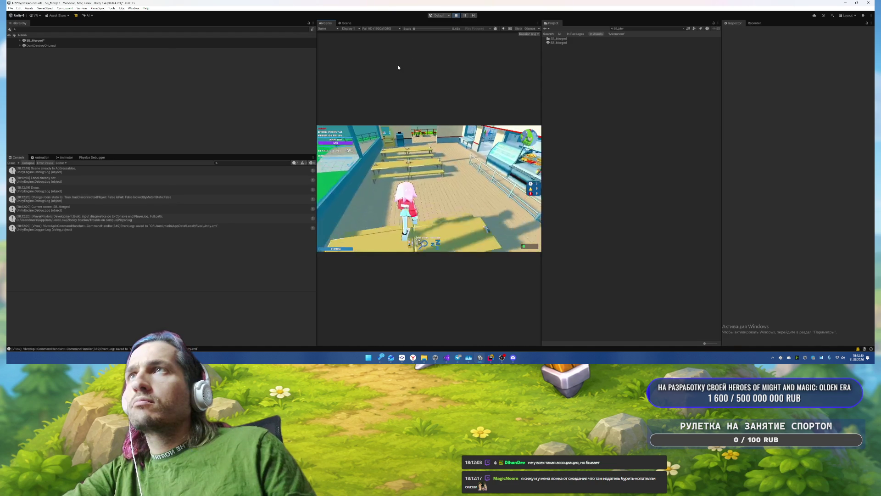
pyautogui.press('w')
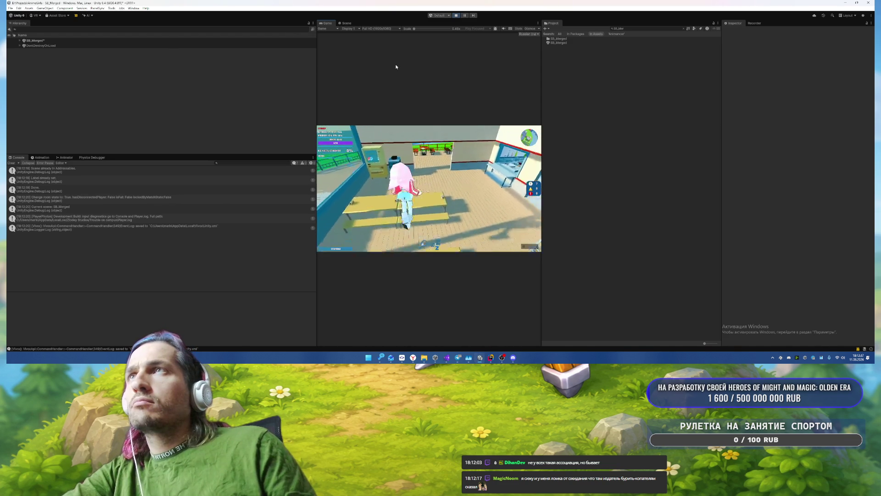
pyautogui.press('w')
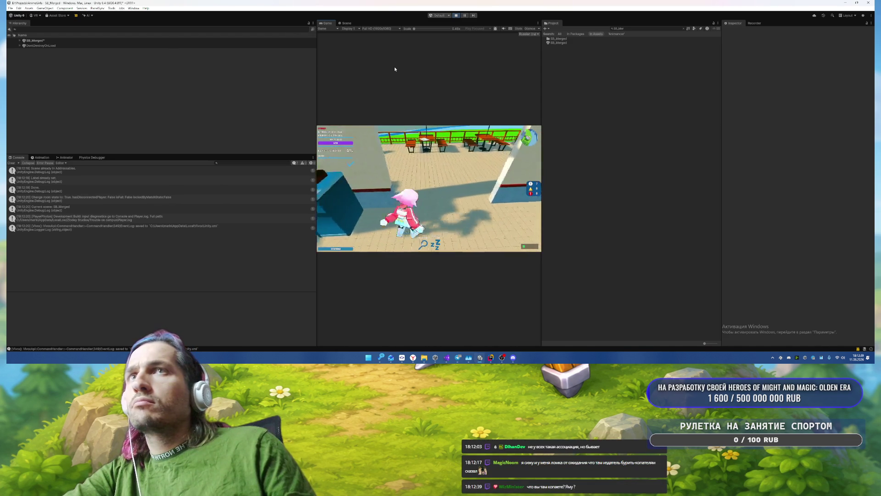
pyautogui.press('w')
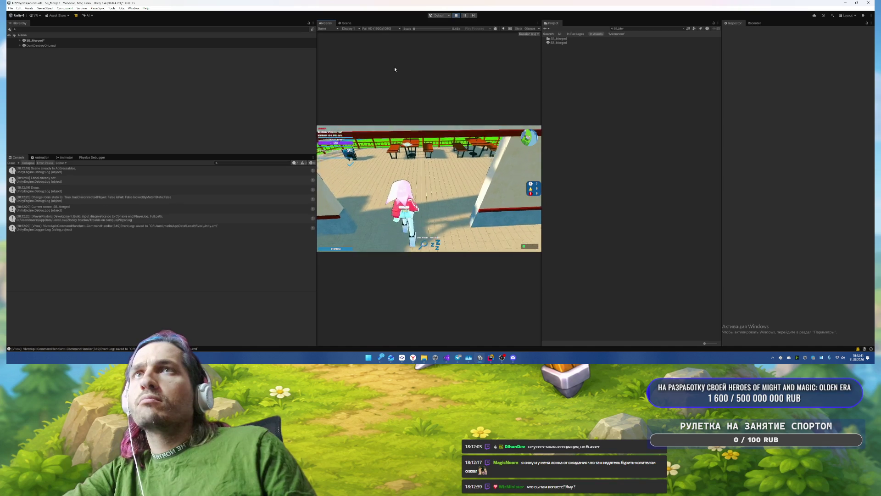
# Step: Pause the game, open the in-game debug console, and exit play mode
pyautogui.press('Escape')
pyautogui.click(532, 189)
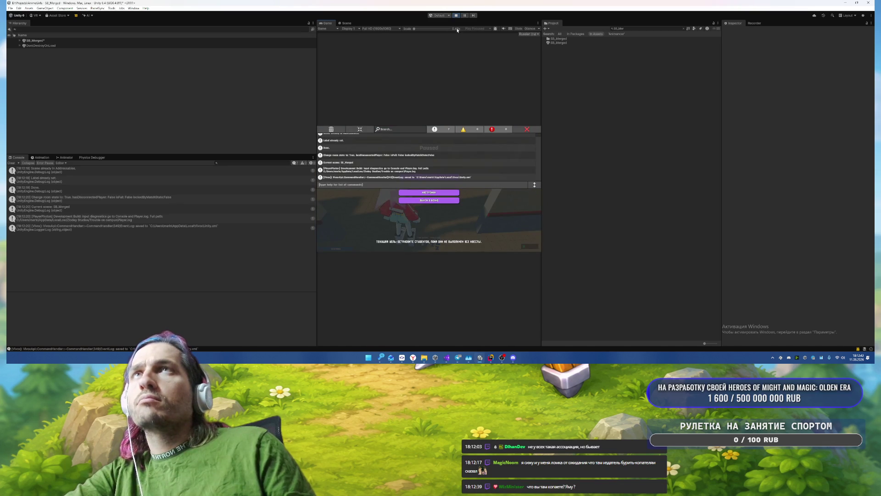
pyautogui.click(456, 17)
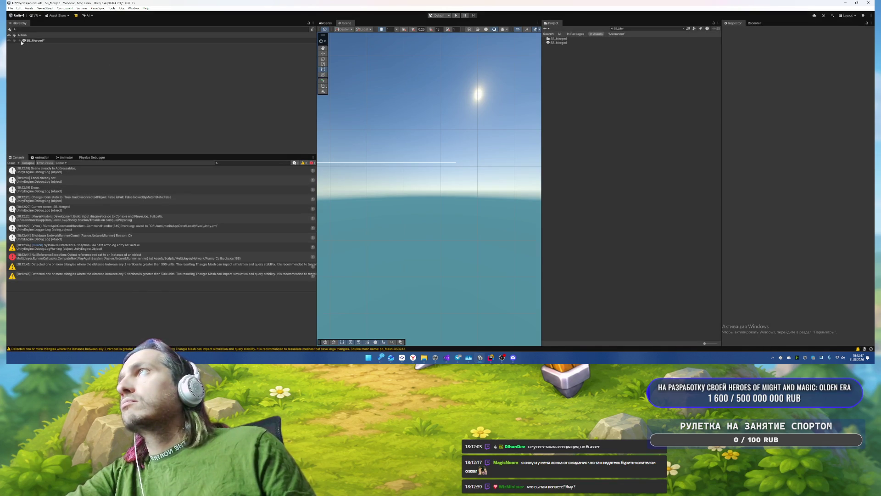
# Step: Save SB_Merged, open the Menu scene, and check IngameDebugConsole's prefab overrides
pyautogui.click(20, 41)
pyautogui.click(642, 28)
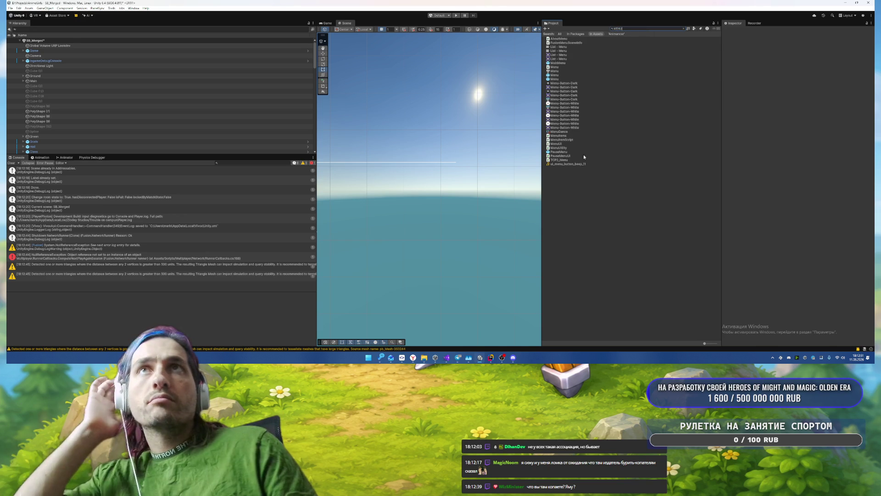
pyautogui.doubleClick(555, 71)
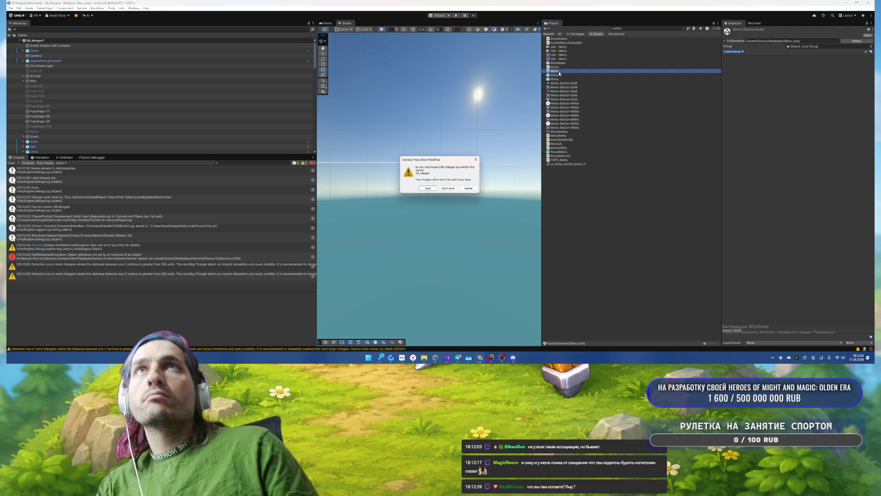
pyautogui.click(428, 188)
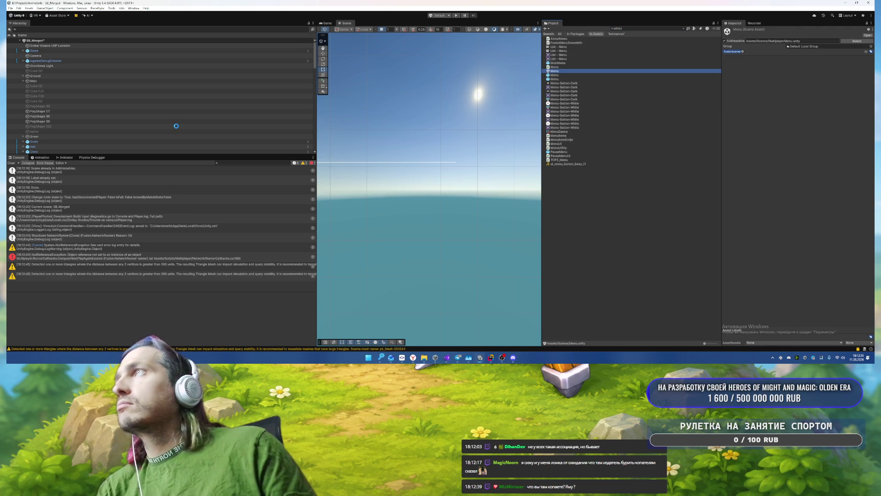
pyautogui.click(45, 76)
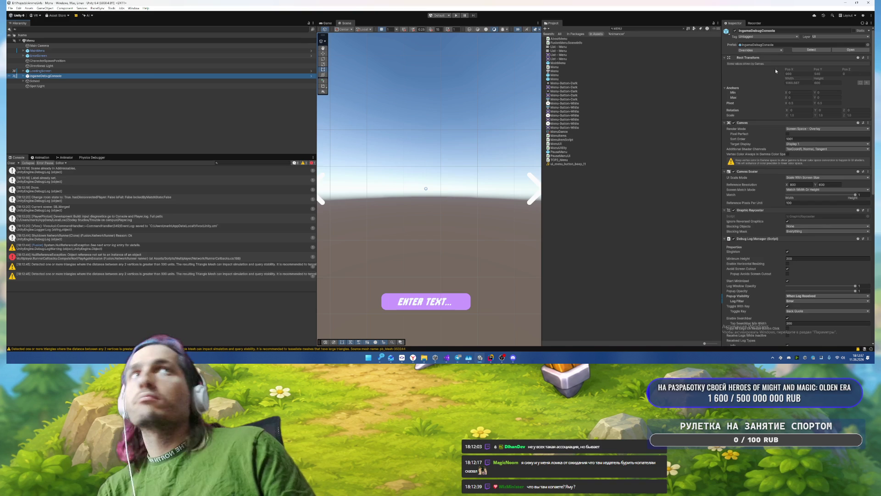
pyautogui.click(769, 50)
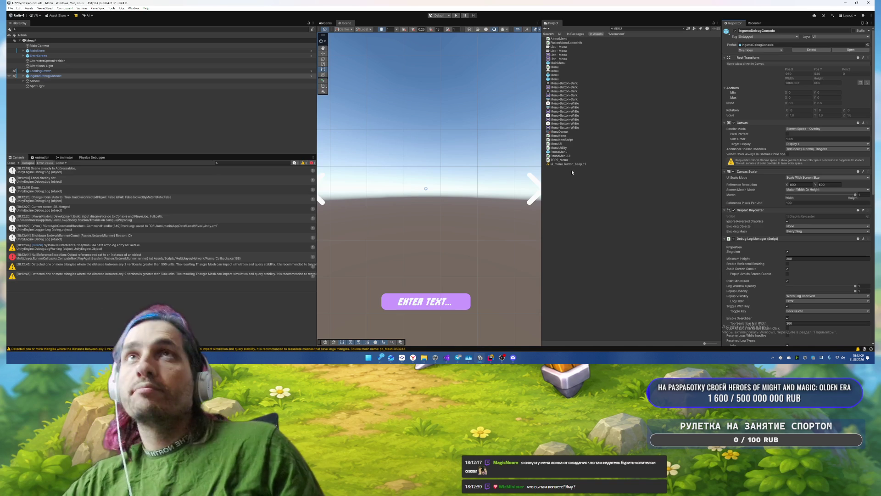
# Step: Clear the Console, filter the Project for GameUI, and start a play test
pyautogui.click(10, 163)
pyautogui.click(432, 110)
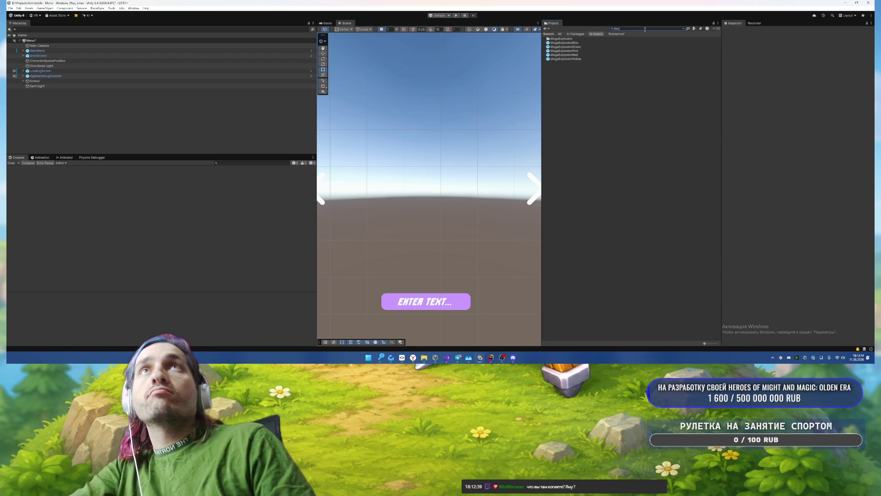
pyautogui.write('GameUI')
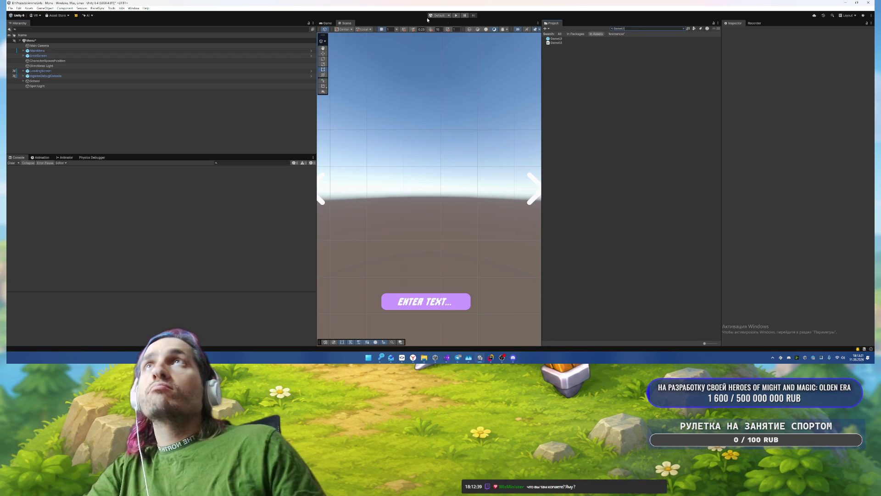
pyautogui.click(455, 16)
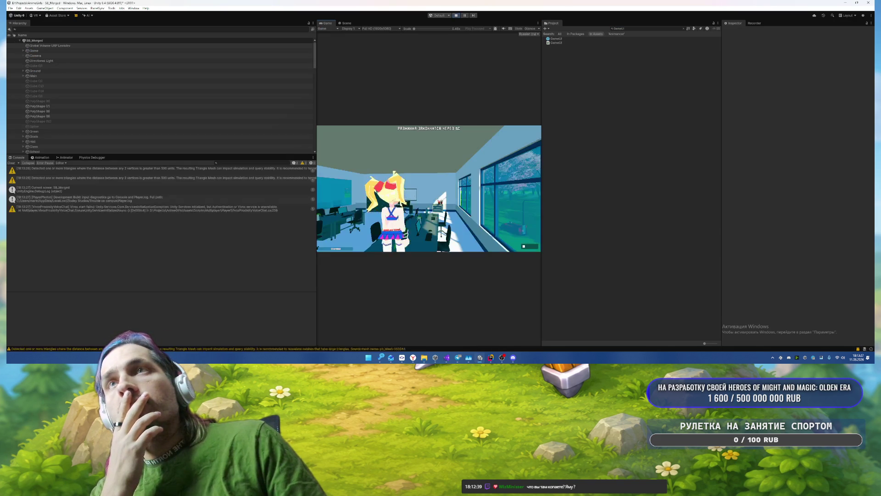
# Step: Walk toward the windows, pause, stop play mode, and open the GameUI prefab
pyautogui.press('w')
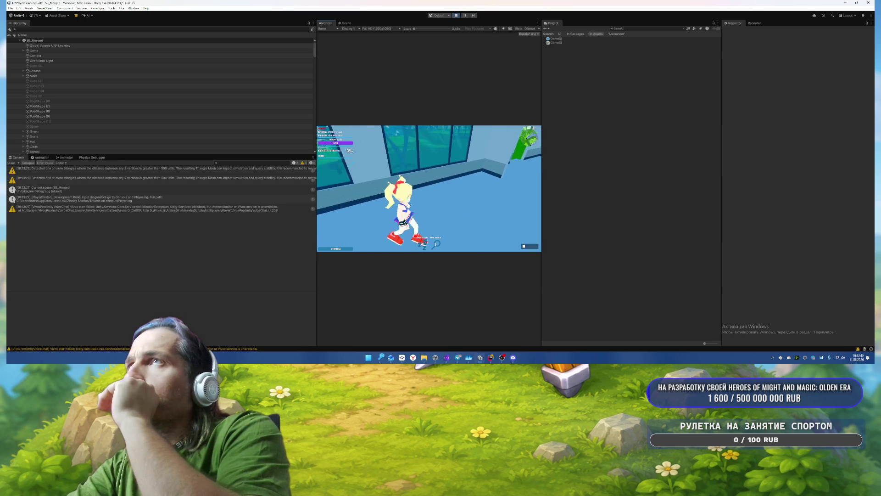
pyautogui.press('Escape')
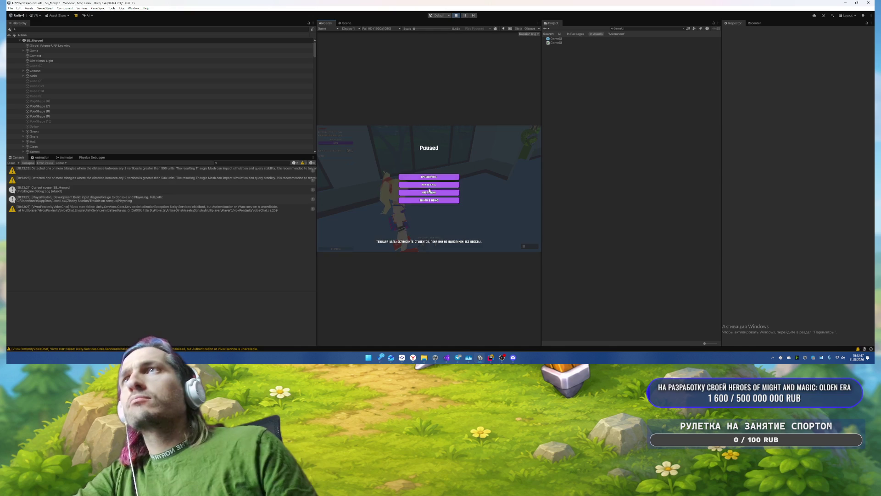
pyautogui.hotkey('ctrl', 'p')
pyautogui.doubleClick(556, 38)
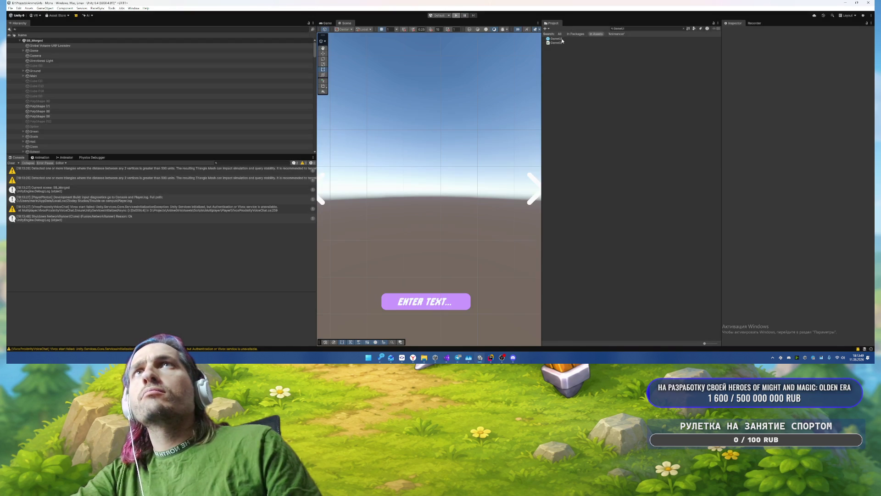
# Step: Expand GameHUD > QuestPanel > Content and deactivate VictimsQuestForKiller
pyautogui.click(56, 63)
pyautogui.press('Right')
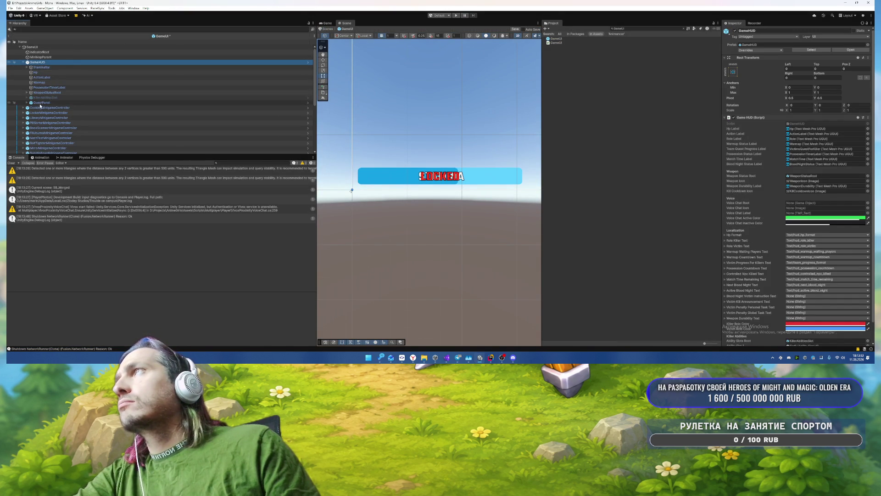
pyautogui.click(27, 103)
pyautogui.scroll(-3, 26, 103)
pyautogui.click(30, 54)
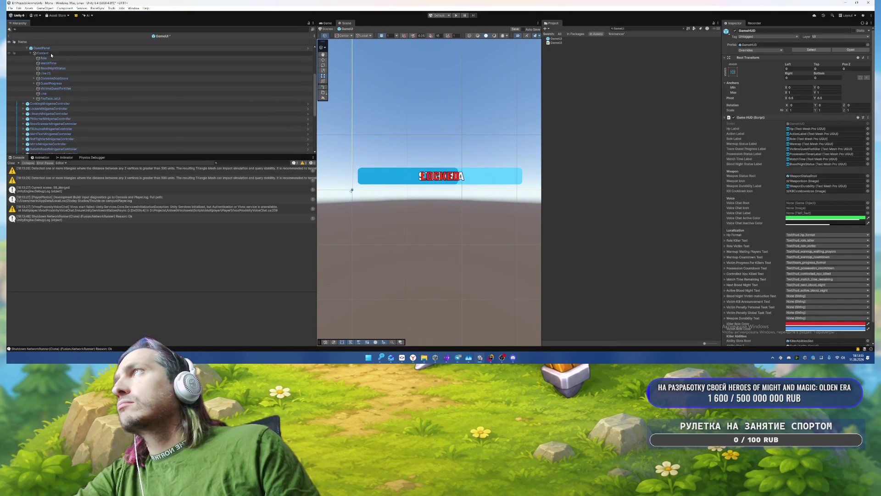
pyautogui.click(68, 88)
pyautogui.hotkey('alt', 'shift', 'a')
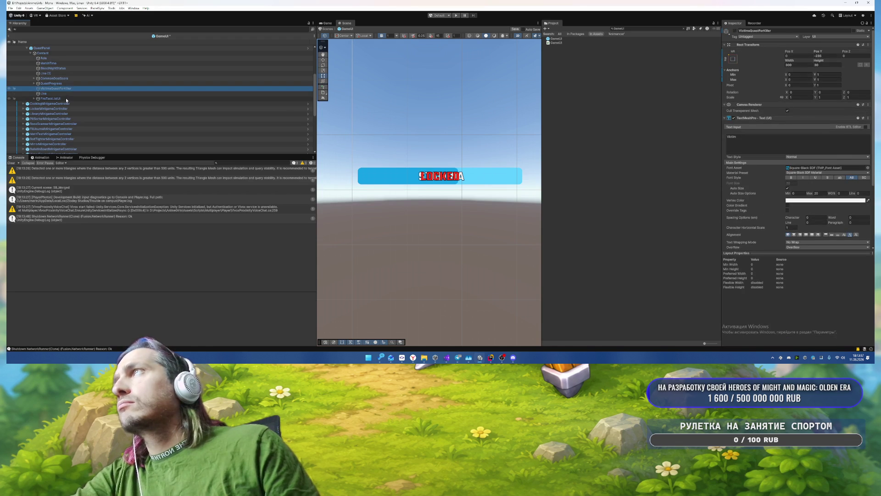
# Step: Open the FireTaskListUI script in Rider from its Inspector Script field
pyautogui.click(69, 99)
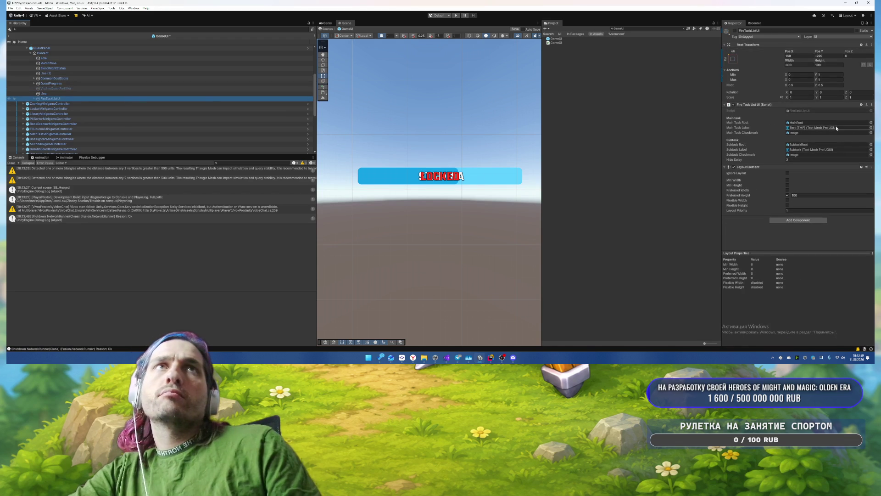
pyautogui.doubleClick(795, 110)
pyautogui.scroll(-9, 517, 152)
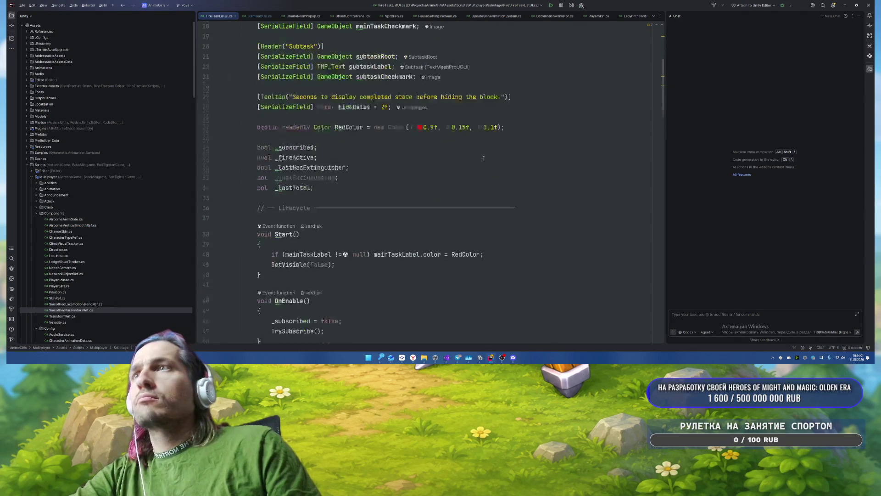
# Step: Drop the != null comparisons from SetVisible's mainTaskCheckmark and subtaskRoot checks
pyautogui.scroll(-4, 517, 151)
pyautogui.scroll(3, 517, 152)
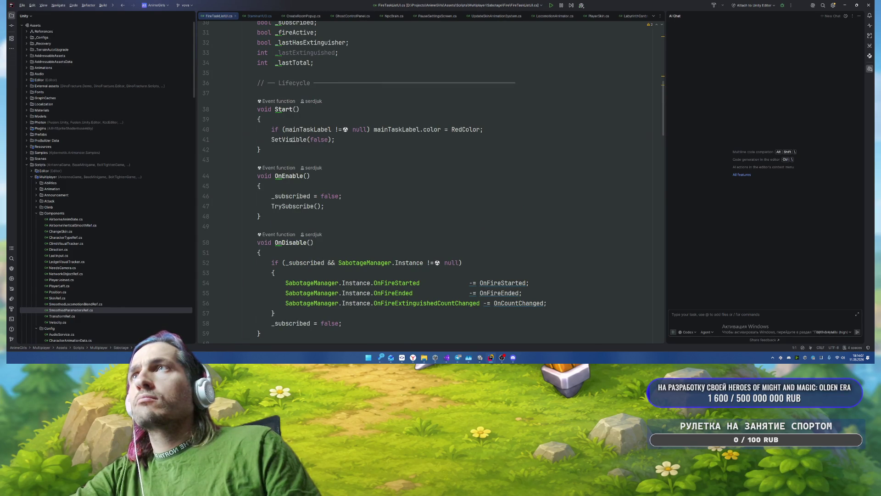
pyautogui.keyDown('ctrl'); pyautogui.click(289, 139); pyautogui.keyUp('ctrl')
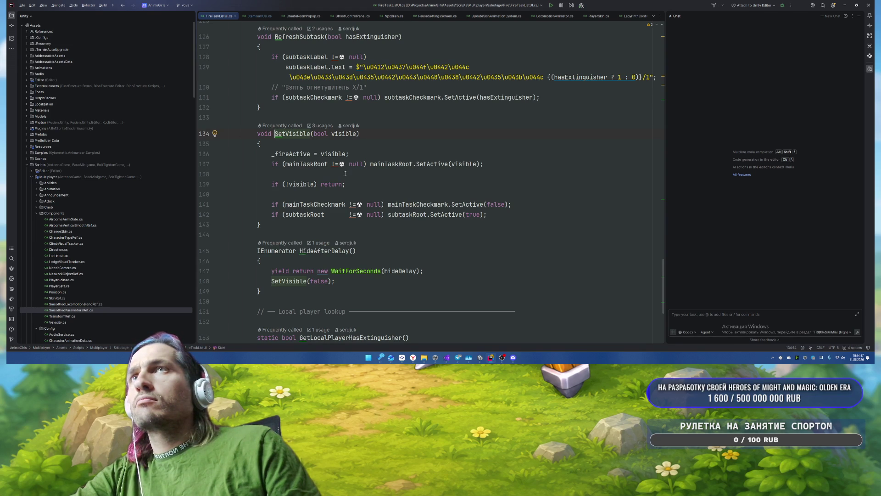
pyautogui.press('Down')
pyautogui.click(331, 164)
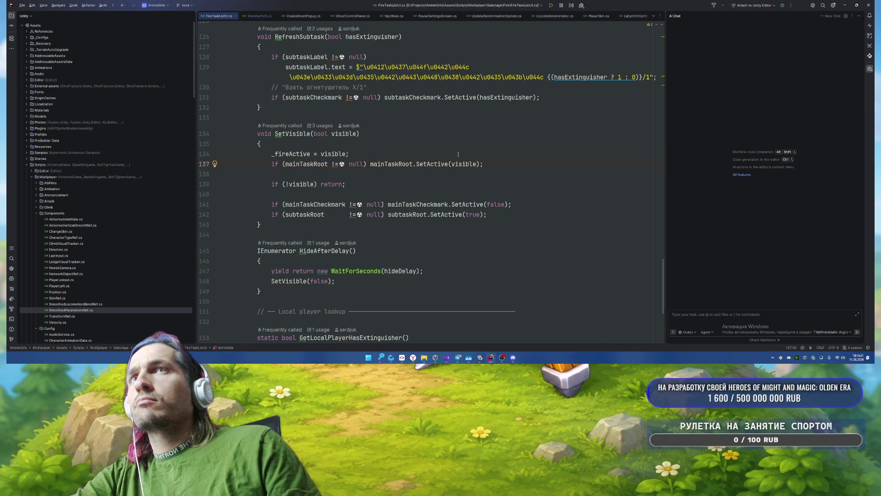
pyautogui.moveTo(348, 204); pyautogui.dragTo(384, 204)
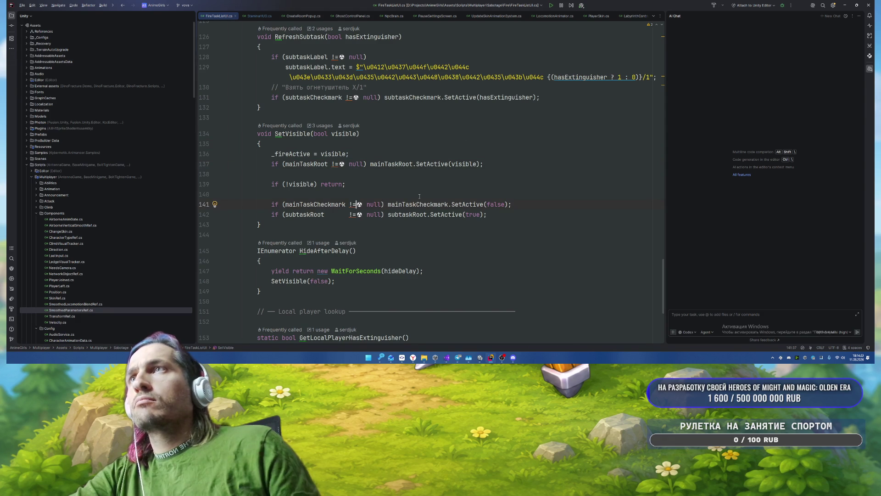
pyautogui.press('BackSpace')
pyautogui.press('Down')
pyautogui.hotkey('alt', 'Return')
pyautogui.press('Return')
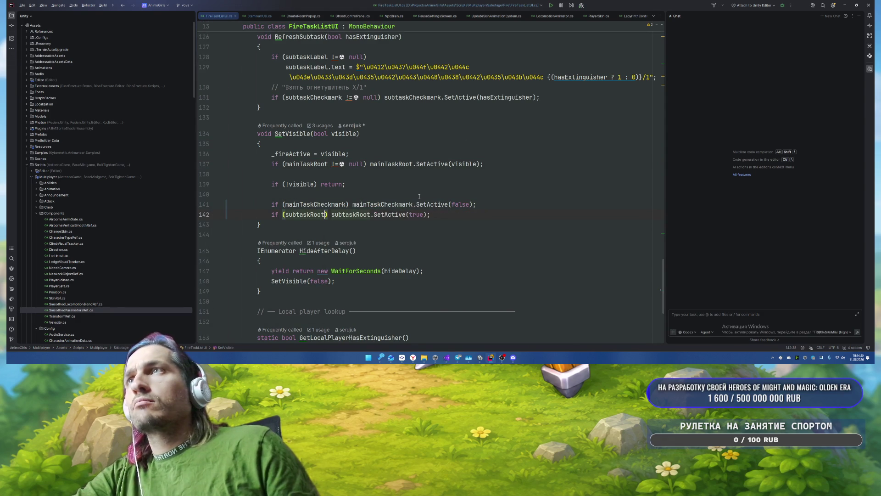
# Step: Wrap the 'if (!visible) return;' early return in braces
pyautogui.press('Up')
pyautogui.press('Up')
pyautogui.press('Up')
pyautogui.press('Return')
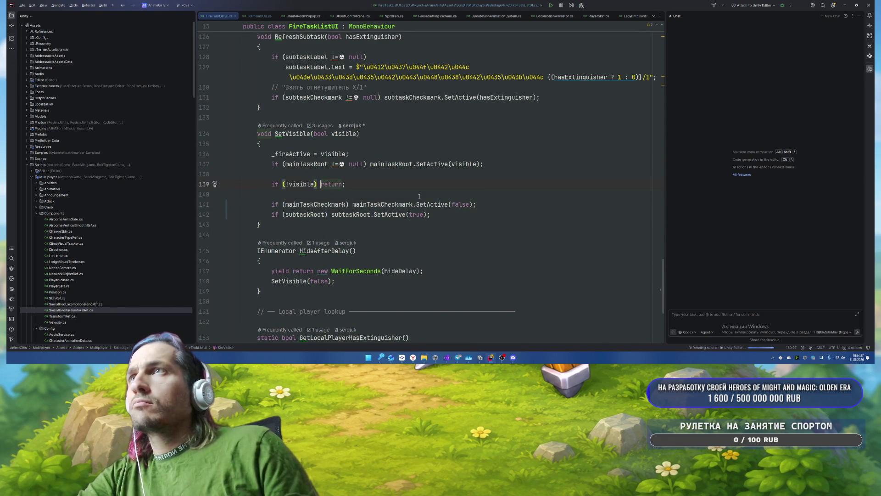
pyautogui.write('{')
pyautogui.press('Return')
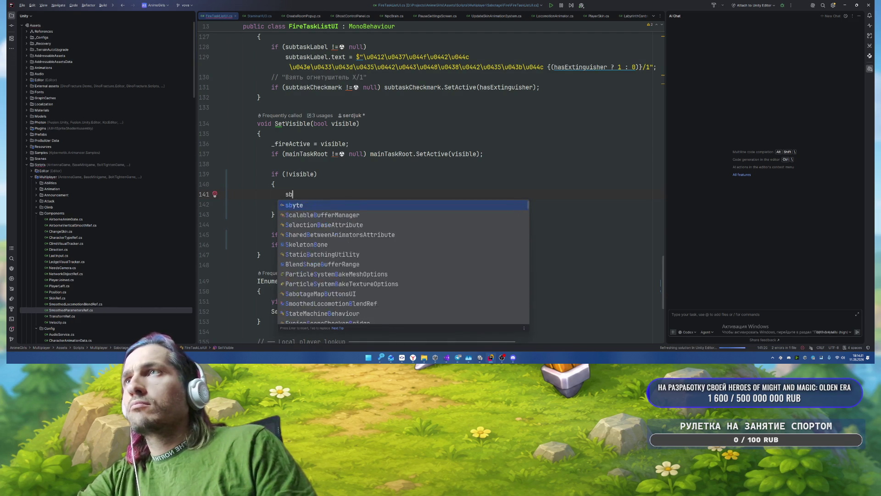
# Step: Paste the subtaskRoot SetActive line into the !visible block with false as argument
pyautogui.write('ubtaskL')
pyautogui.press('Return')
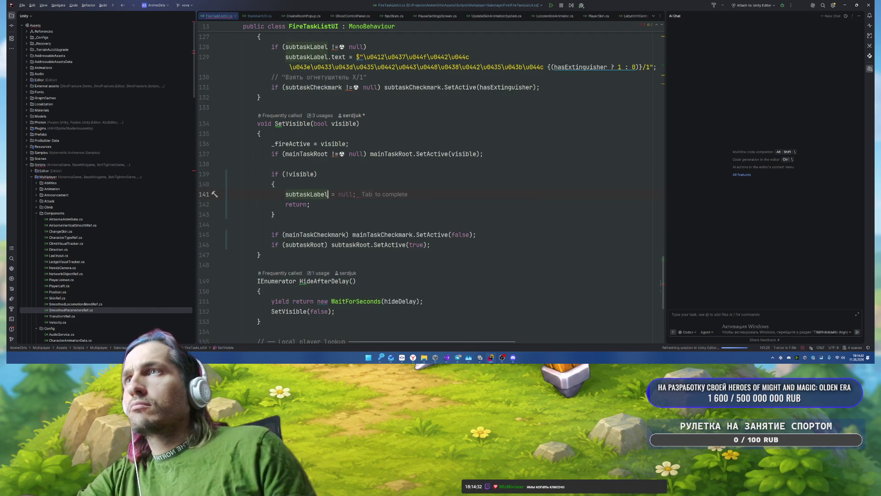
pyautogui.hotkey('ctrl', 'BackSpace')
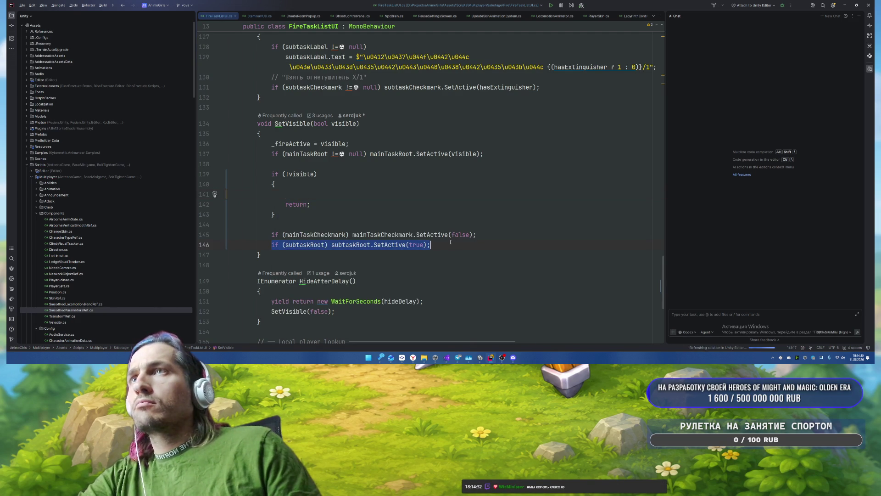
pyautogui.write('if (subtaskRoot) subtaskRoot.SetActive(true);')
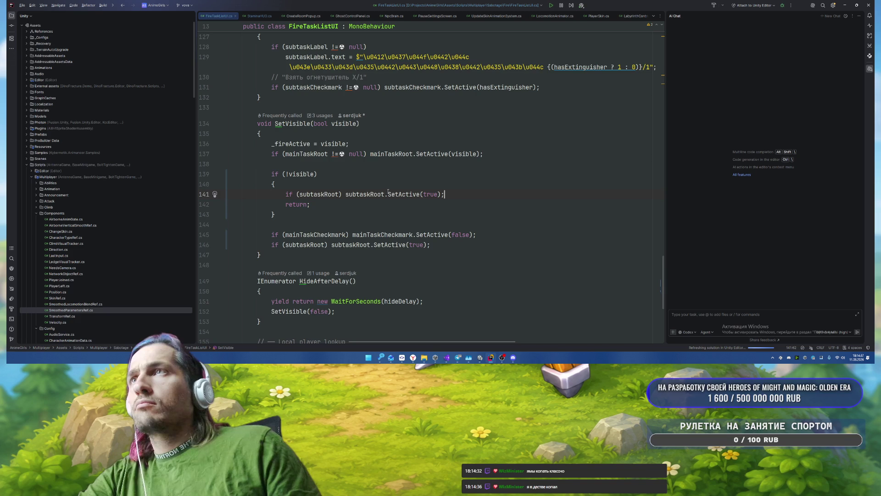
pyautogui.doubleClick(426, 194)
pyautogui.write('fa')
pyautogui.press('Return')
pyautogui.press('End')
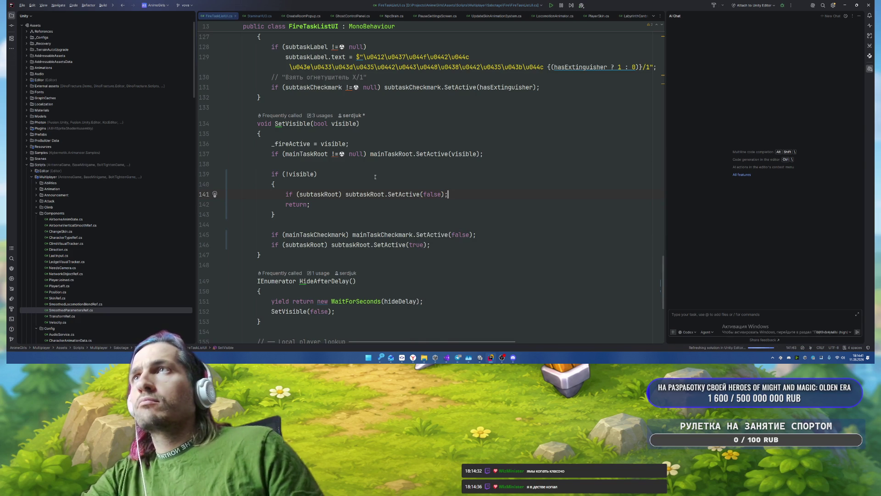
# Step: Move the mainTaskRoot SetActive statement into the !visible block, passing false
pyautogui.hotkey('ctrl', 'w')
pyautogui.hotkey('ctrl', 'w')
pyautogui.hotkey('ctrl', 'w')
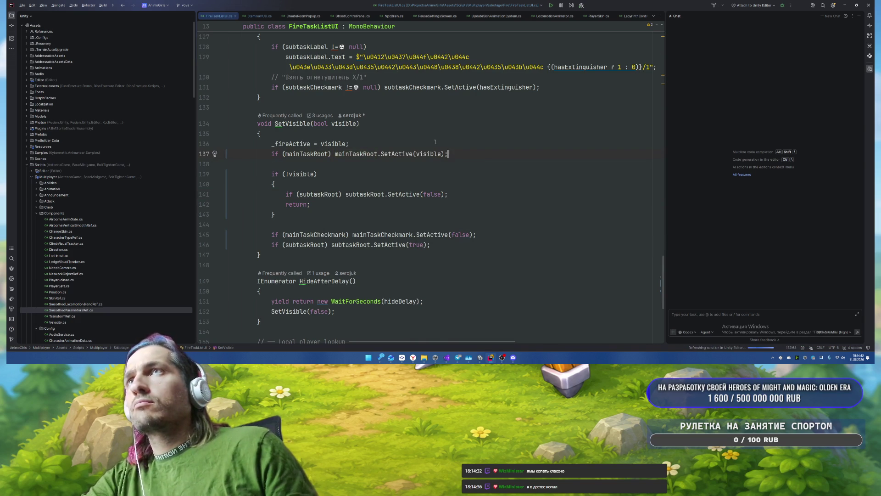
pyautogui.press('BackSpace')
pyautogui.click(357, 183)
pyautogui.press('Return')
pyautogui.press('Tab')
pyautogui.write('fa')
pyautogui.press('Return')
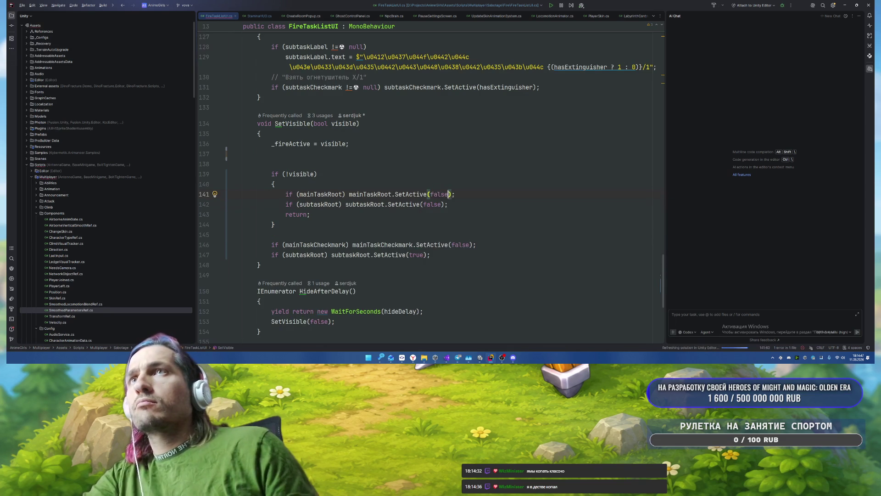
# Step: Add mainTaskRoot.SetActive(true) below the block and reorder it with the subtaskRoot line
pyautogui.click(229, 235)
pyautogui.press('Return')
pyautogui.write('if (mainTaskRoot) mainTaskRoot.SetActive(visible);')
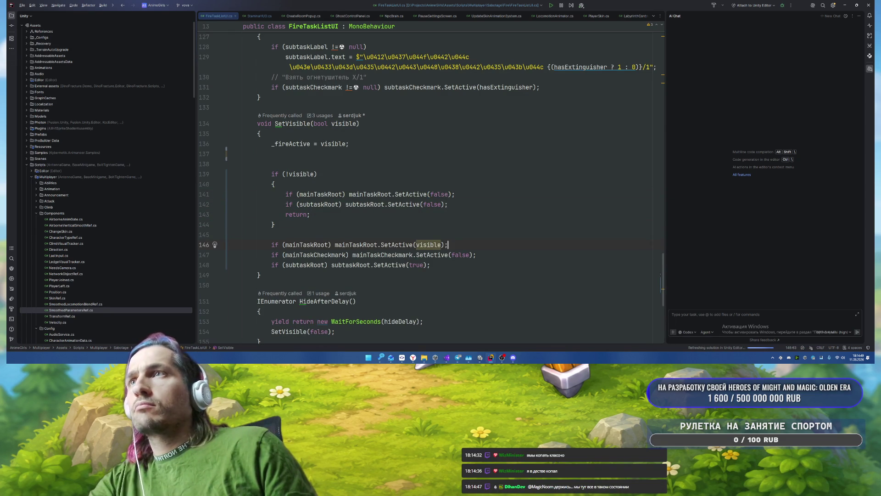
pyautogui.press('Left')
pyautogui.press('Left')
pyautogui.hotkey('ctrl', 'shift', 'Left')
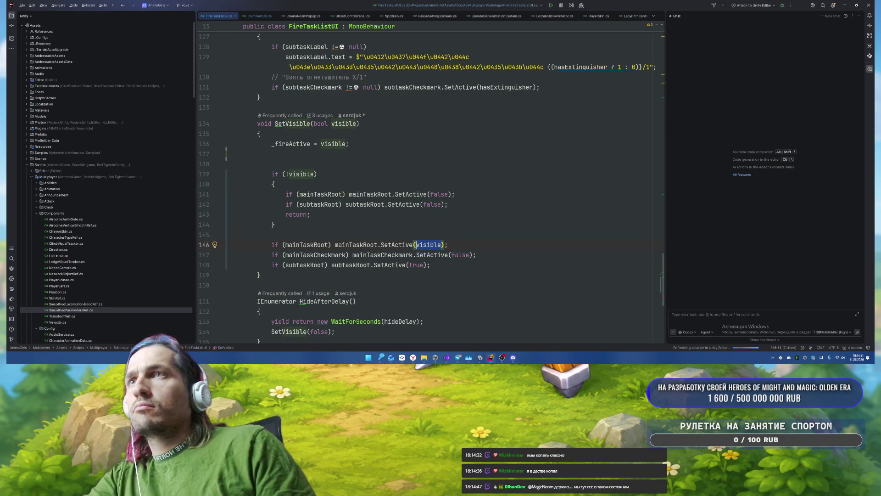
pyautogui.write('tr')
pyautogui.press('Return')
pyautogui.press('End')
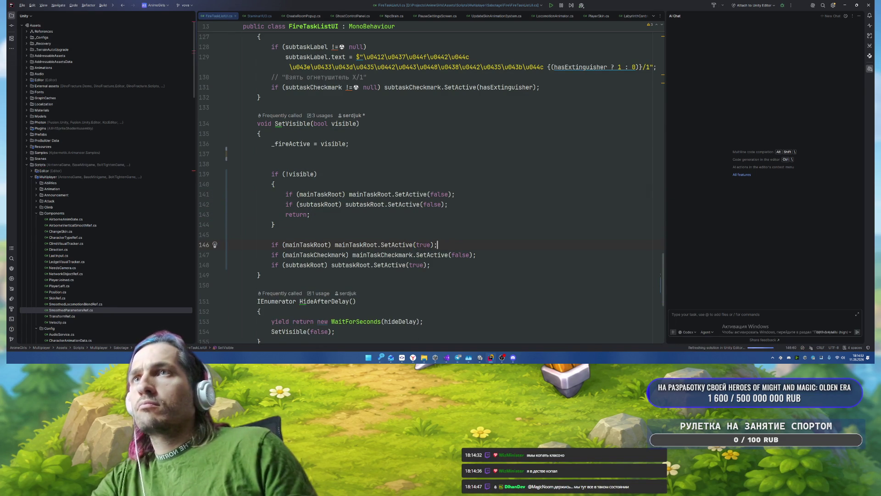
pyautogui.press('Down')
pyautogui.press('Down')
pyautogui.hotkey('alt', 'shift', 'Up')
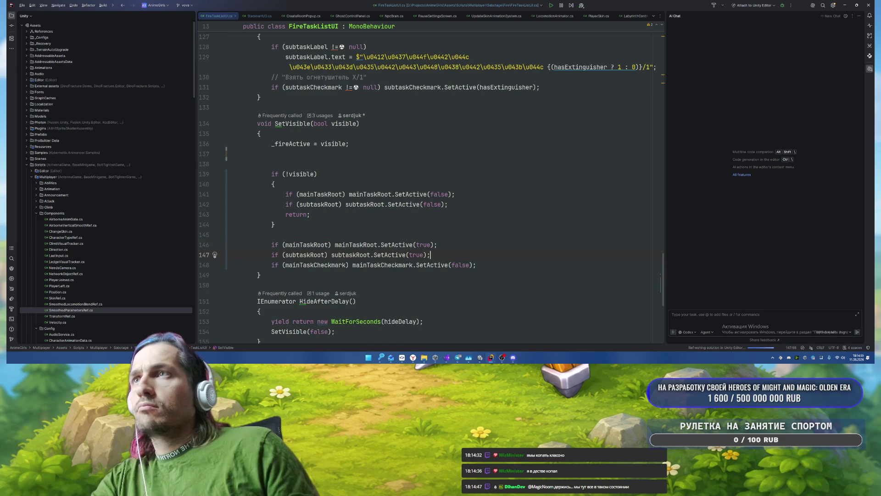
# Step: Move both root SetActive lines above the !visible check, passing visible as argument
pyautogui.hotkey('shift', 'Home')
pyautogui.hotkey('shift', 'Up')
pyautogui.hotkey('shift', 'Home')
pyautogui.press('BackSpace')
pyautogui.press('Up')
pyautogui.press('Up')
pyautogui.press('Up')
pyautogui.press('Up')
pyautogui.write('if (mainTaskRoot) mainTaskRoot.SetActive(true); if (subtaskRoot) subtaskRoot.SetActive(true);')
pyautogui.hotkey('ctrl', 'w')
pyautogui.write('v')
pyautogui.press('Return')
pyautogui.press('Down')
pyautogui.hotkey('ctrl', 'w')
pyautogui.write('v')
pyautogui.press('Return')
# Step: Delete the two SetActive(false) lines, leaving the early return bare before mainTaskCheckmark
pyautogui.press('Down')
pyautogui.press('Down')
pyautogui.press('Down')
pyautogui.press('Home')
pyautogui.hotkey('shift', 'End')
pyautogui.hotkey('ctrl', 'y')
pyautogui.hotkey('ctrl', 'y')
pyautogui.press('Down')
pyautogui.press('Down')
pyautogui.press('Down')
pyautogui.press('BackSpace')
pyautogui.press('Down')
pyautogui.hotkey('ctrl', 'Right')
pyautogui.hotkey('ctrl', 'Right')
pyautogui.hotkey('ctrl', 'Right')
# Step: Move the braced mainTaskCheckmark block in SetVisible to just below the root SetActive lines
pyautogui.press('Return')
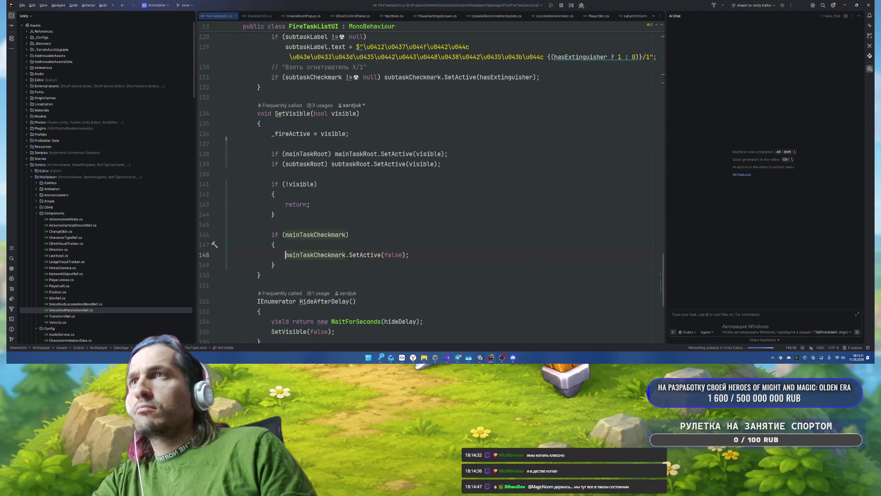
pyautogui.press('Down')
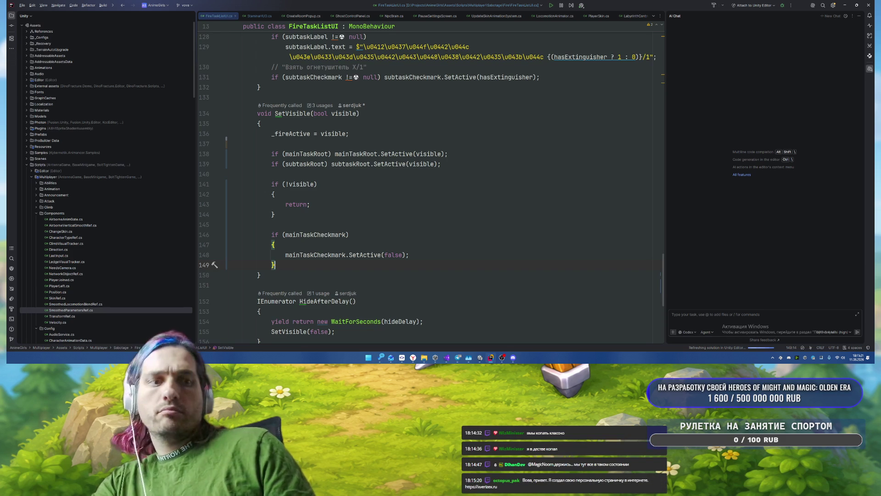
pyautogui.hotkey('ctrl', 'w')
pyautogui.hotkey('ctrl', 'w')
pyautogui.press('BackSpace')
pyautogui.press('Up')
pyautogui.press('Up')
pyautogui.press('Up')
pyautogui.write('if (mainTaskCheckmark) {     mainTaskCheckmark.SetActive(false); }')
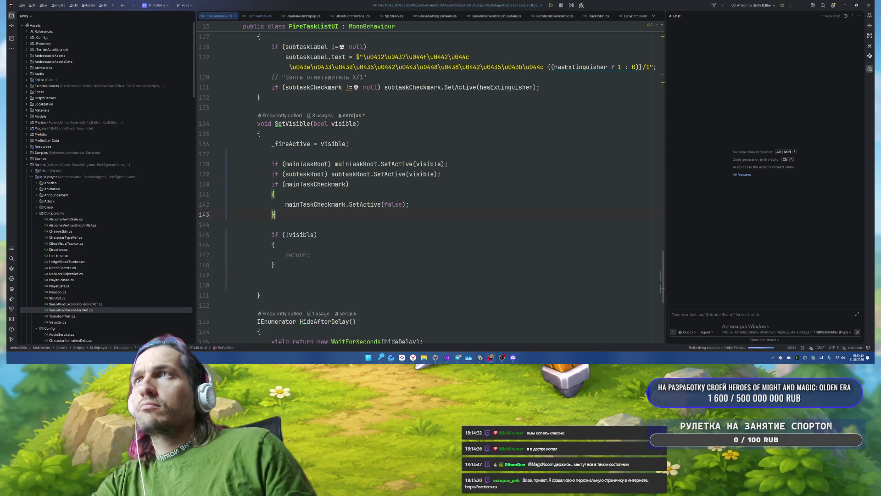
# Step: Delete the if (!visible) return block and the leftover empty lines in SetVisible
pyautogui.press('Down')
pyautogui.press('Down')
pyautogui.hotkey('ctrl', 'w')
pyautogui.hotkey('ctrl', 'w')
pyautogui.hotkey('ctrl', 'w')
pyautogui.press('BackSpace')
pyautogui.press('BackSpace')
pyautogui.press('BackSpace')
pyautogui.press('Delete')
pyautogui.press('Delete')
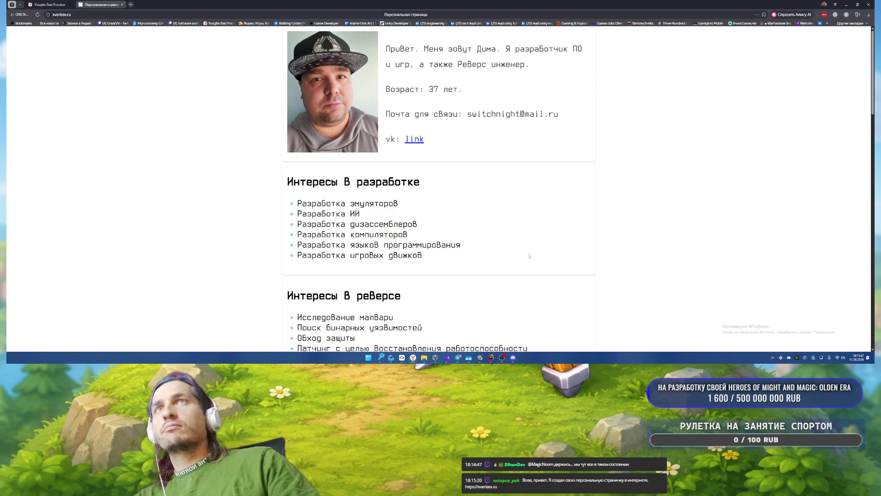
# Step: Skim and close the personal web page tab, then return to FireTaskListUI.cs in Rider
pyautogui.scroll(-10, 516, 229)
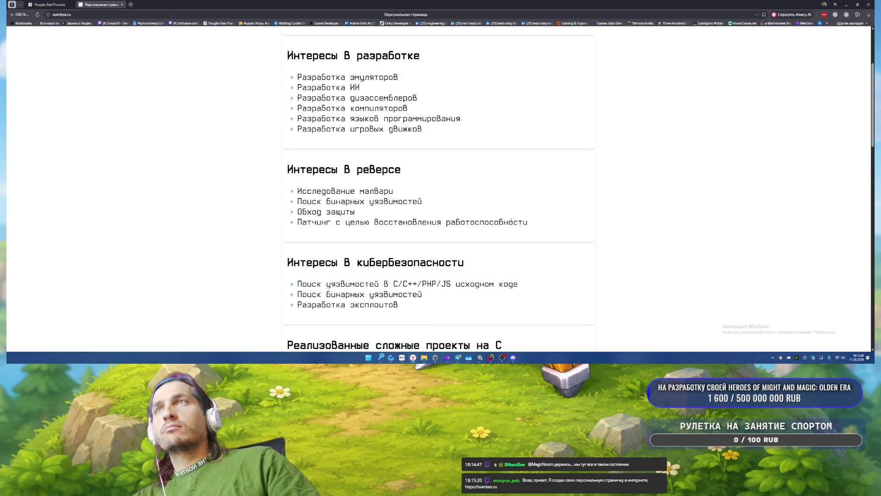
pyautogui.scroll(-9, 508, 220)
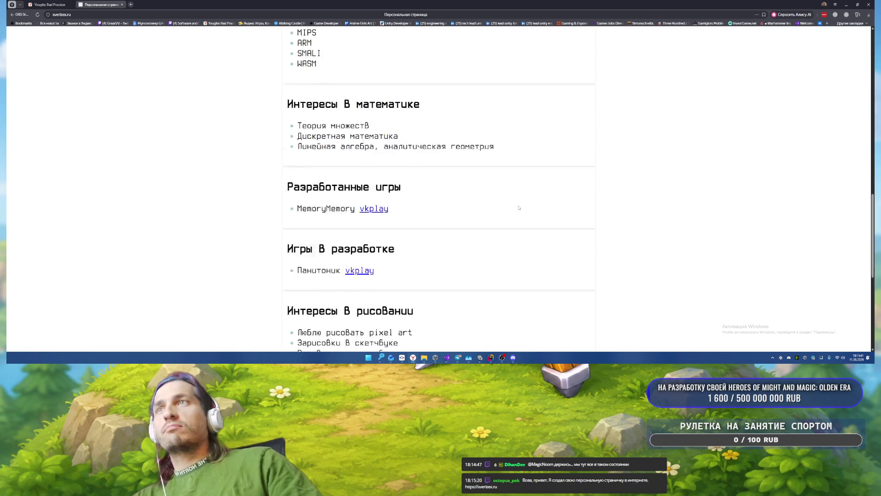
pyautogui.scroll(15, 489, 267)
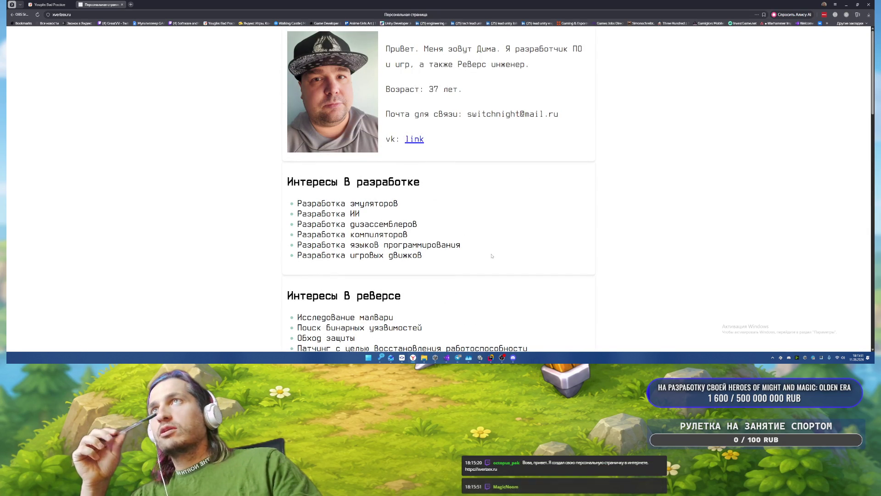
pyautogui.click(122, 4)
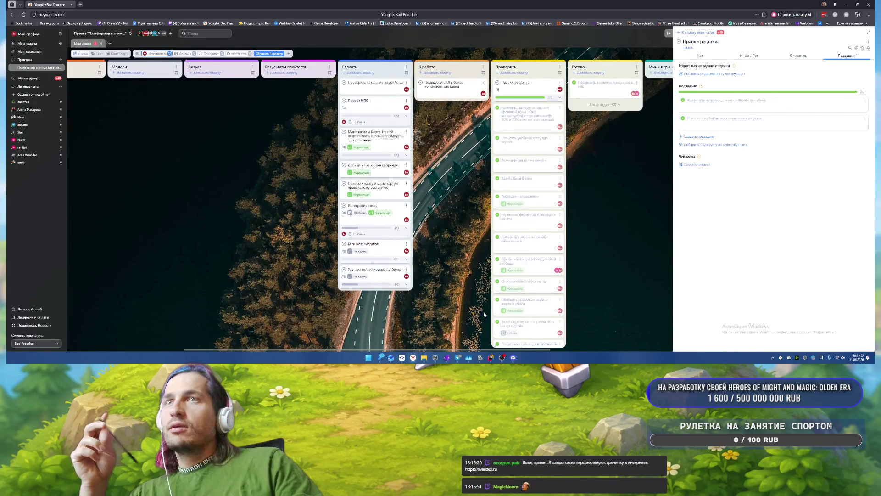
pyautogui.hotkey('alt', 'Tab')
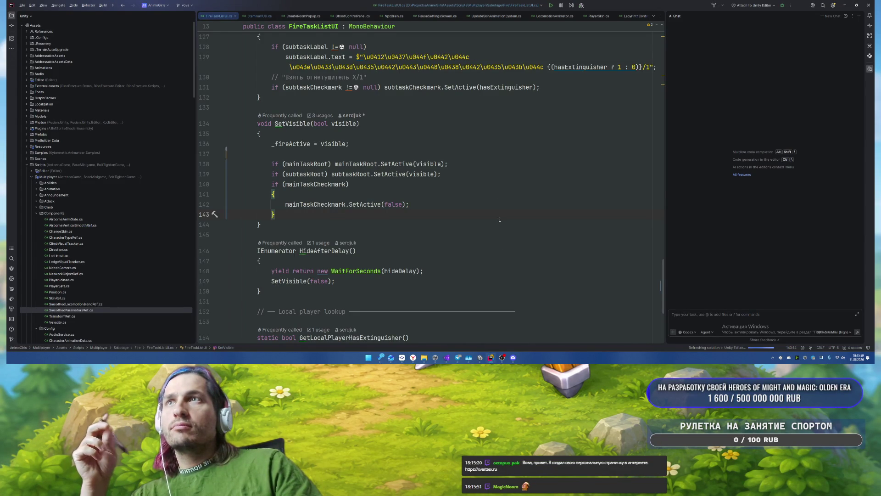
# Step: Switch to Unity Editor so it recompiles the edited FireTaskListUI script
pyautogui.click(481, 357)
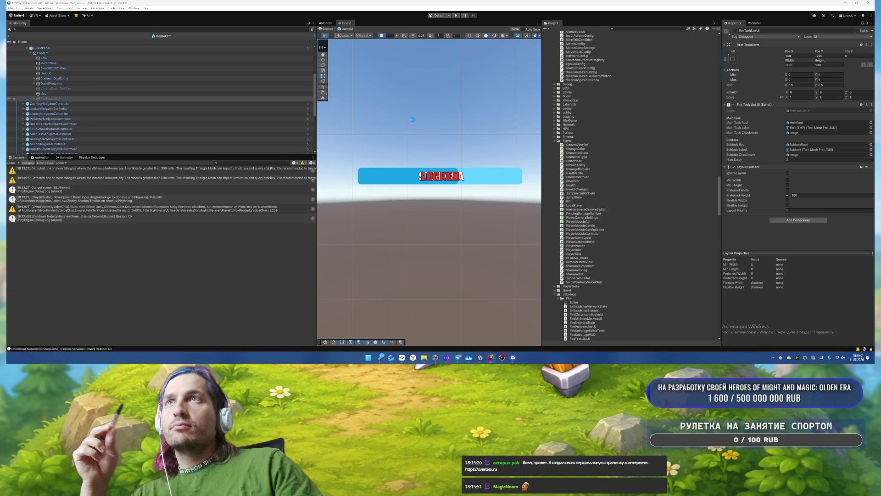
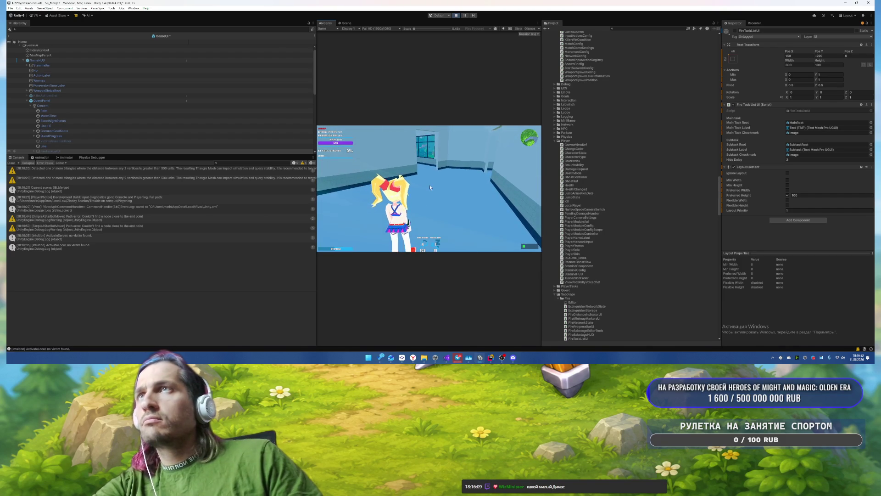
# Step: Exit Play mode and delete the 'Victim' text from the VictimsQuestForKiller label
pyautogui.press('Escape')
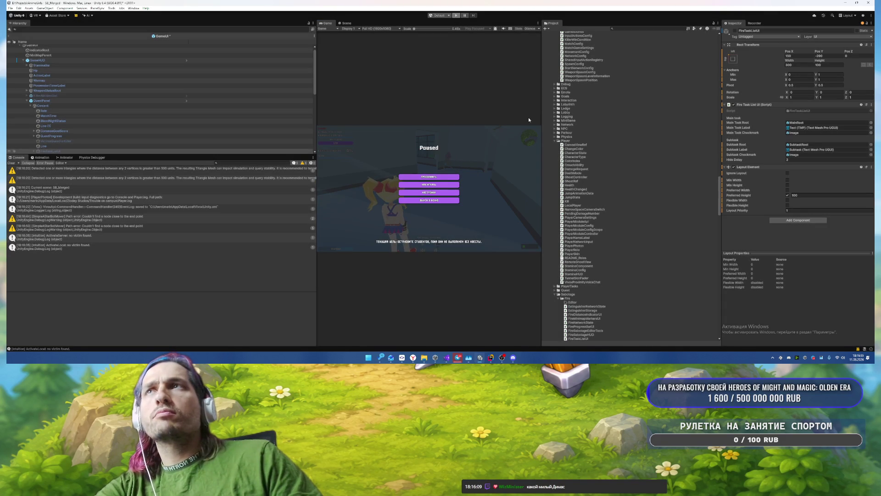
pyautogui.hotkey('ctrl', 'p')
pyautogui.scroll(-2, 95, 128)
pyautogui.click(84, 113)
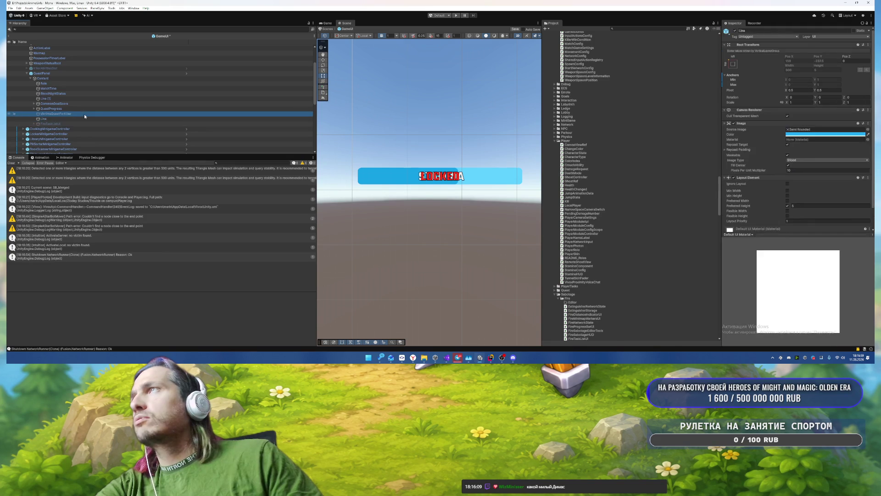
pyautogui.click(761, 137)
pyautogui.press('BackSpace')
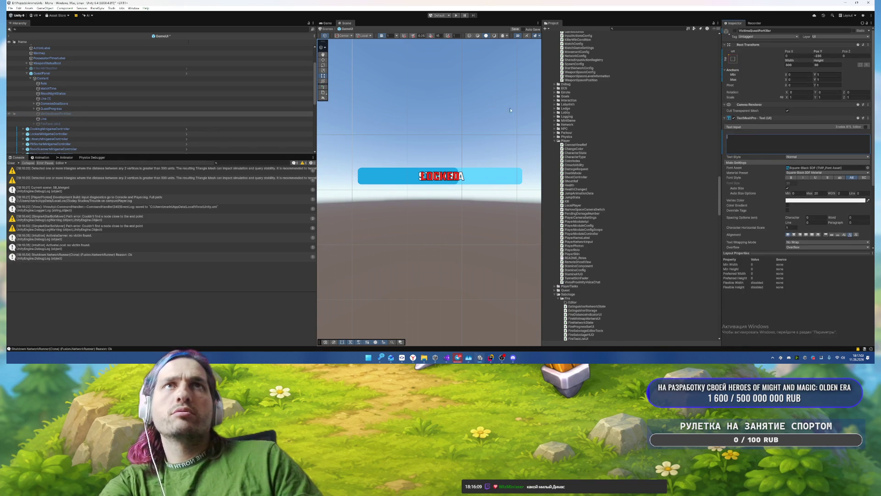
# Step: Check GameHUD's Team Quest Progress Label assignment and open the GameHUD script in the code editor
pyautogui.click(43, 118)
pyautogui.click(61, 113)
pyautogui.click(67, 73)
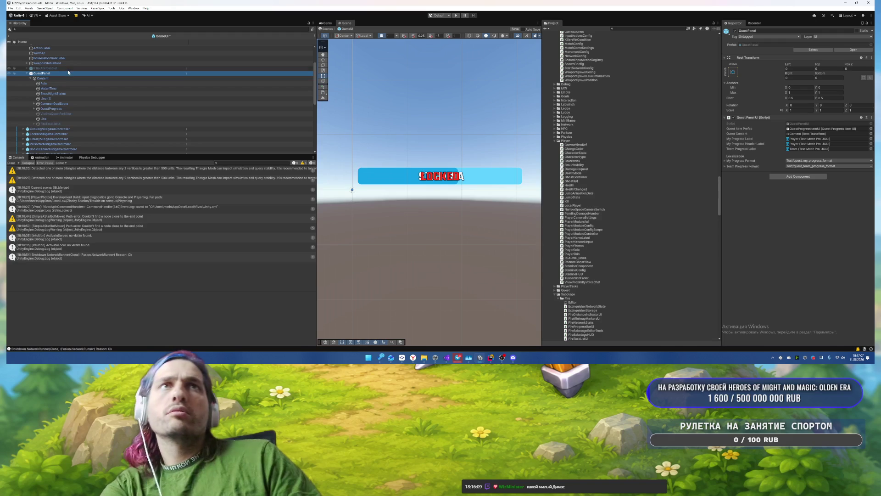
pyautogui.scroll(3, 67, 70)
pyautogui.click(38, 62)
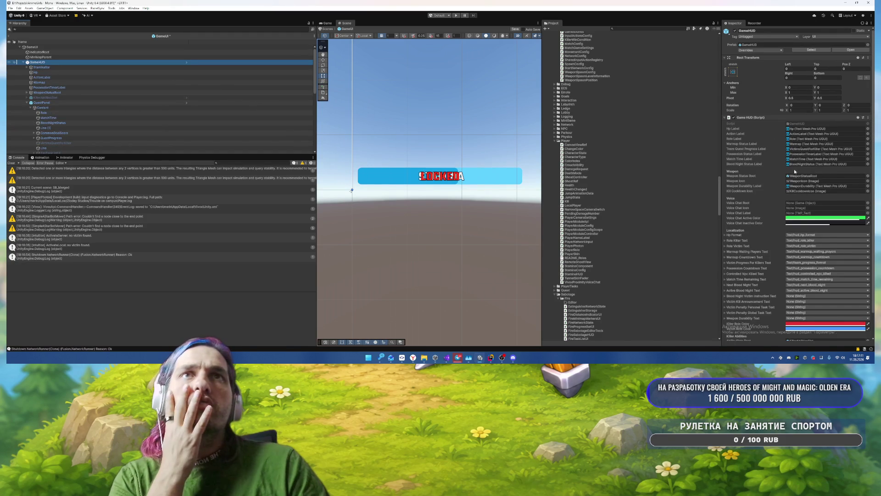
pyautogui.scroll(-1, 791, 173)
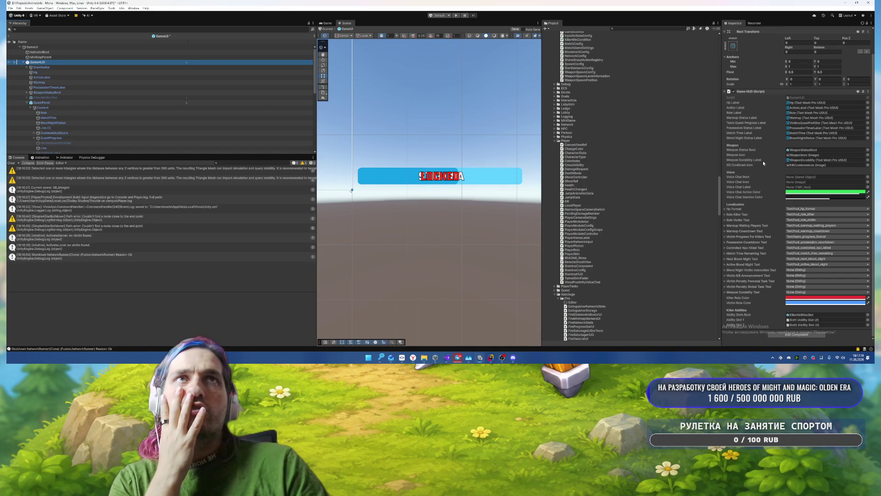
pyautogui.click(798, 123)
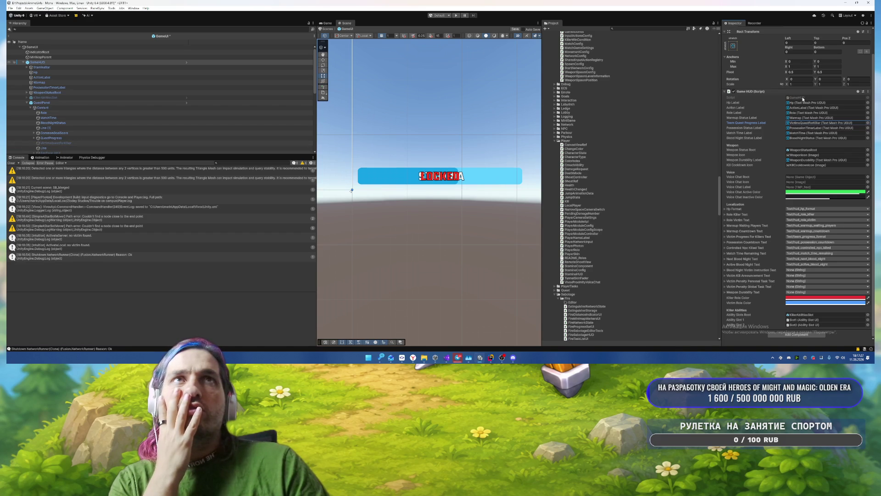
pyautogui.doubleClick(802, 99)
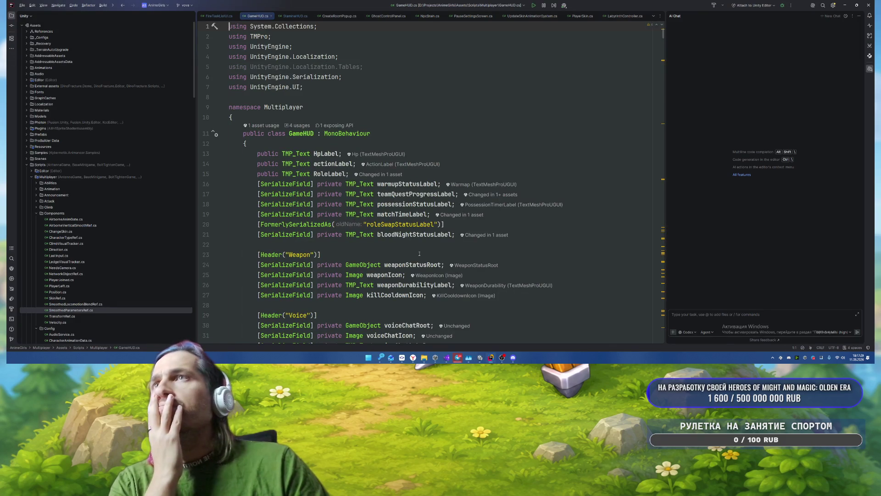
pyautogui.scroll(-3, 547, 215)
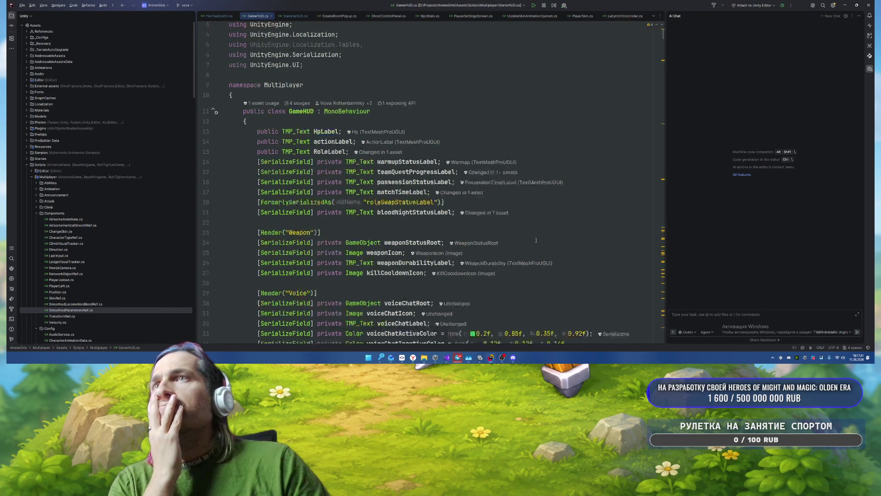
pyautogui.hotkey('alt', 'Tab')
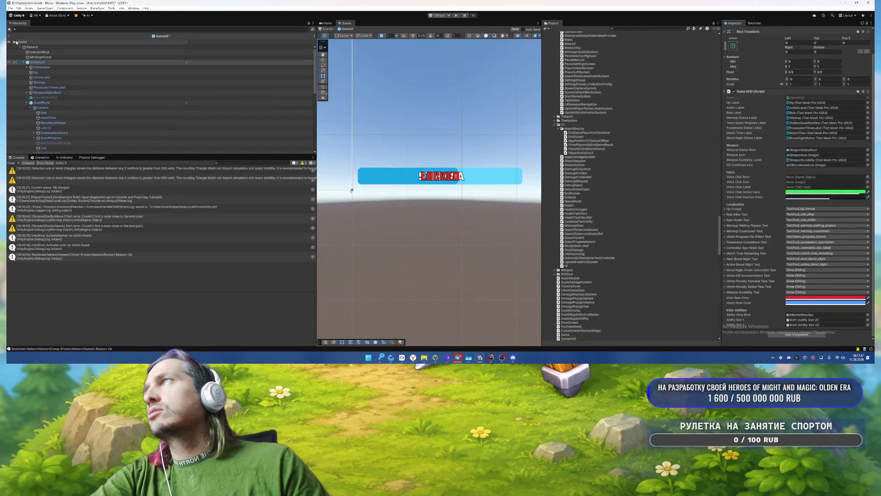
# Step: Search the Project for SB and load the SB_Merged scene, dismissing the unsaved Menu scene prompt
pyautogui.click(646, 28)
pyautogui.write('SB_Me')
pyautogui.write('te')
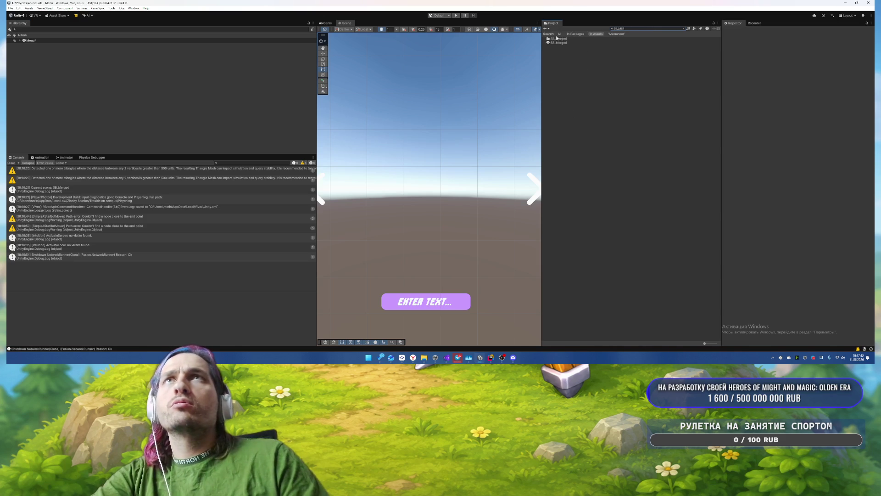
pyautogui.doubleClick(558, 42)
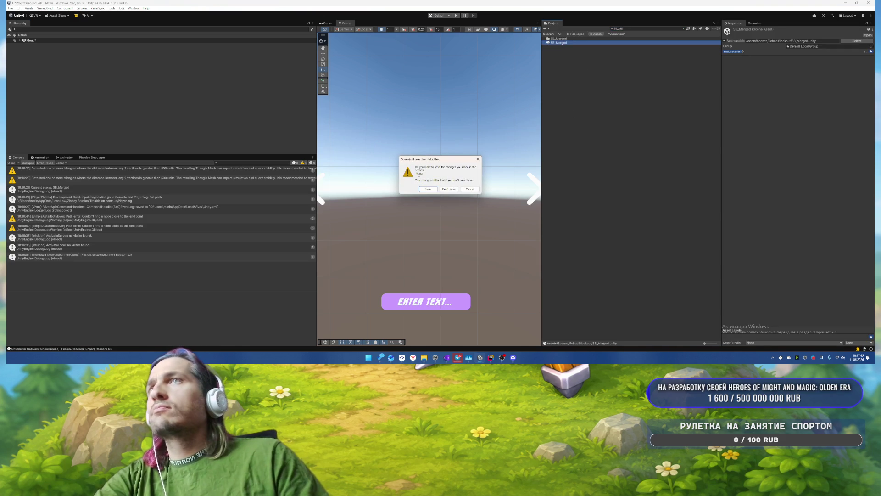
pyautogui.click(428, 189)
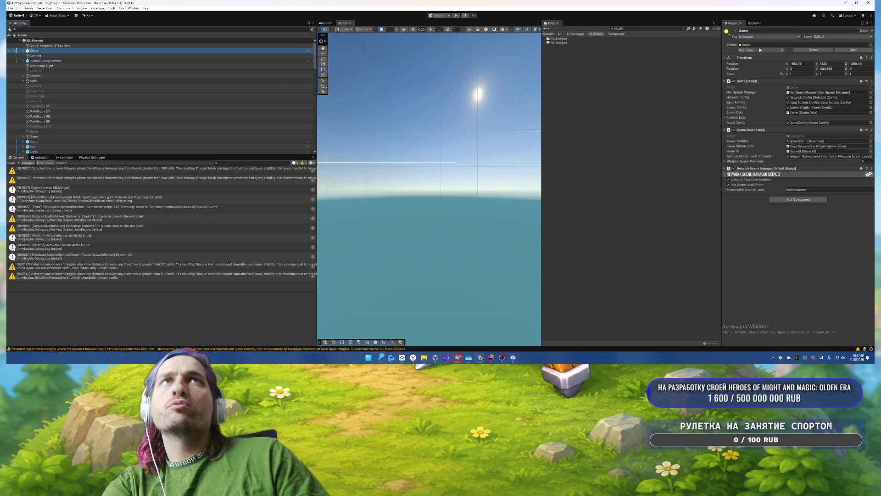
# Step: Revert the scene GameHUD's Team Quest Progress Label override to the prefab value
pyautogui.click(765, 51)
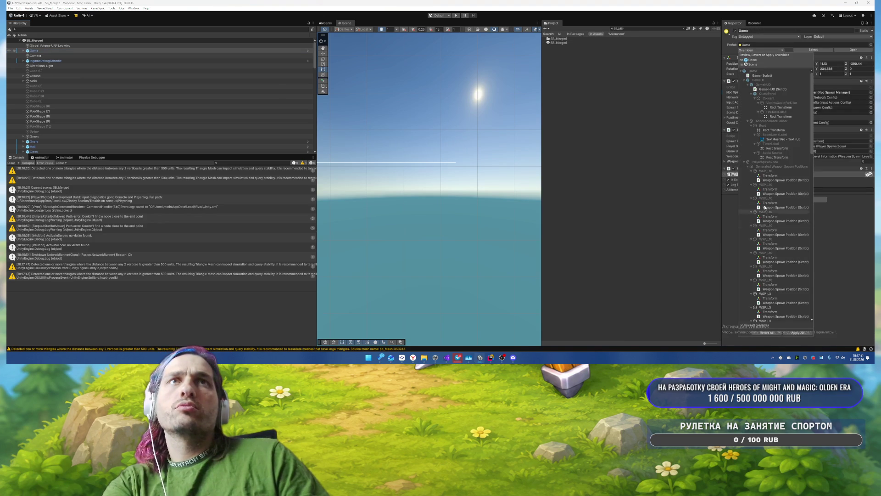
pyautogui.click(744, 119)
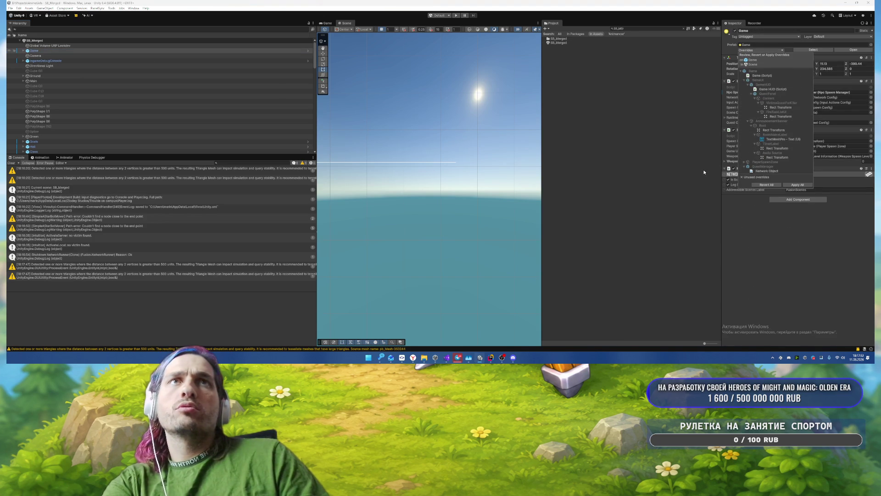
pyautogui.click(23, 50)
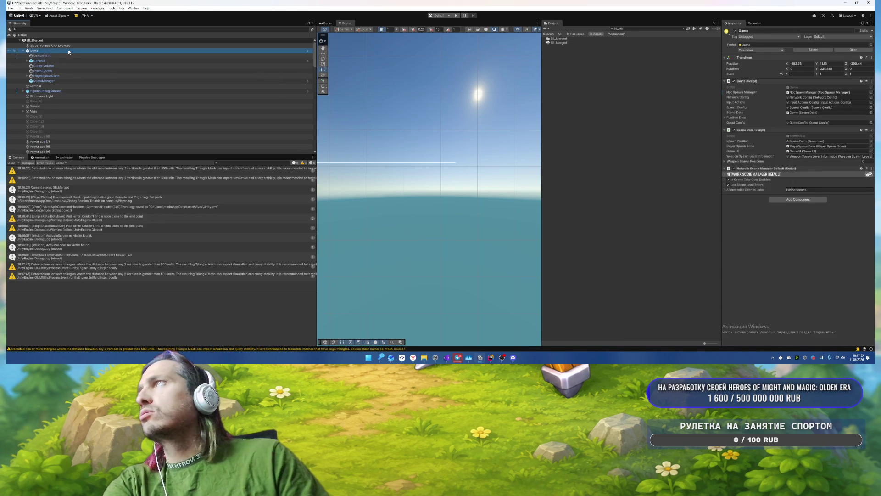
pyautogui.click(68, 56)
pyautogui.press('Down')
pyautogui.press('Right')
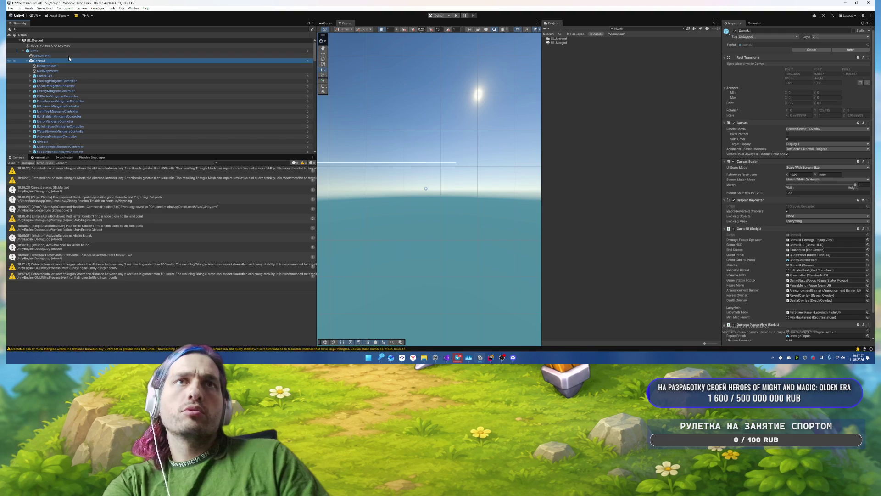
pyautogui.press('Down')
pyautogui.press('Down')
pyautogui.press('Down')
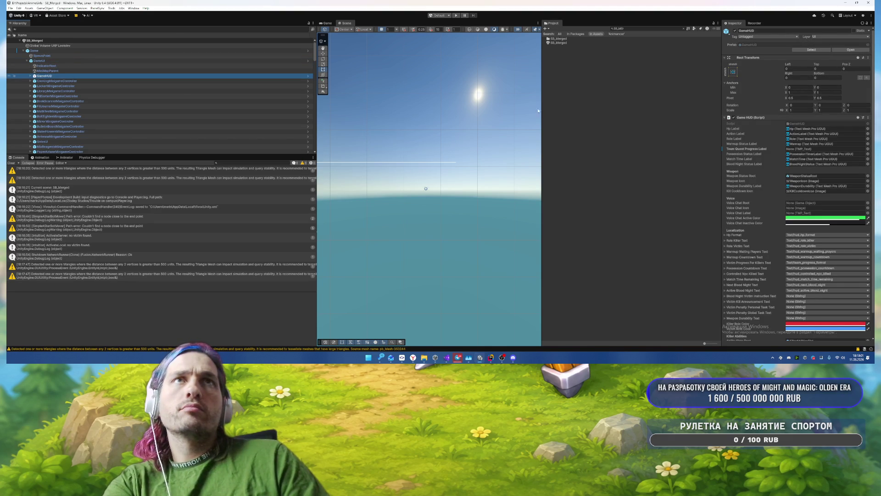
pyautogui.rightClick(736, 149)
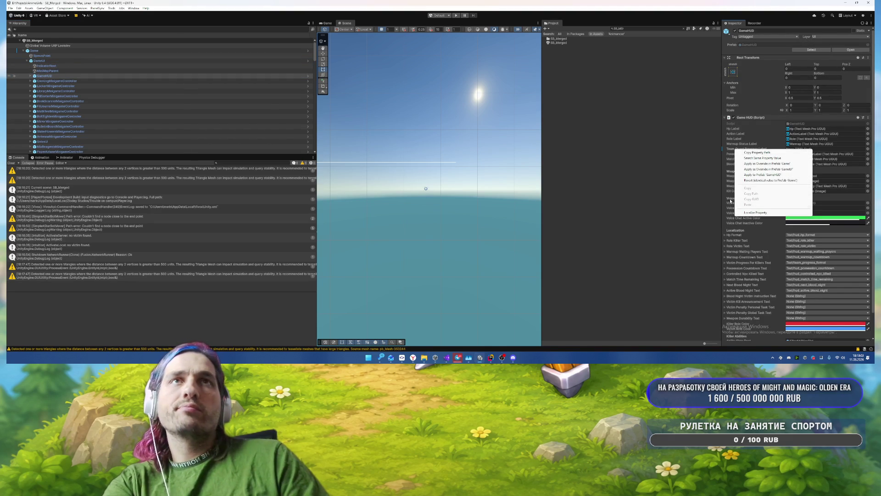
pyautogui.click(751, 180)
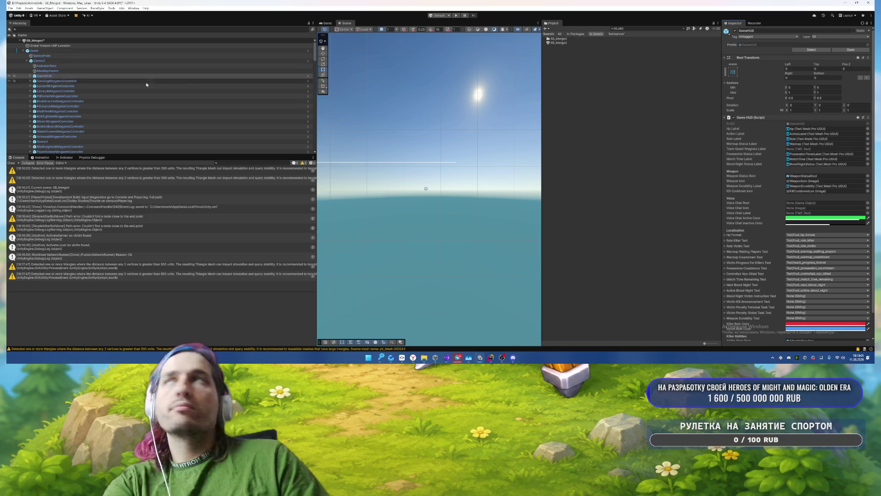
# Step: Open the Game prefab and revert the LibraryMinigameController text overrides
pyautogui.click(76, 51)
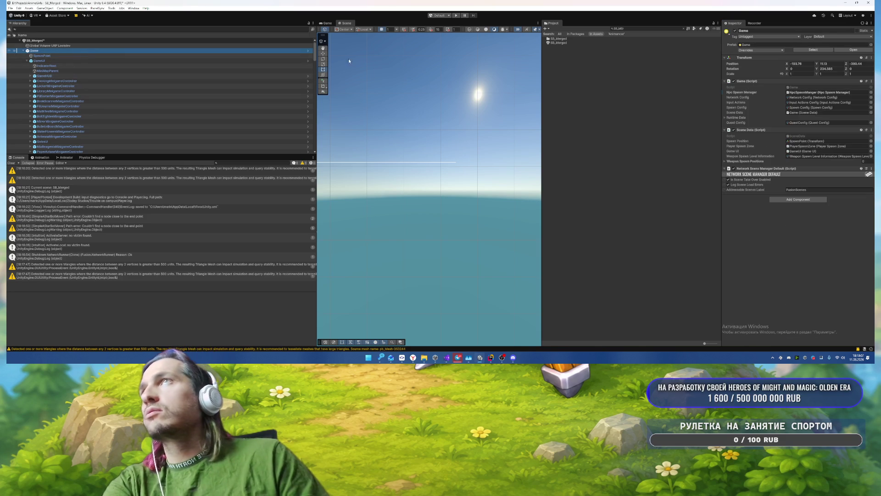
pyautogui.click(308, 53)
pyautogui.click(104, 56)
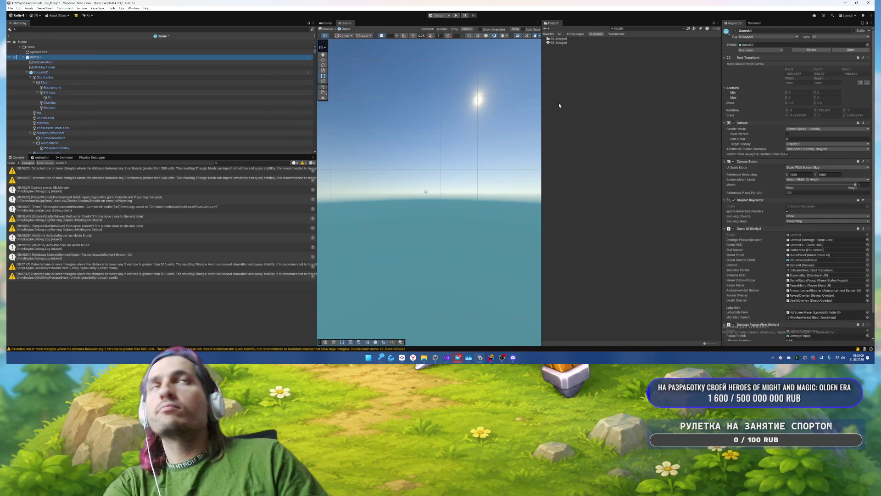
pyautogui.click(780, 50)
pyautogui.click(780, 143)
pyautogui.click(716, 145)
pyautogui.click(780, 143)
pyautogui.click(717, 145)
pyautogui.click(778, 126)
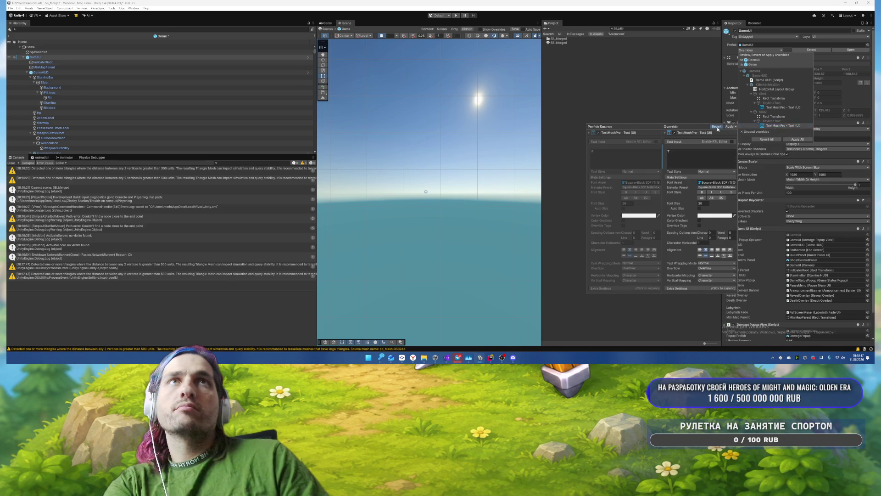
# Step: Revert the Slot2 overrides, Slot1's Rect Transform and the Horizontal Layout Group override
pyautogui.click(717, 127)
pyautogui.click(715, 118)
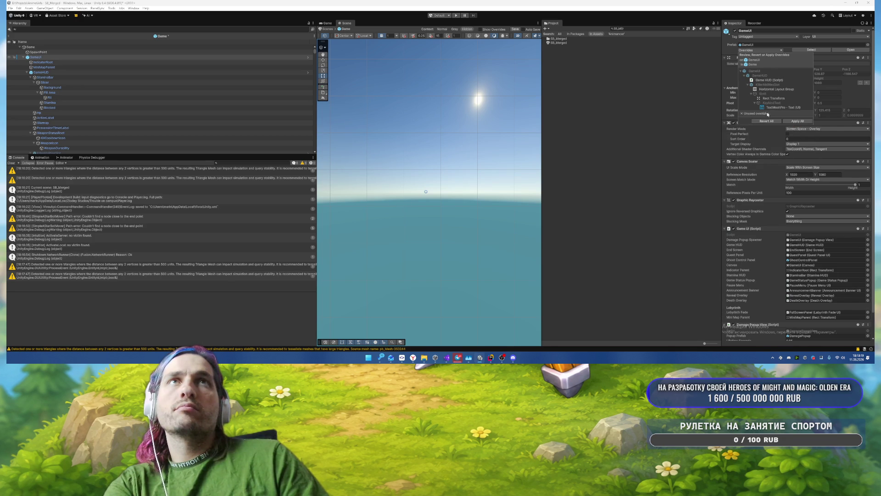
pyautogui.click(774, 99)
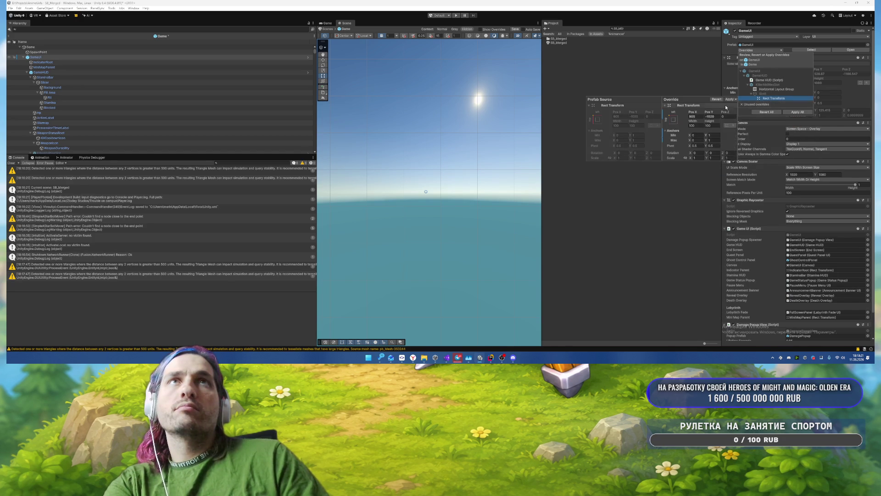
pyautogui.click(718, 105)
pyautogui.click(772, 89)
pyautogui.click(716, 90)
pyautogui.click(769, 80)
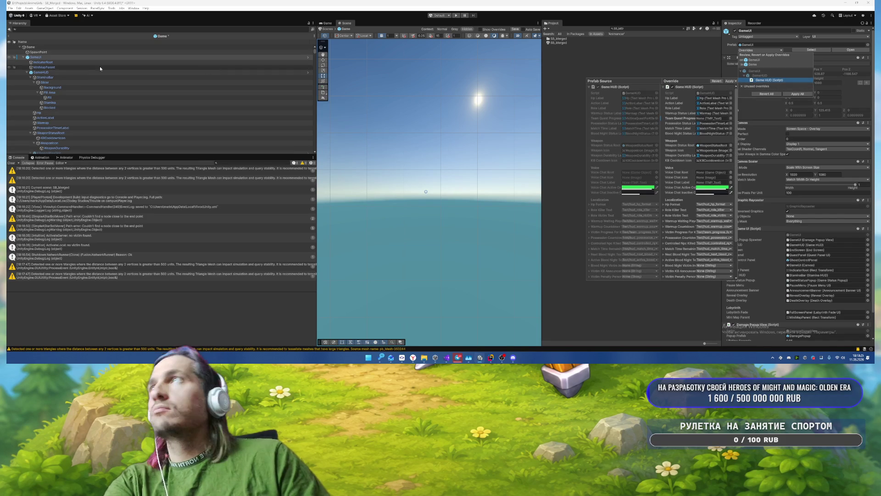
# Step: Revert the prefab GameHUD's Team Quest Progress Label, return to SB_Merged and enter Play mode
pyautogui.click(68, 58)
pyautogui.click(41, 72)
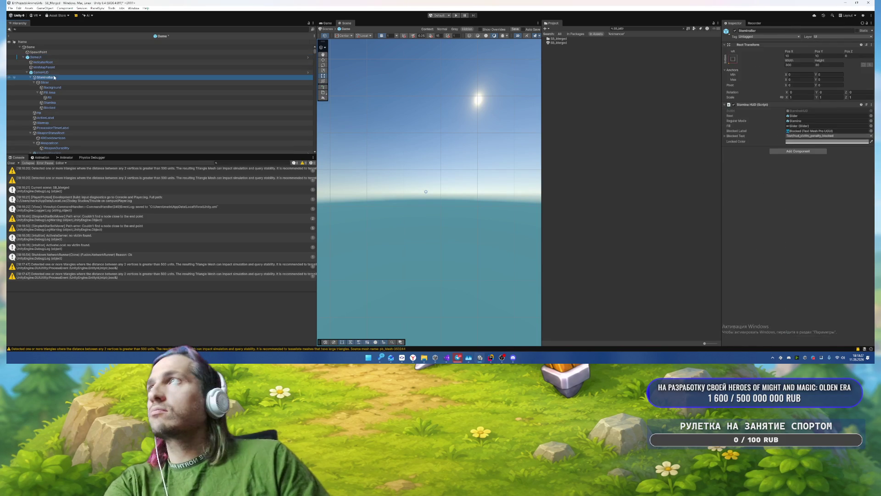
pyautogui.rightClick(754, 150)
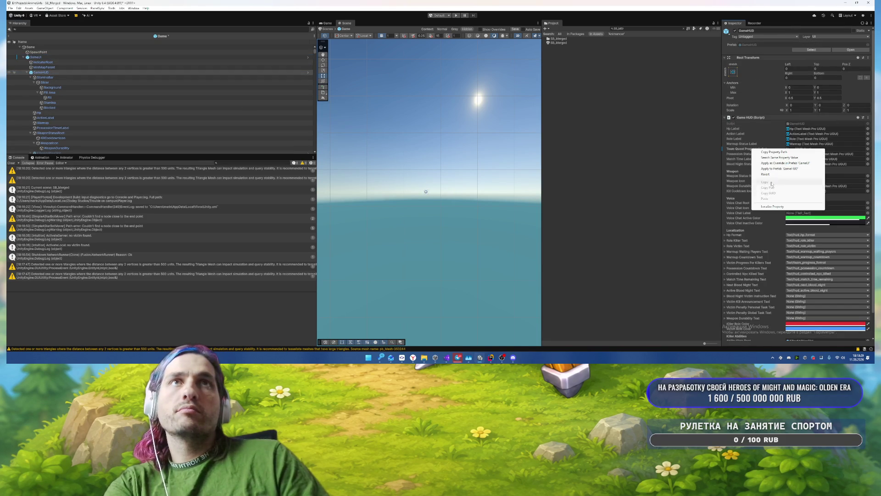
pyautogui.click(765, 174)
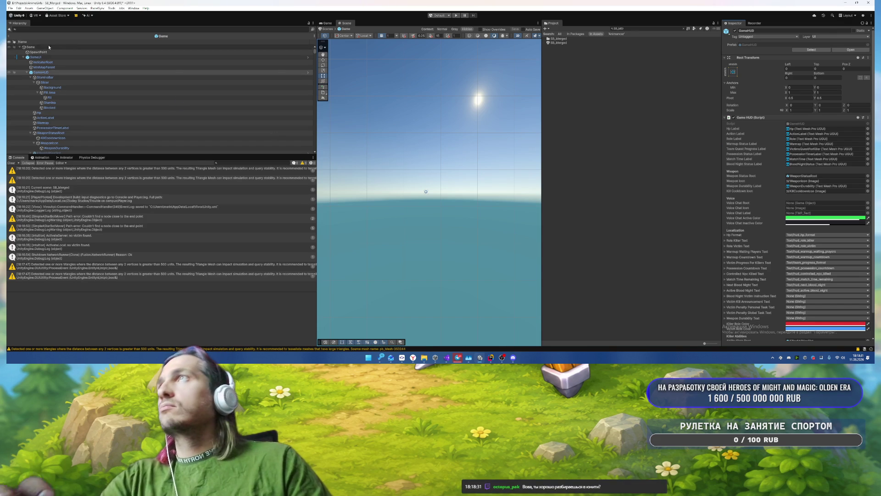
pyautogui.click(326, 28)
pyautogui.click(457, 15)
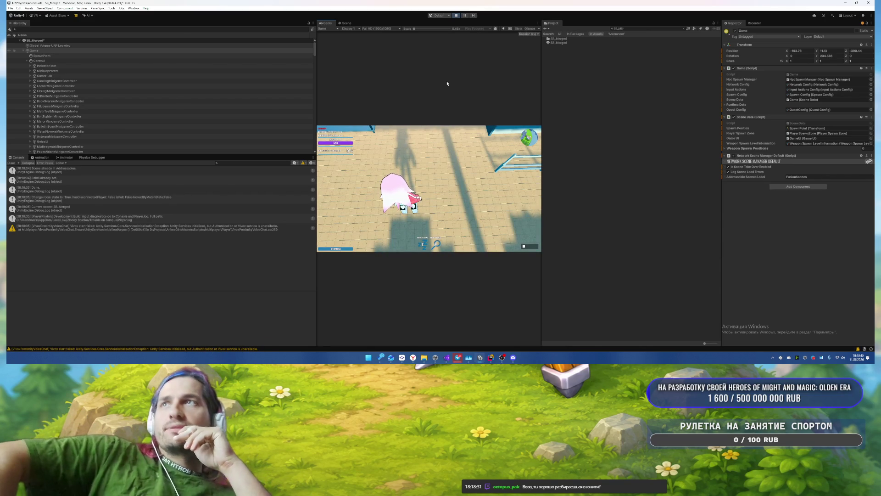
# Step: Walk through the cafeteria to the bookshelf room and pick up the sword, then the golden gun
pyautogui.press('w')
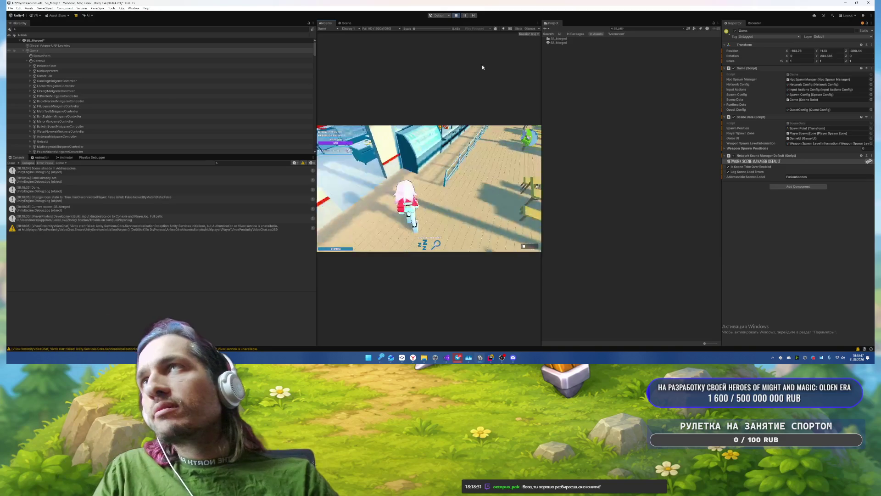
pyautogui.press('w')
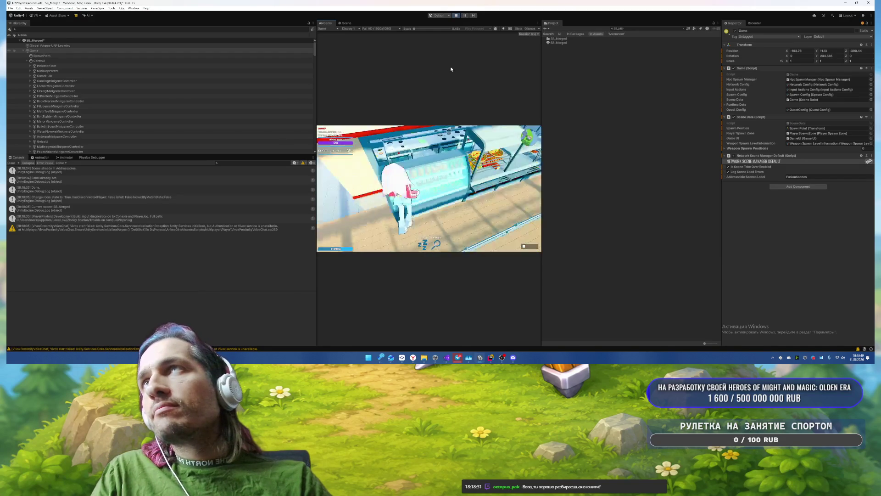
pyautogui.press('w')
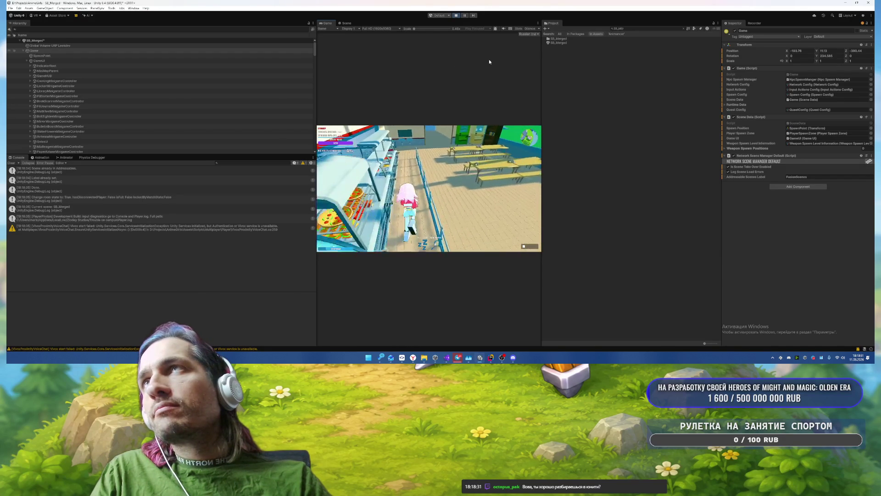
pyautogui.press('w')
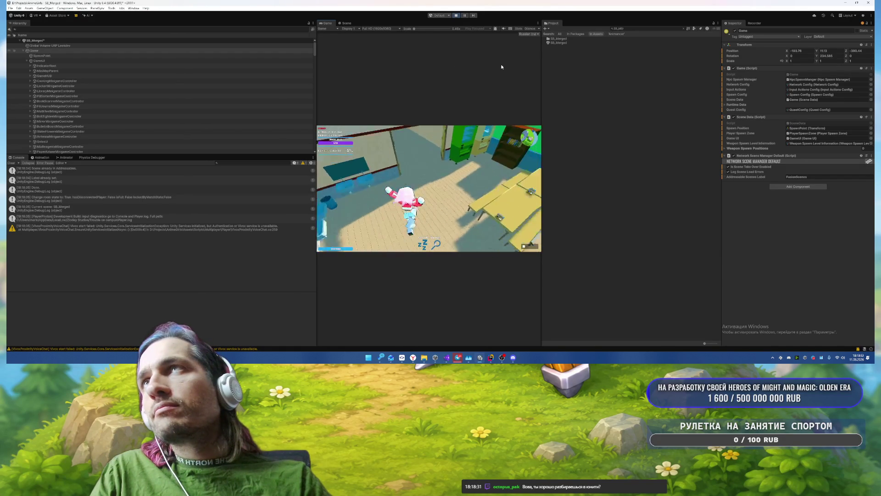
pyautogui.press('w')
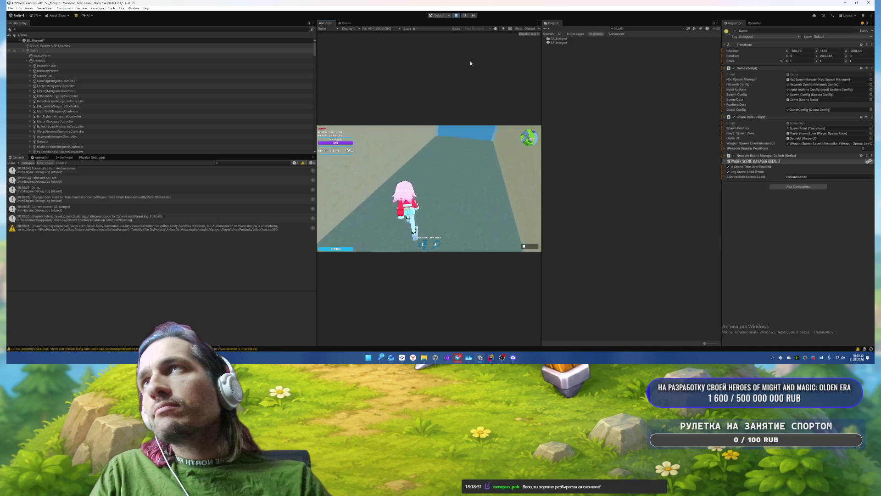
pyautogui.press('w')
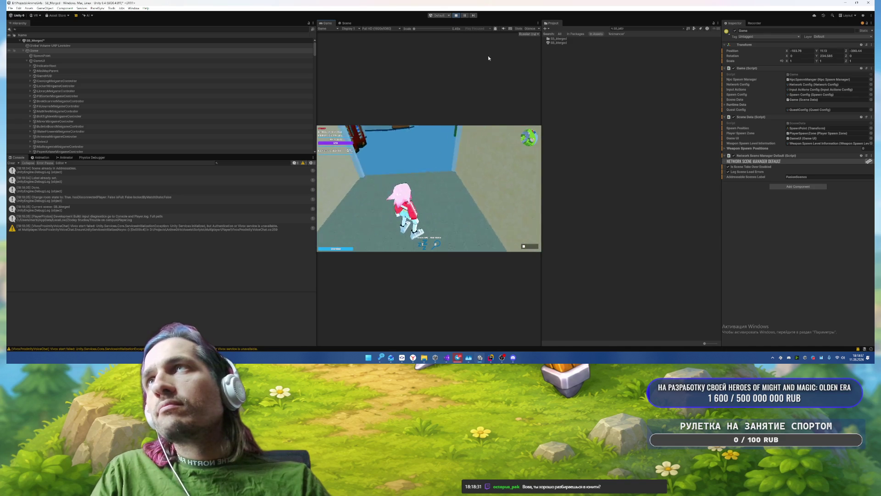
pyautogui.press('w')
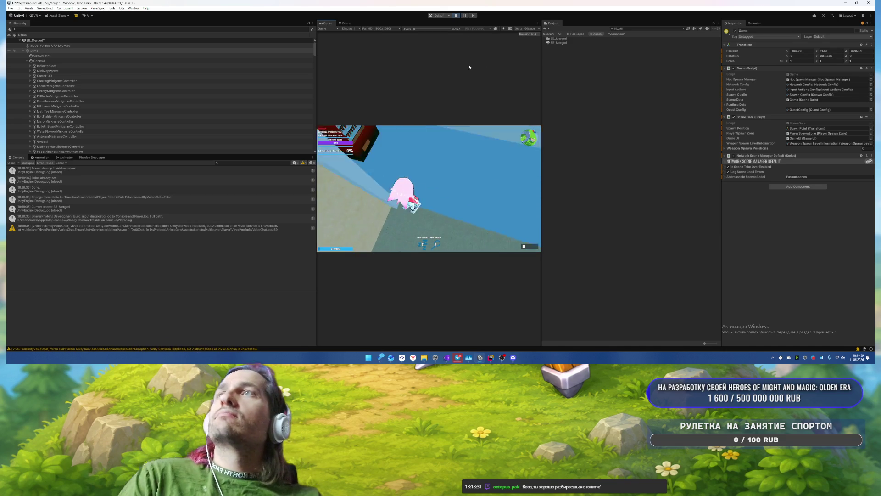
pyautogui.press('Tab')
pyautogui.press('Tab')
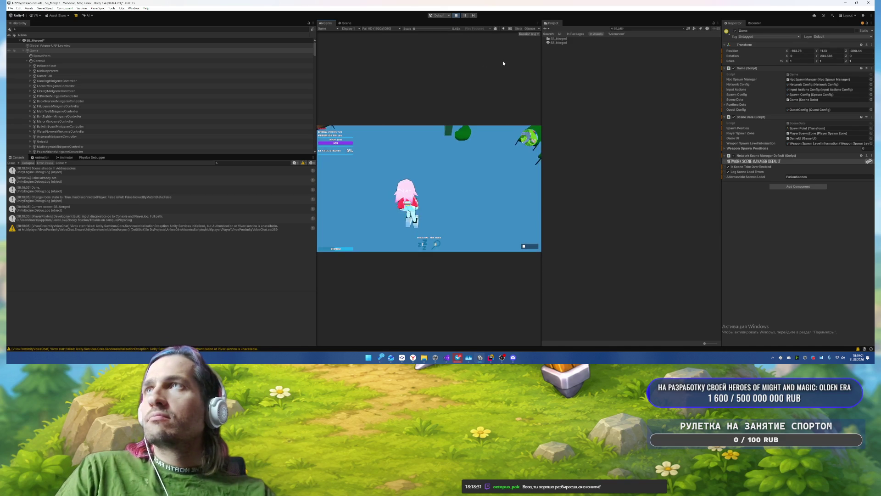
pyautogui.press('w')
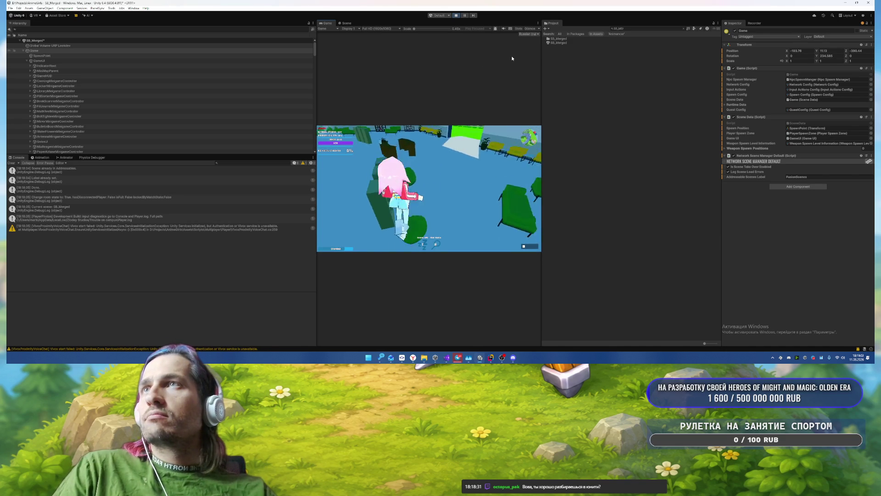
pyautogui.press('w')
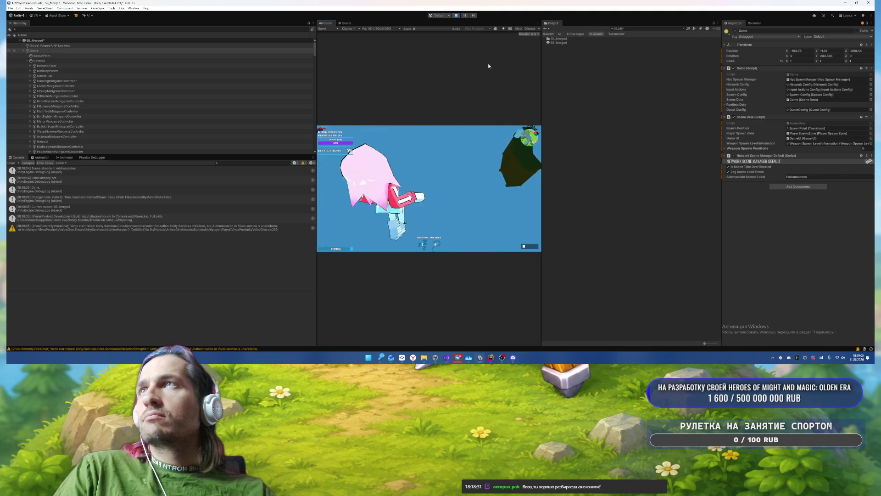
pyautogui.press('w')
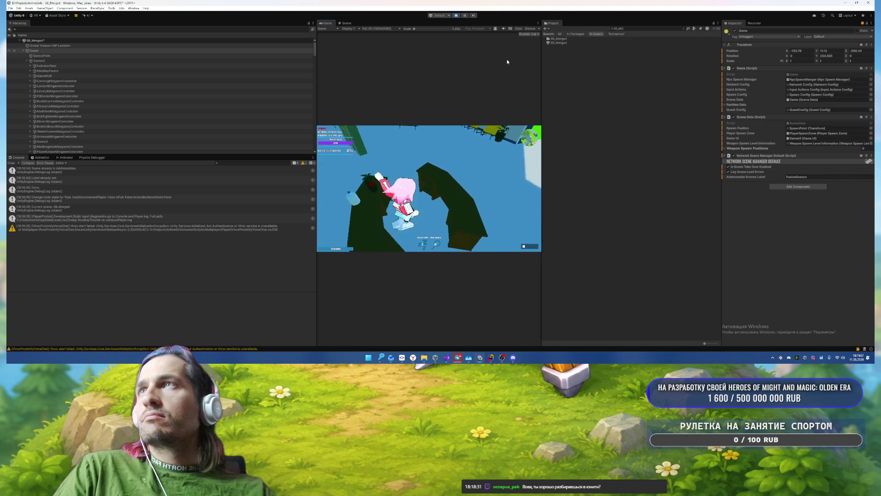
pyautogui.press('e')
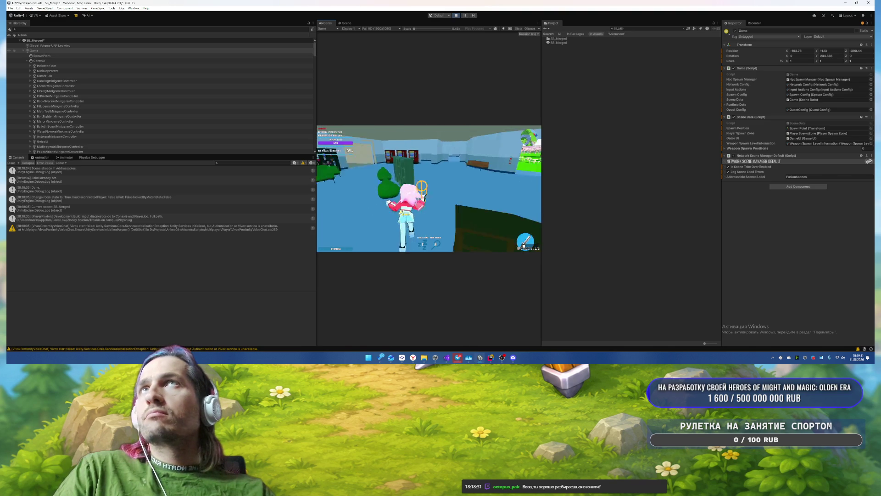
pyautogui.press('e')
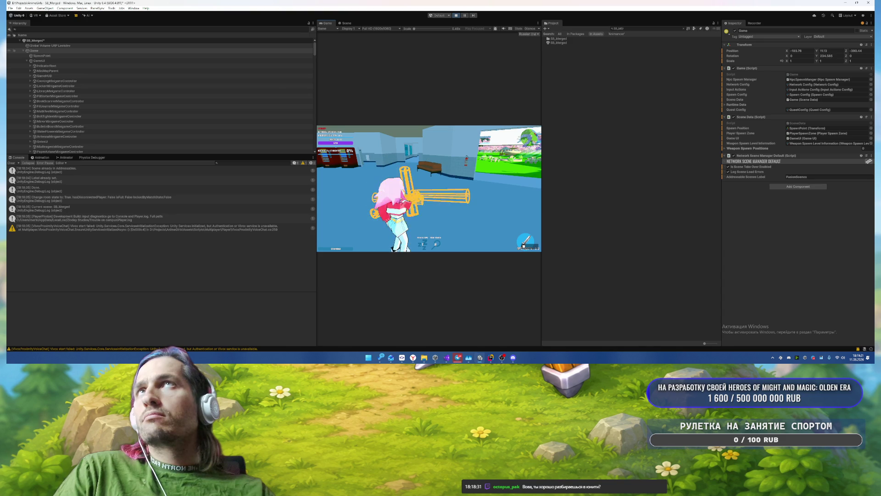
# Step: Pause the game, stop Play mode and switch to SmartGit
pyautogui.press('Escape')
pyautogui.click(456, 15)
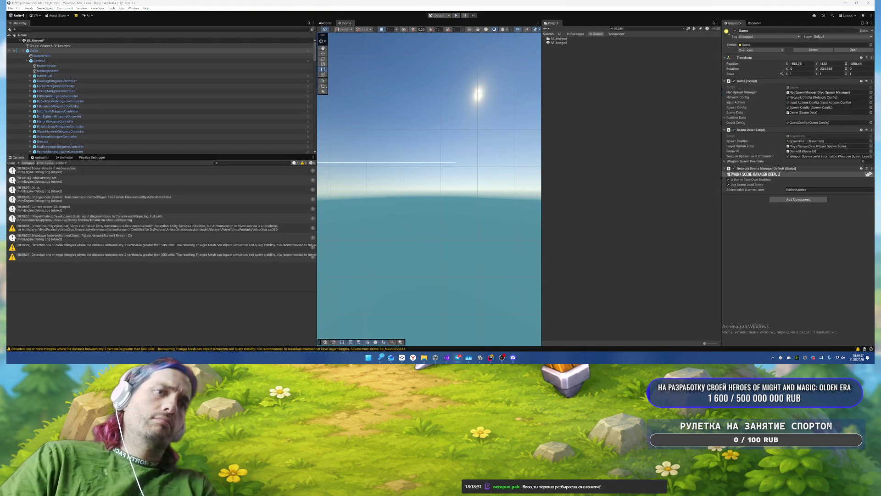
pyautogui.moveTo(401, 357)
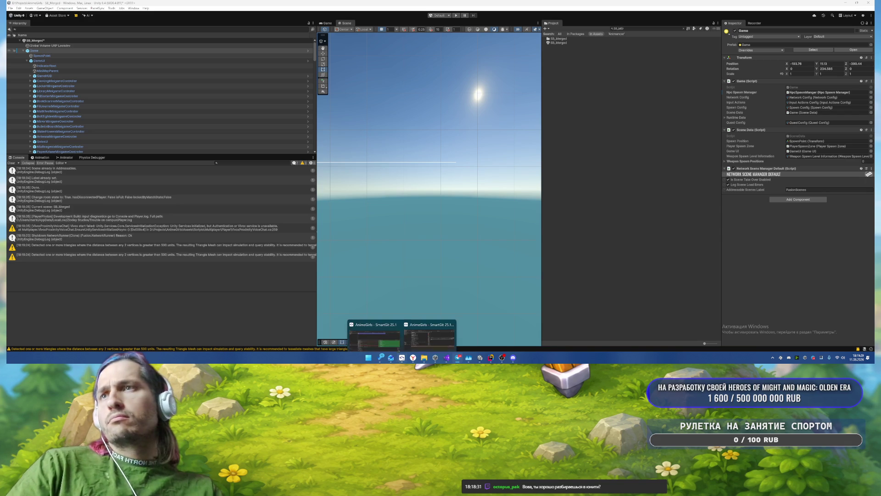
pyautogui.click(389, 342)
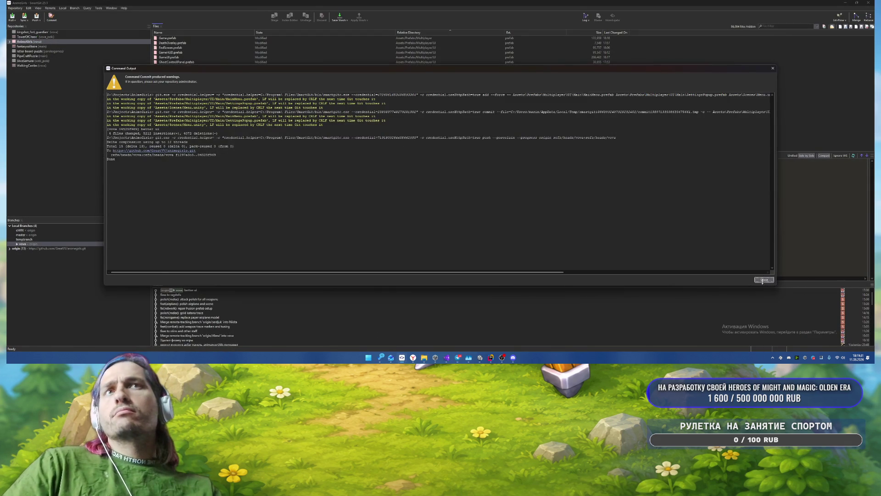
# Step: Pull the latest commits from origin and check the repository log
pyautogui.click(765, 279)
pyautogui.click(13, 17)
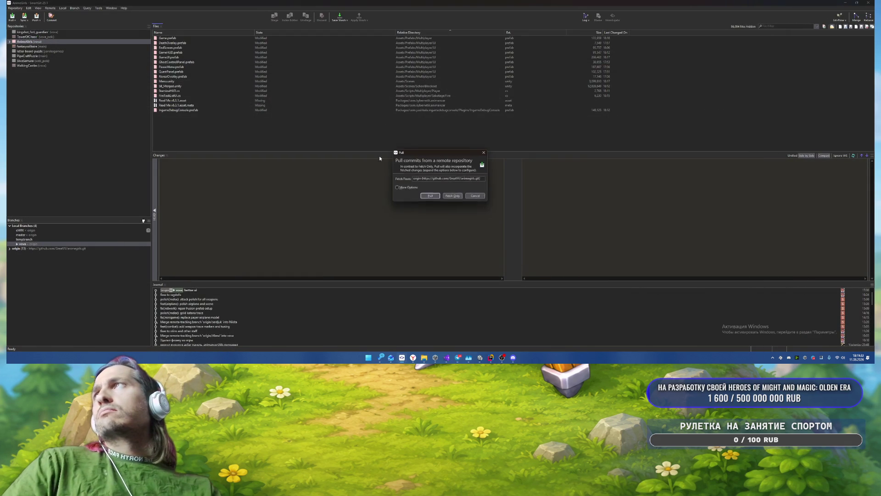
pyautogui.click(430, 196)
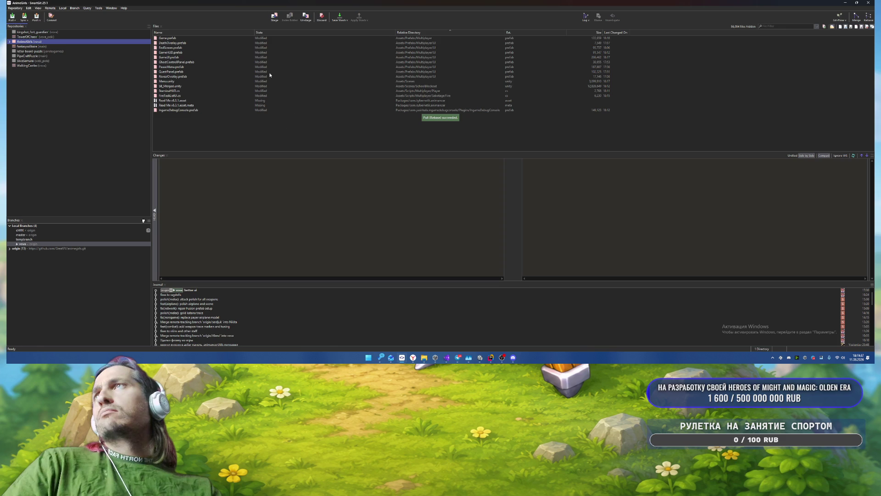
pyautogui.hotkey('ctrl', 'l')
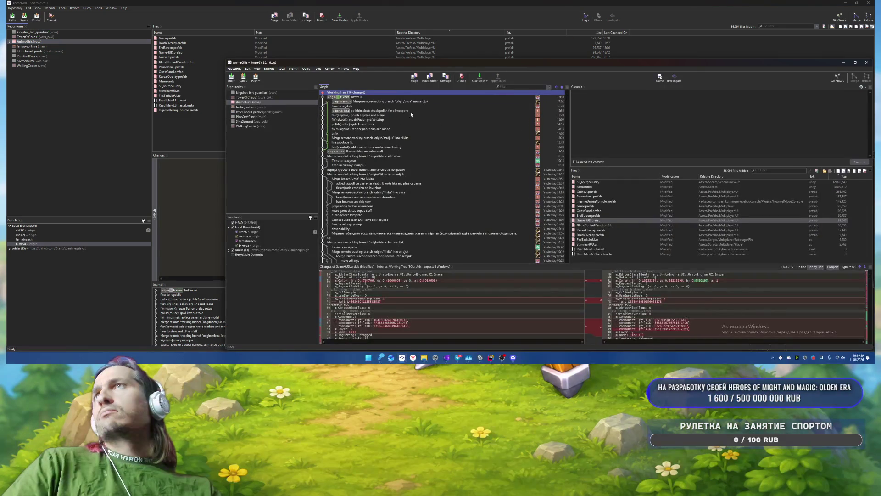
pyautogui.click(866, 63)
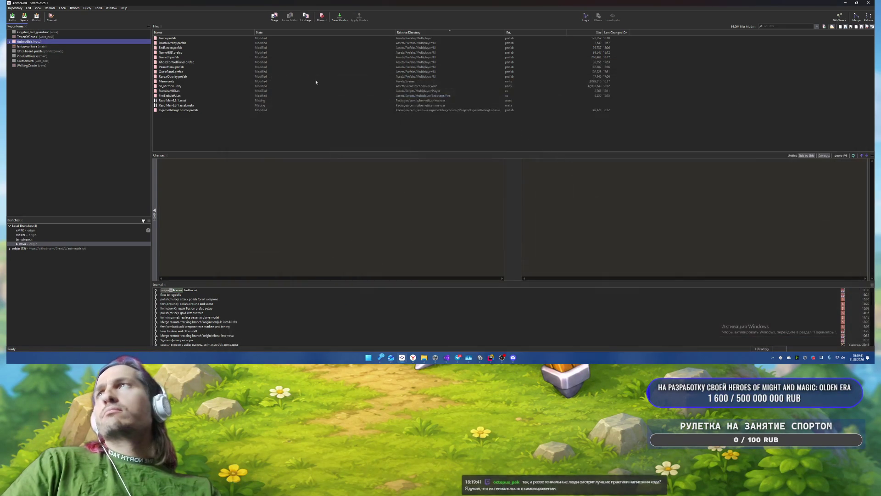
# Step: Commit all modified prefab and scene files with the message 'юbet'
pyautogui.click(297, 57)
pyautogui.hotkey('ctrl', 'a')
pyautogui.rightClick(268, 69)
pyautogui.click(304, 101)
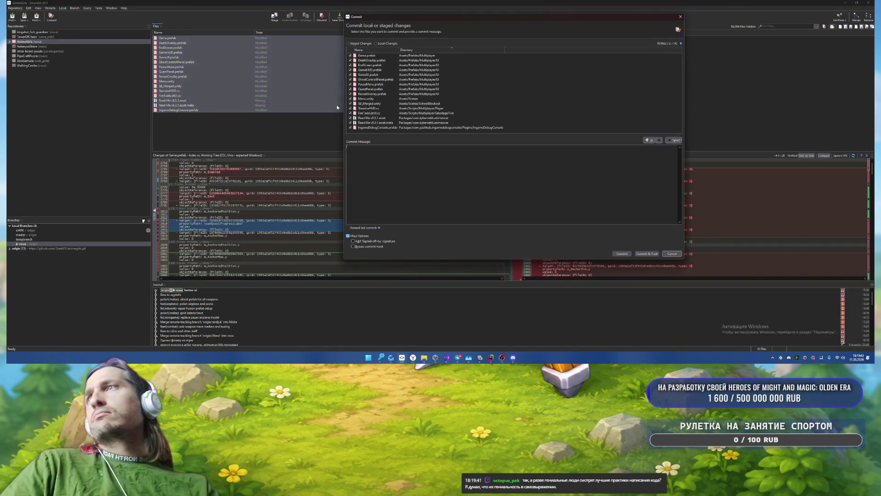
pyautogui.write('юbetter ui')
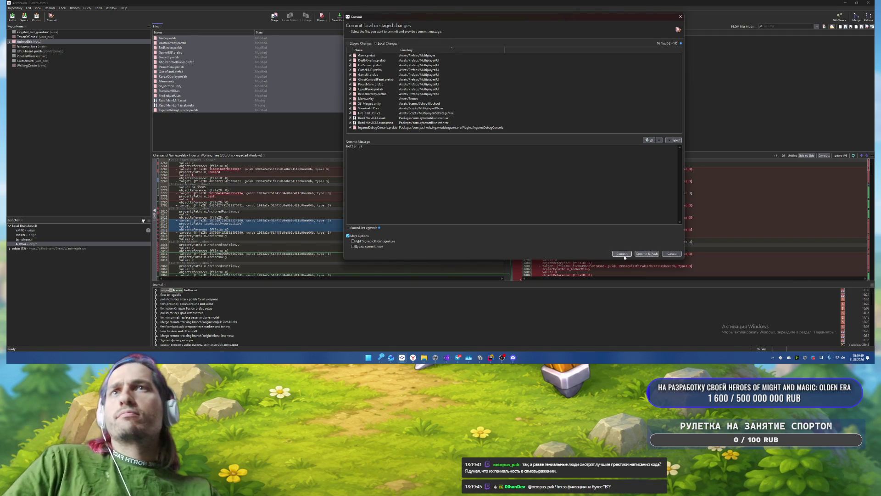
pyautogui.click(623, 254)
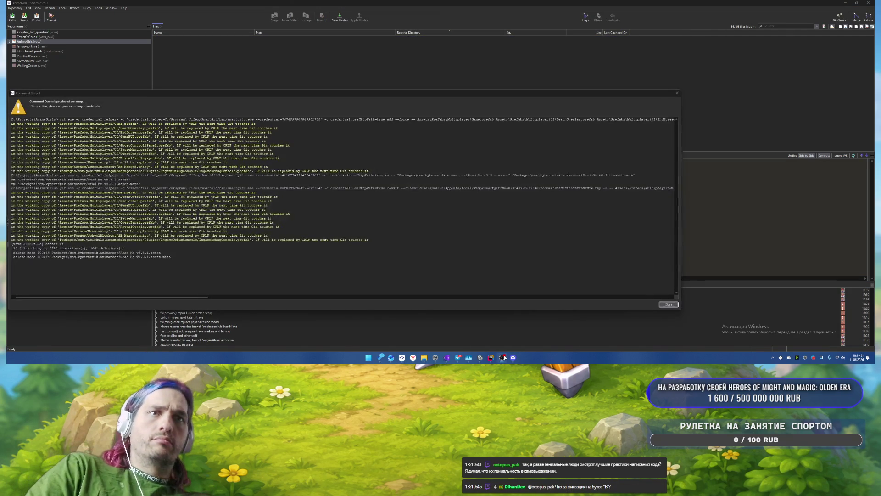
pyautogui.click(668, 304)
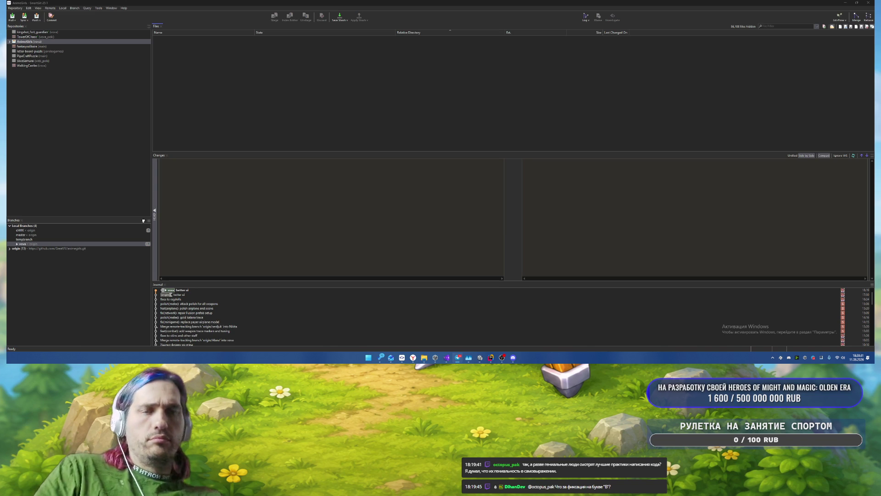
# Step: Back in Unity, start Play mode and pick up the sword by the vending machines
pyautogui.click(477, 360)
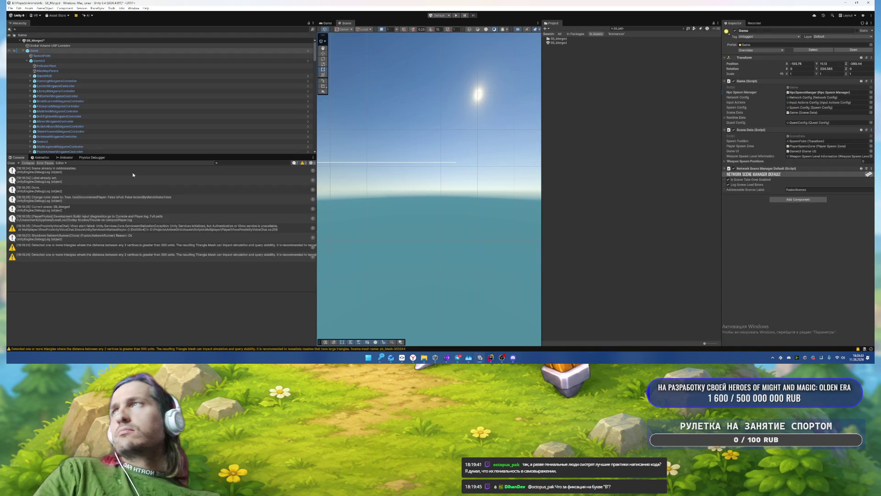
pyautogui.click(23, 50)
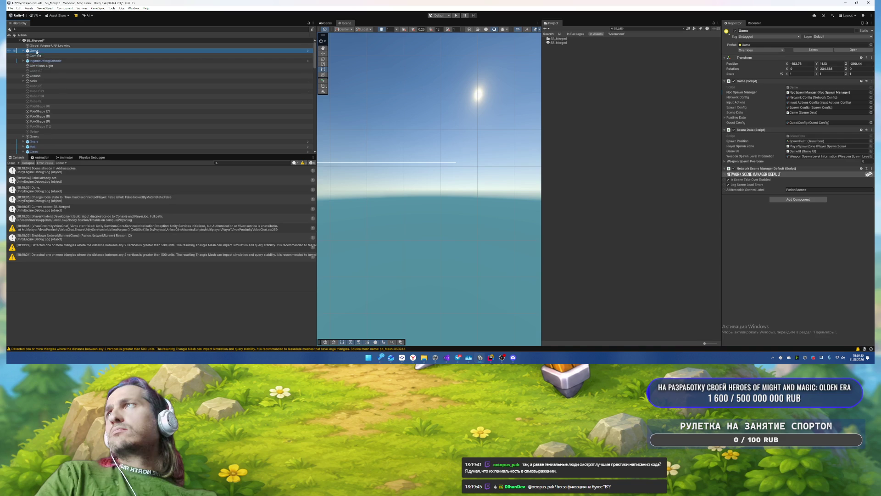
pyautogui.click(458, 15)
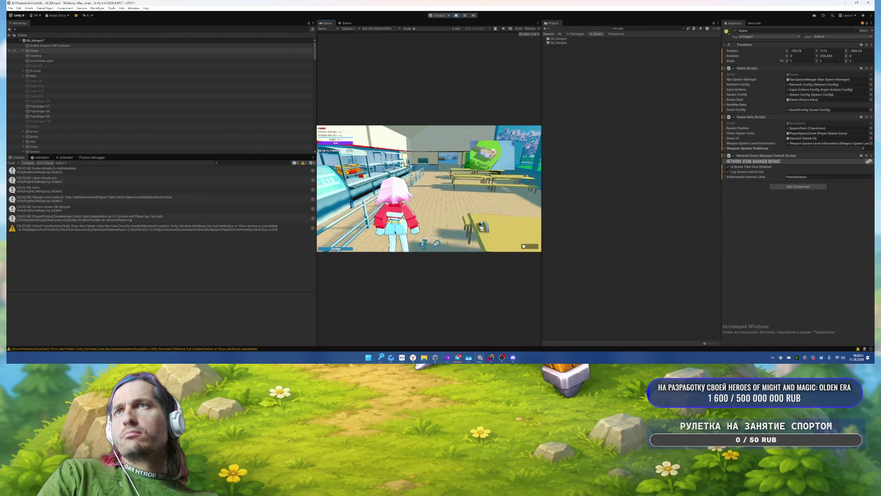
pyautogui.press('w')
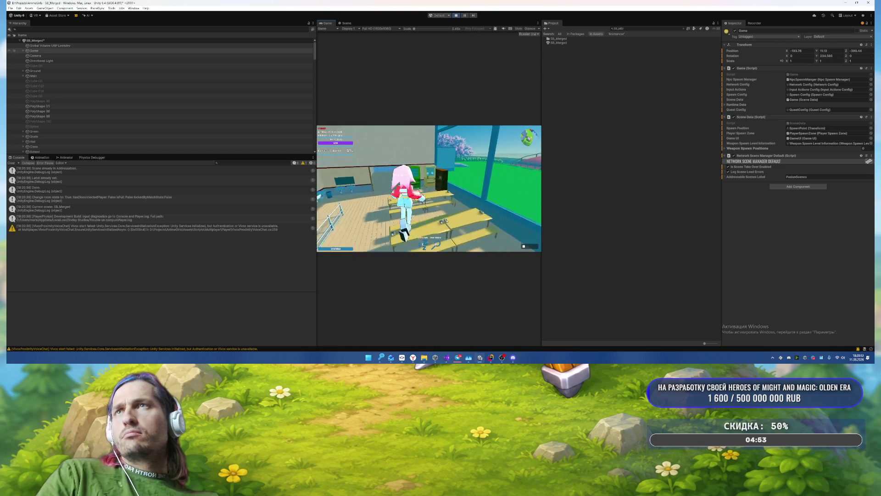
pyautogui.press('e')
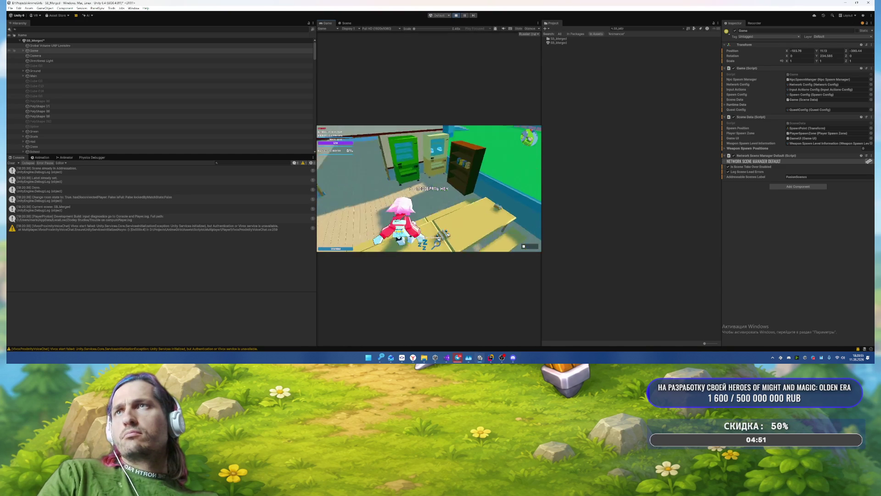
# Step: Walk the character into the building up to the desk, swinging the sword along the way
pyautogui.press('w')
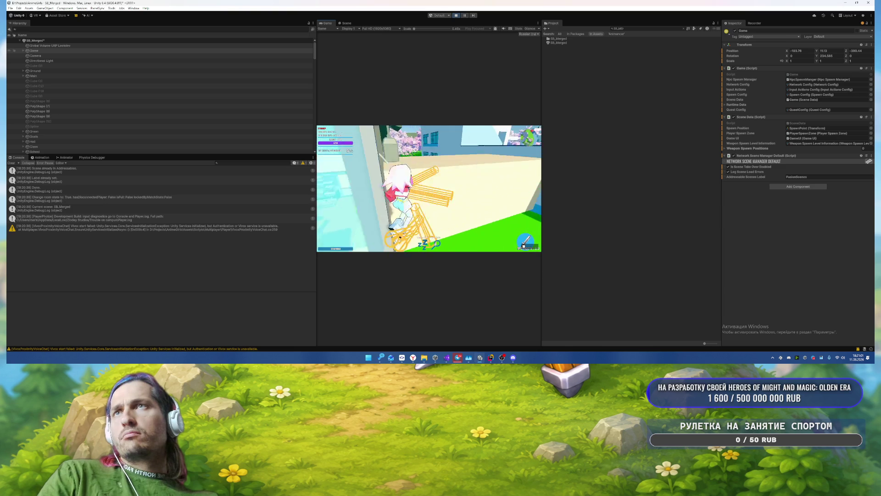
pyautogui.press('w')
pyautogui.press('w')
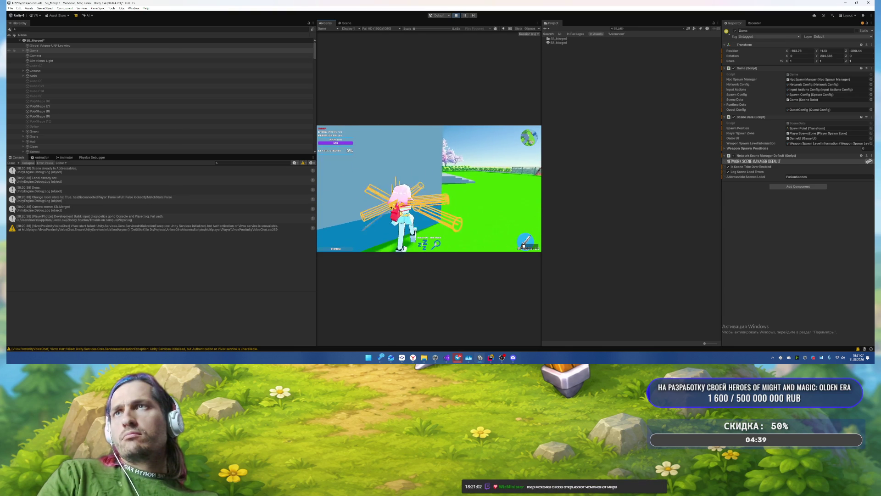
pyautogui.click(429, 188)
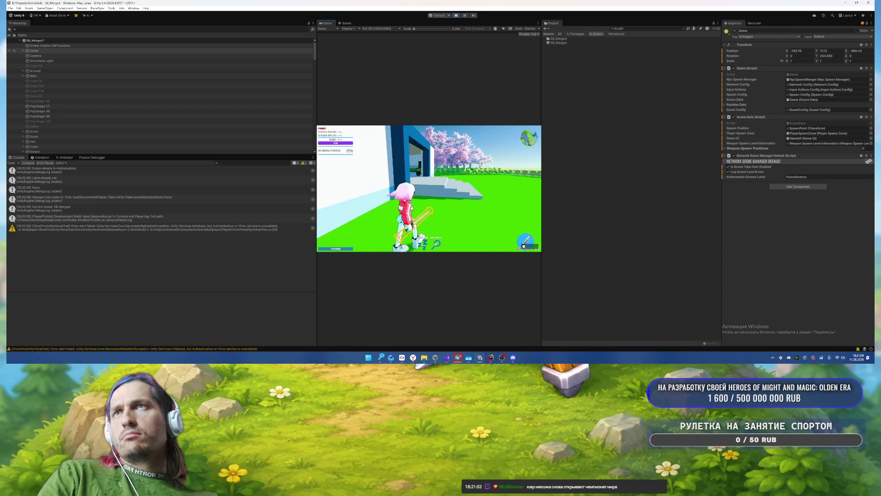
pyautogui.press('w')
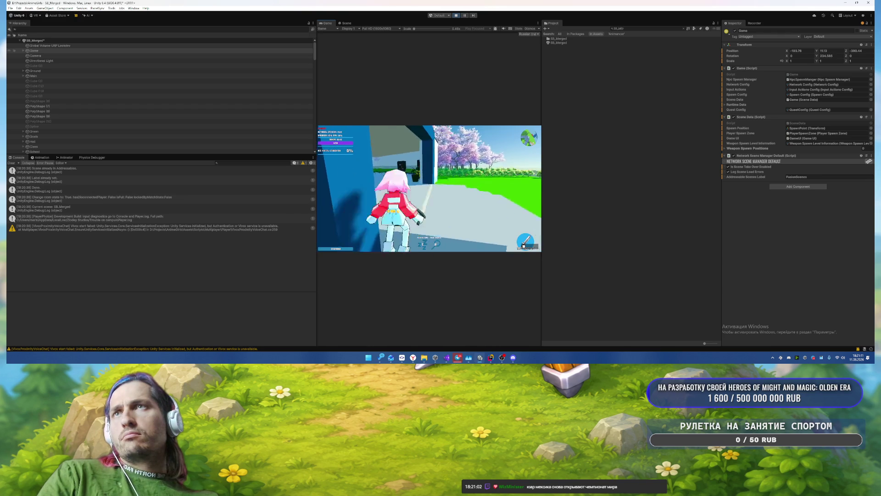
pyautogui.press('w')
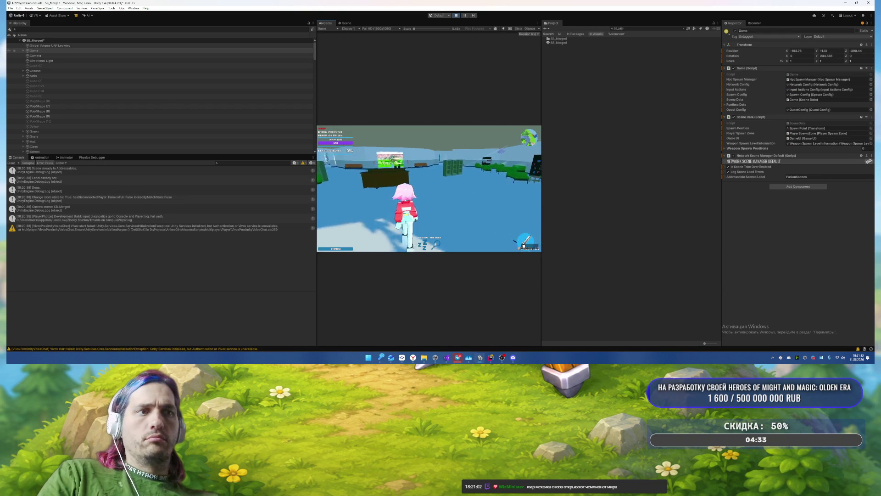
pyautogui.click(429, 189)
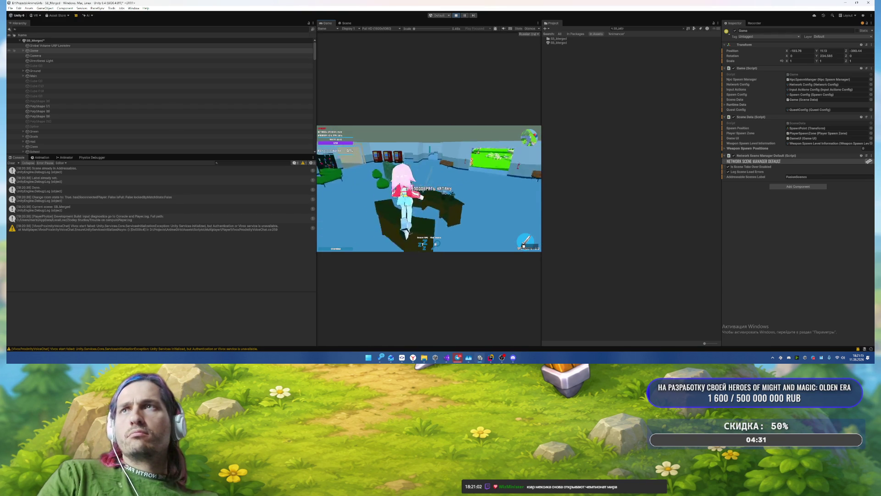
pyautogui.press('w')
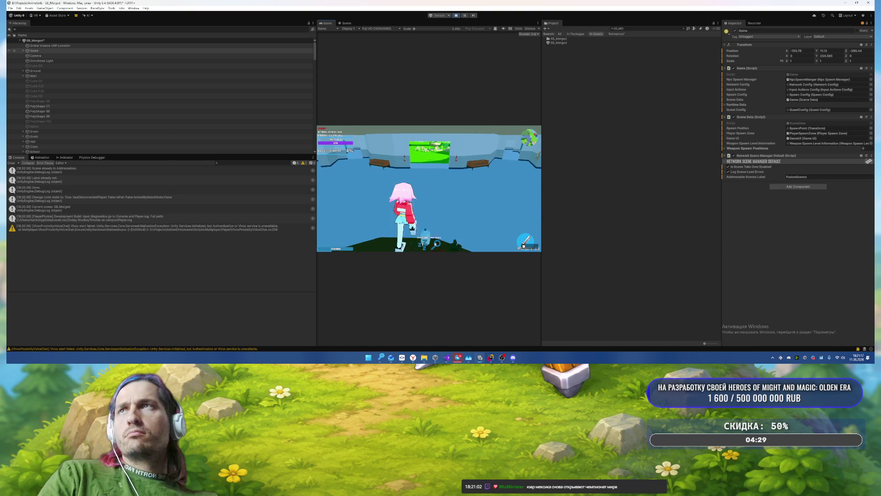
# Step: Check the top-down map and scoreboard, pause the game and widen the Game view
pyautogui.press('m')
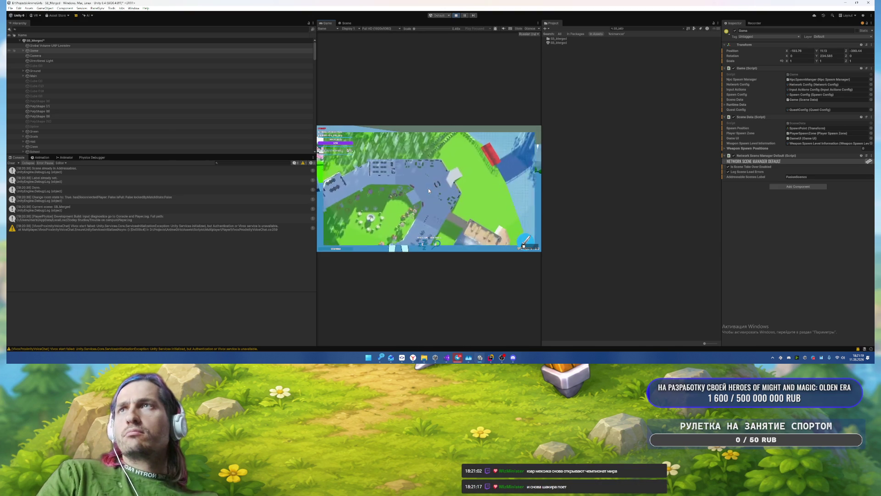
pyautogui.press('m')
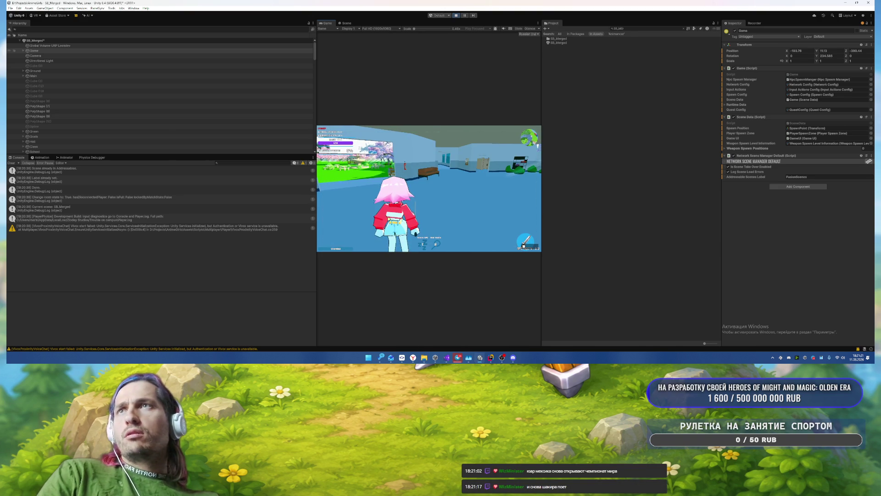
pyautogui.press('Tab')
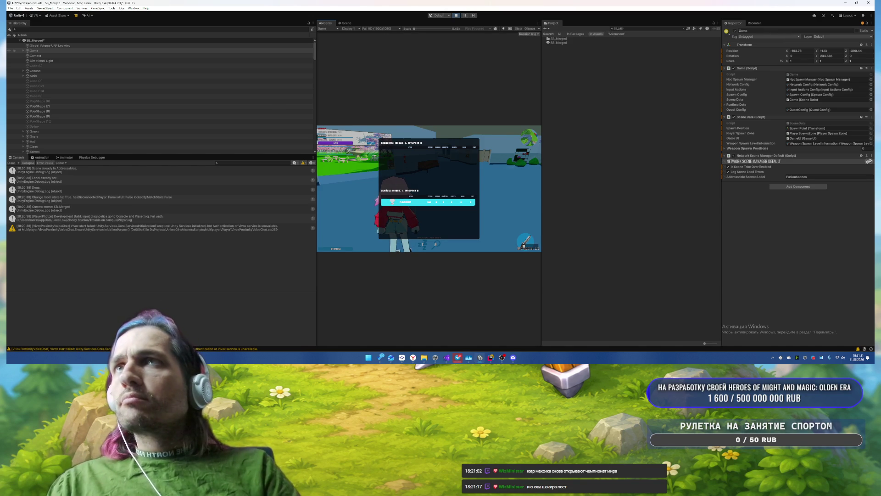
pyautogui.press('Tab')
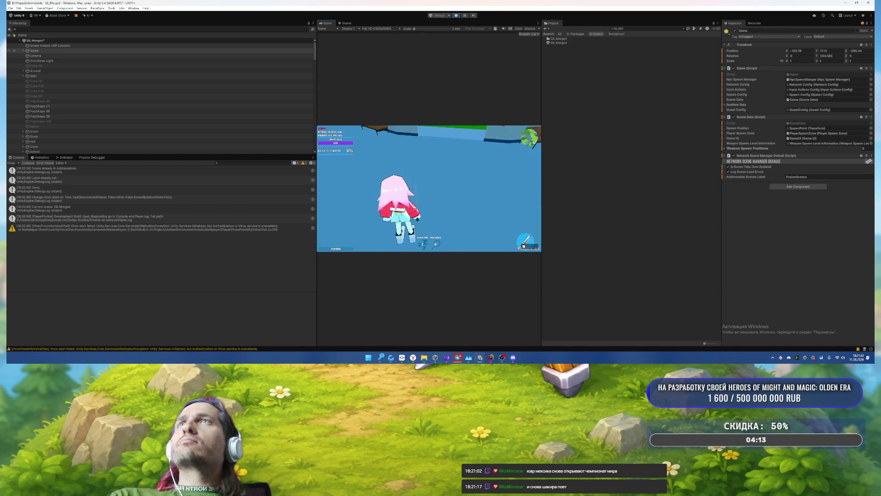
pyautogui.press('Escape')
pyautogui.moveTo(541, 88); pyautogui.dragTo(837, 87)
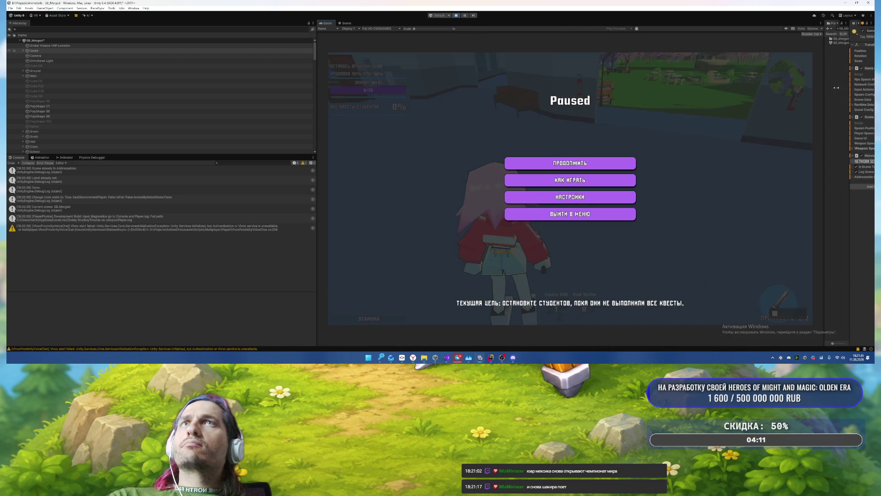
# Step: Switch the Game view to Free Aspect, resume the game and check the scoreboard
pyautogui.click(378, 30)
pyautogui.click(381, 50)
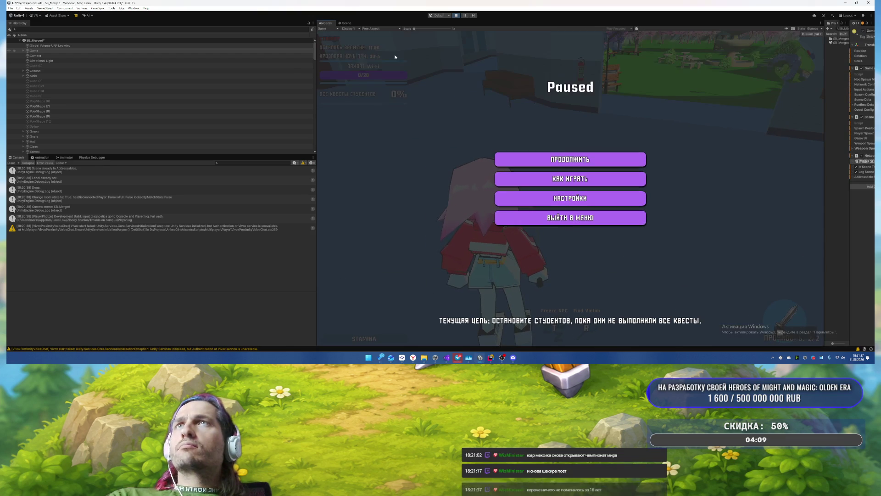
pyautogui.click(570, 159)
pyautogui.press('Tab')
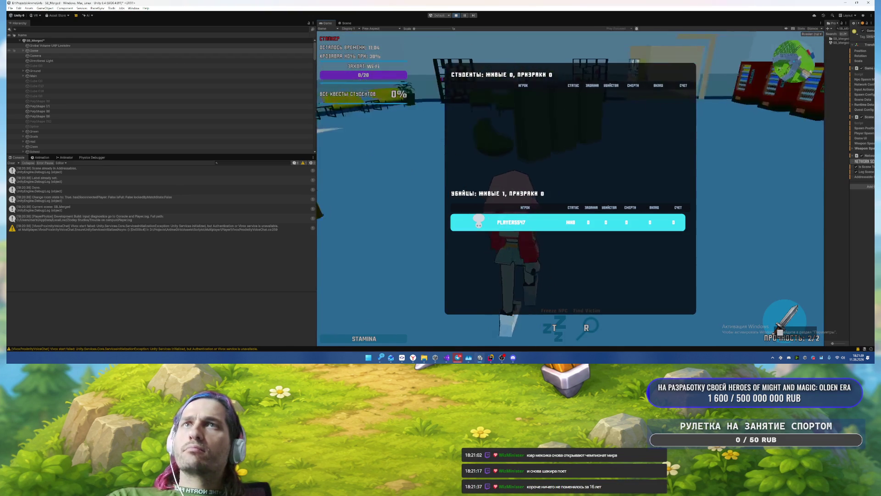
pyautogui.press('Tab')
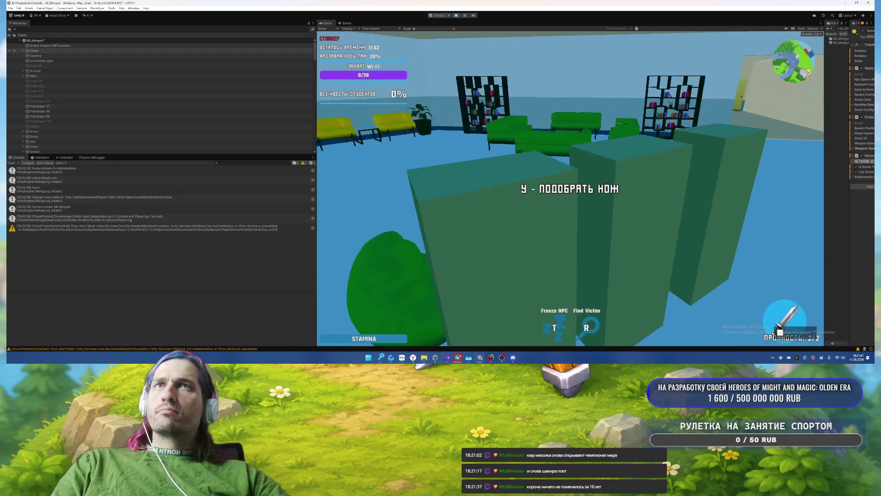
# Step: Swap to the knife, pick up and swing the cyan object, then pause the game
pyautogui.press('q')
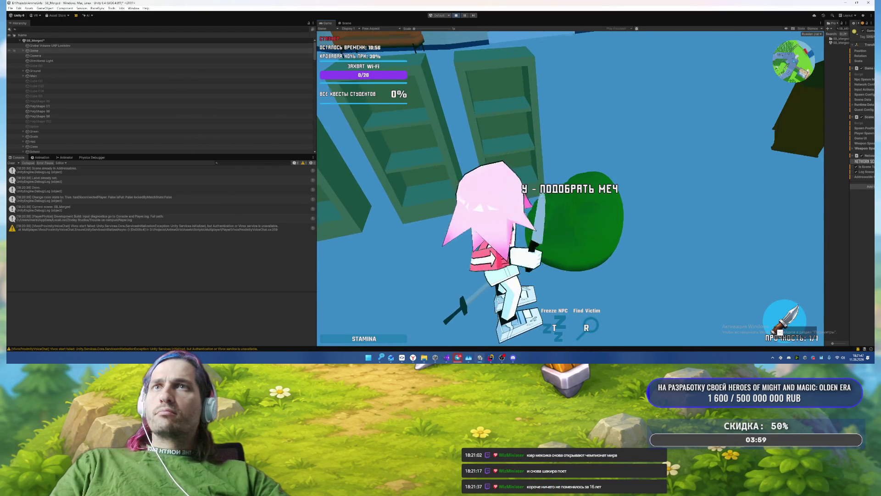
pyautogui.press('w')
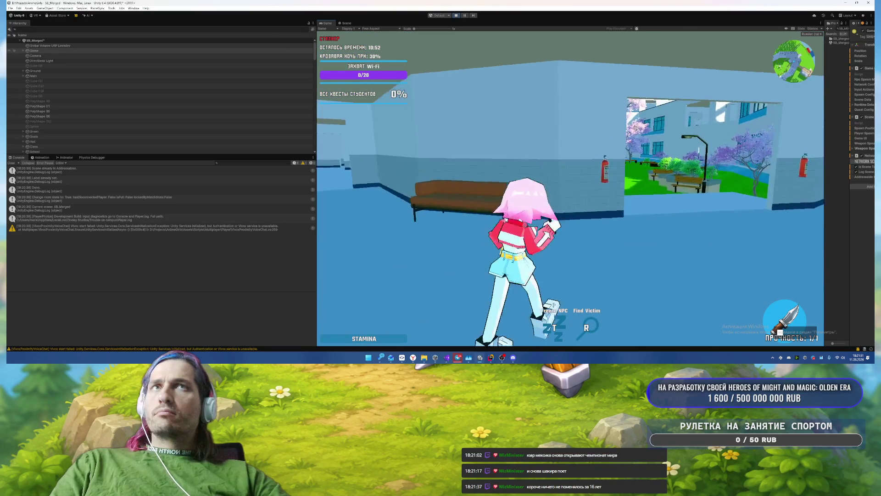
pyautogui.press('e')
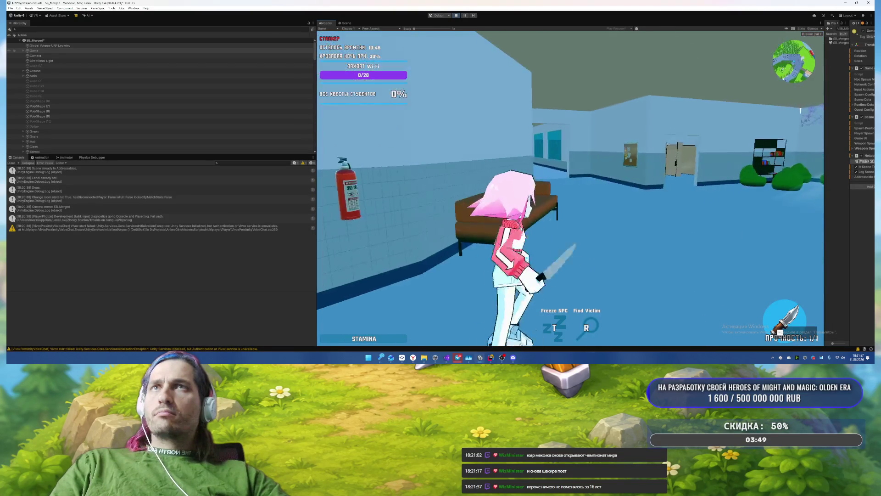
pyautogui.press('e')
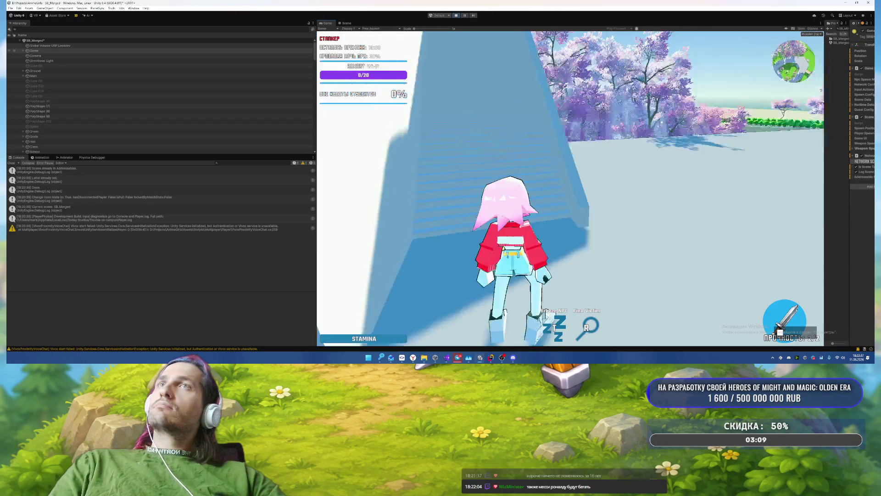
pyautogui.press('Tab')
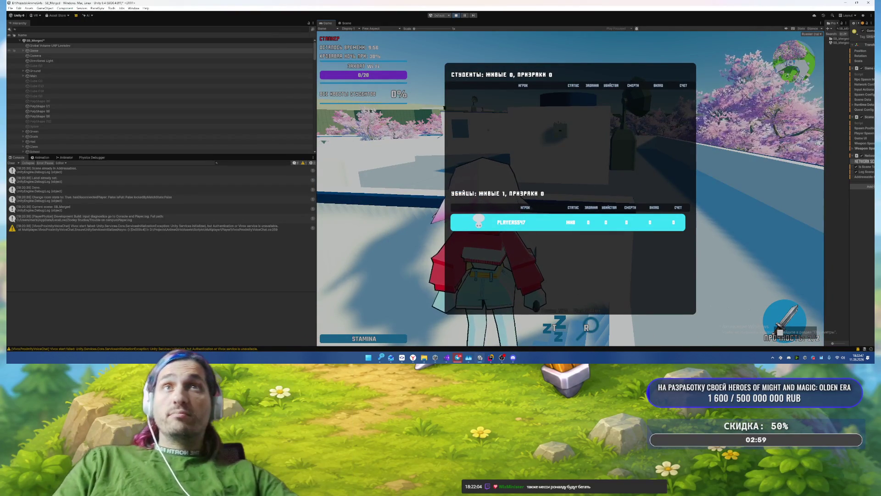
pyautogui.press('Escape')
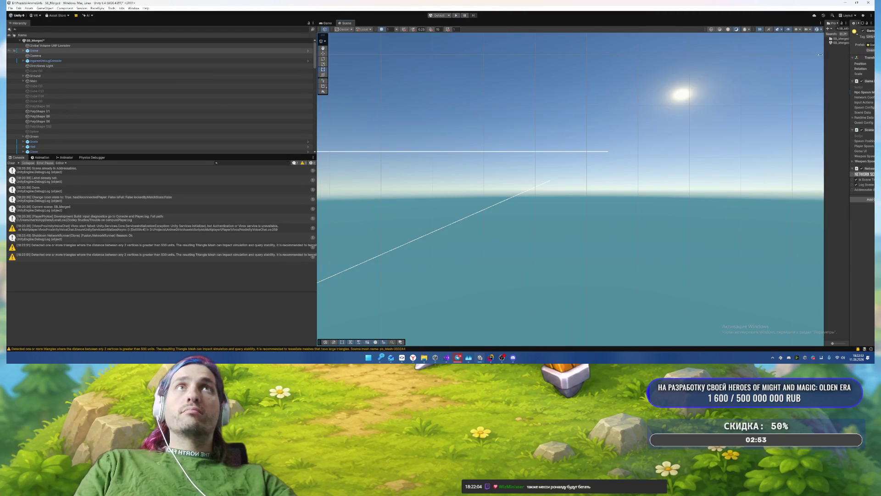
# Step: Open the GameStatusPopup prefab for editing and select its header object
pyautogui.moveTo(849, 67)
pyautogui.mouseDown()
pyautogui.moveTo(764, 66)
pyautogui.moveTo(772, 67)
pyautogui.mouseUp()
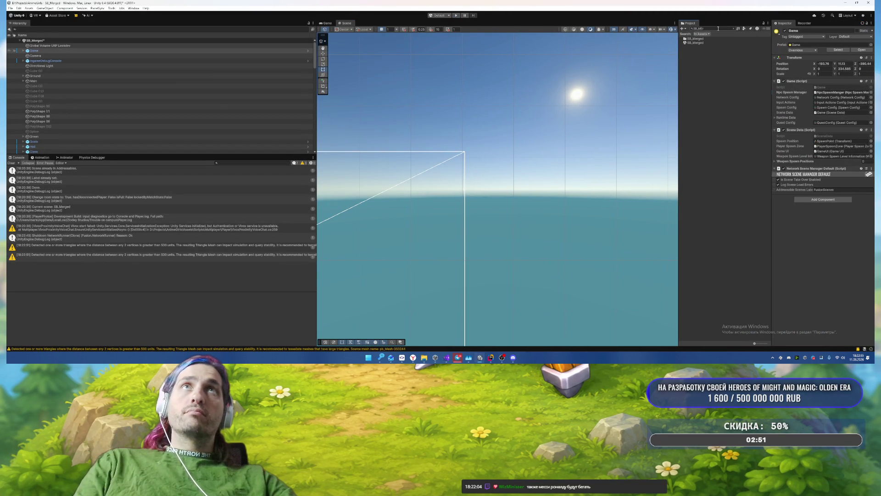
pyautogui.press('BackSpace')
pyautogui.press('BackSpace')
pyautogui.press('BackSpace')
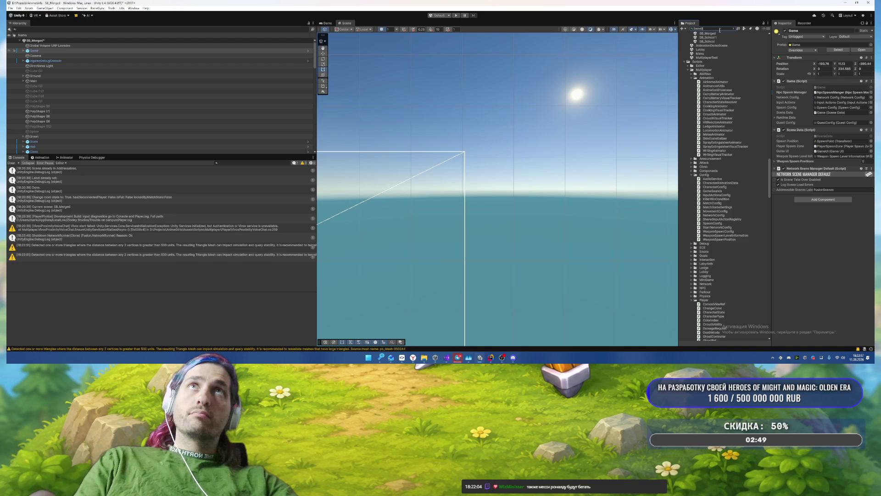
pyautogui.doubleClick(706, 47)
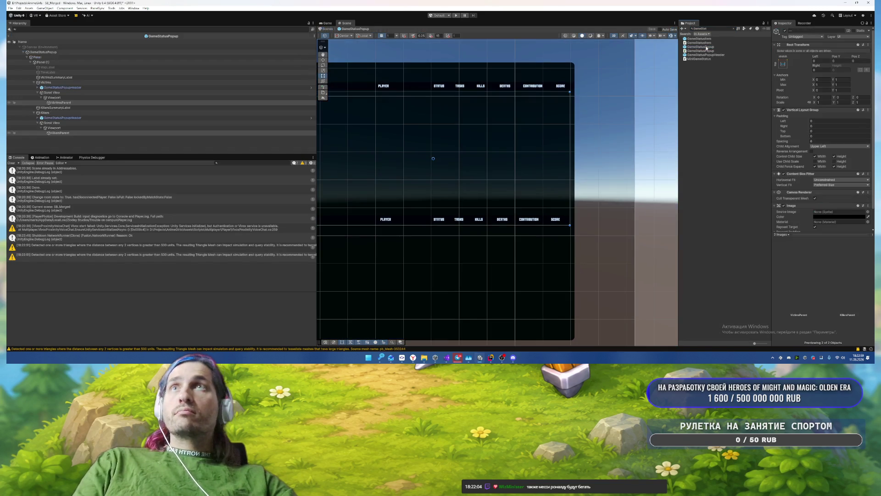
pyautogui.click(73, 87)
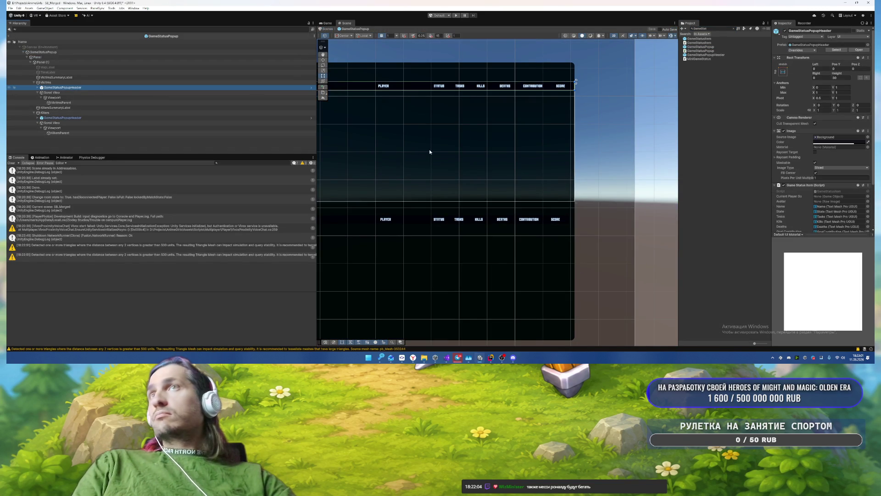
# Step: Filter the Hierarchy by TMP_Text and set all 18 labels' vertex colour to F2F2F2
pyautogui.moveTo(403, 142); pyautogui.dragTo(505, 121)
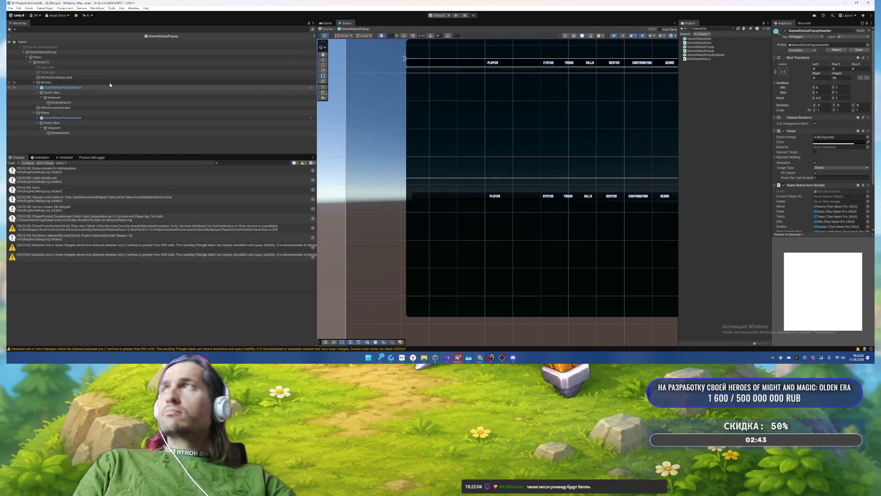
pyautogui.write('TMP_Text')
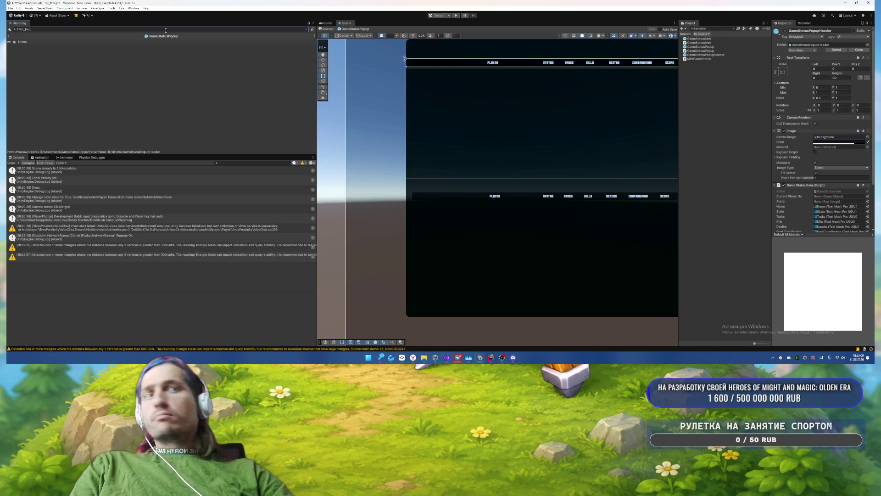
pyautogui.write(':')
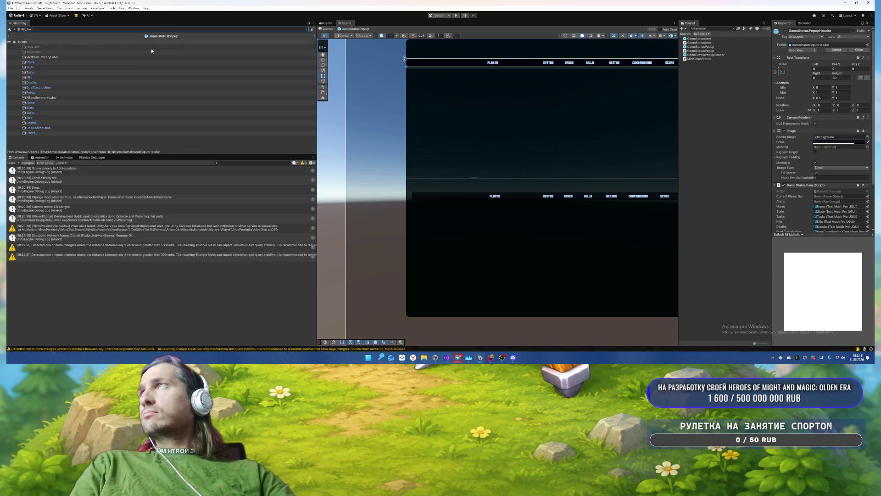
pyautogui.click(130, 87)
pyautogui.hotkey('ctrl', 'a')
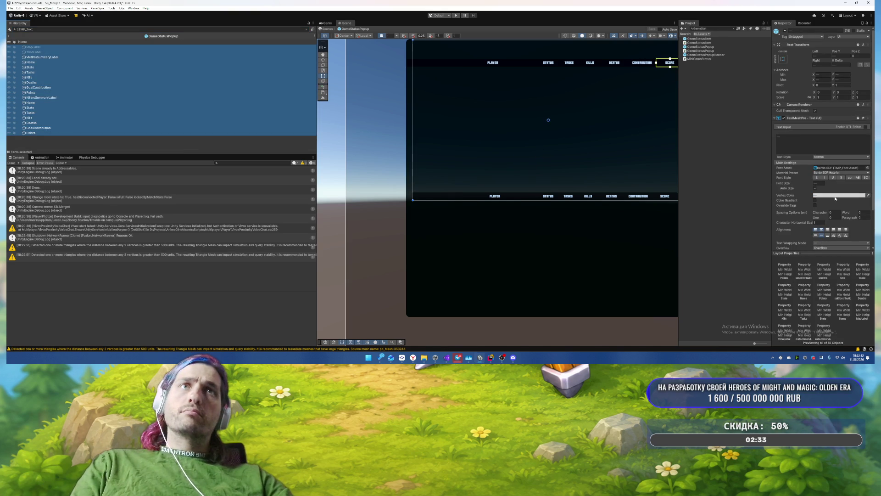
pyautogui.click(838, 198)
pyautogui.click(830, 347)
pyautogui.press('Return')
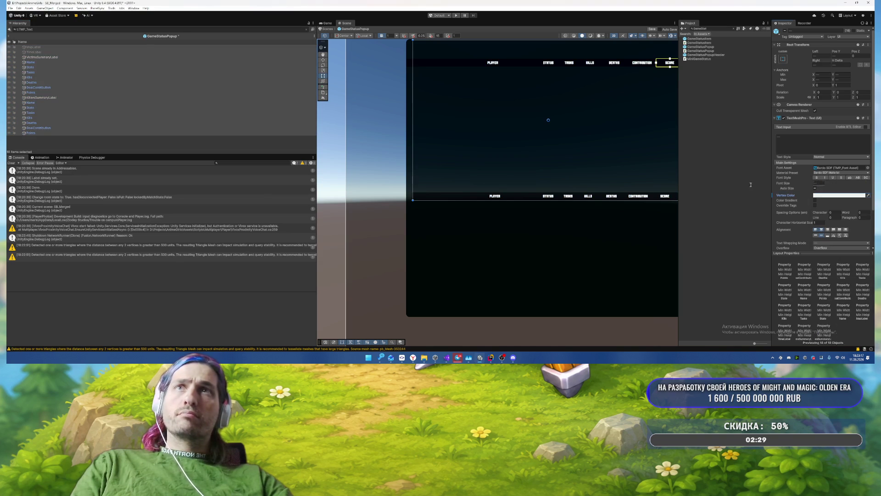
pyautogui.moveTo(546, 164); pyautogui.dragTo(479, 260)
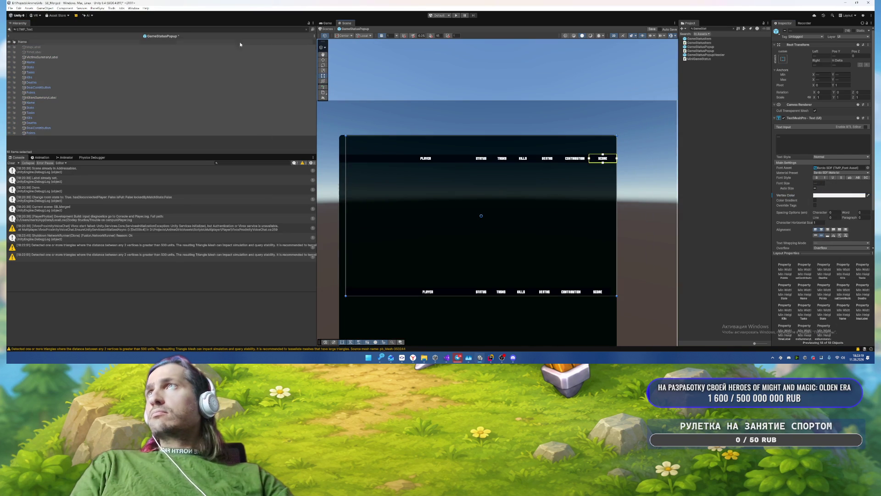
pyautogui.click(305, 30)
pyautogui.click(94, 53)
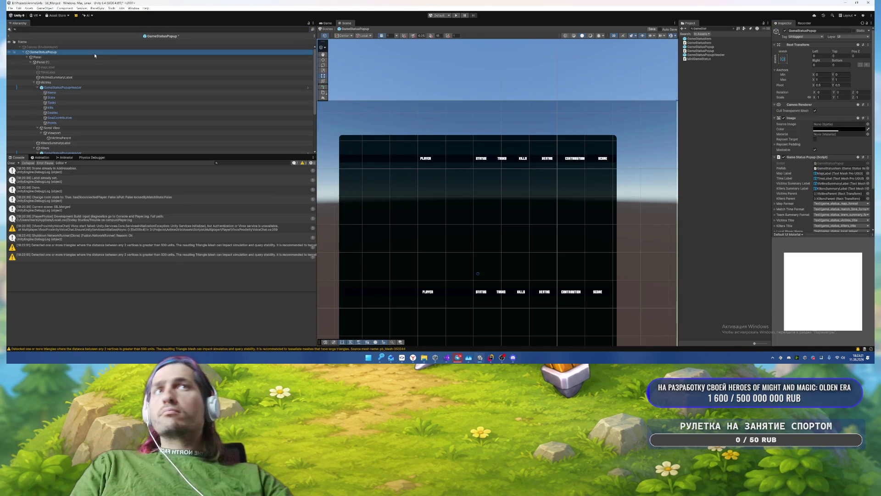
# Step: Change Panel (1)'s Image colour from near-black to the lighter grey 262828
pyautogui.press('Up')
pyautogui.click(827, 130)
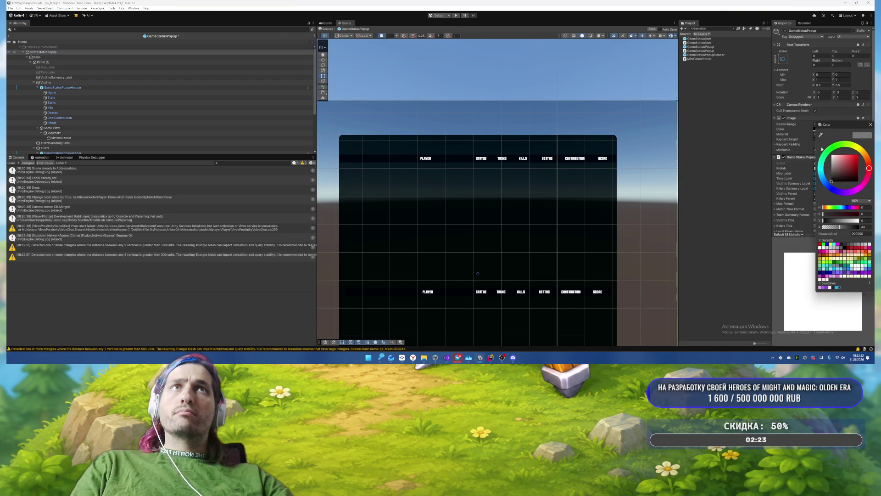
pyautogui.press('Down')
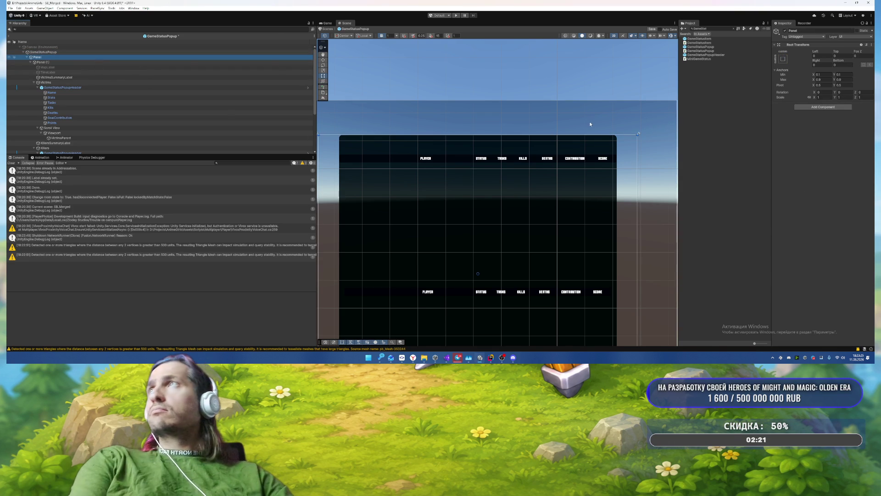
pyautogui.press('Down')
pyautogui.click(850, 154)
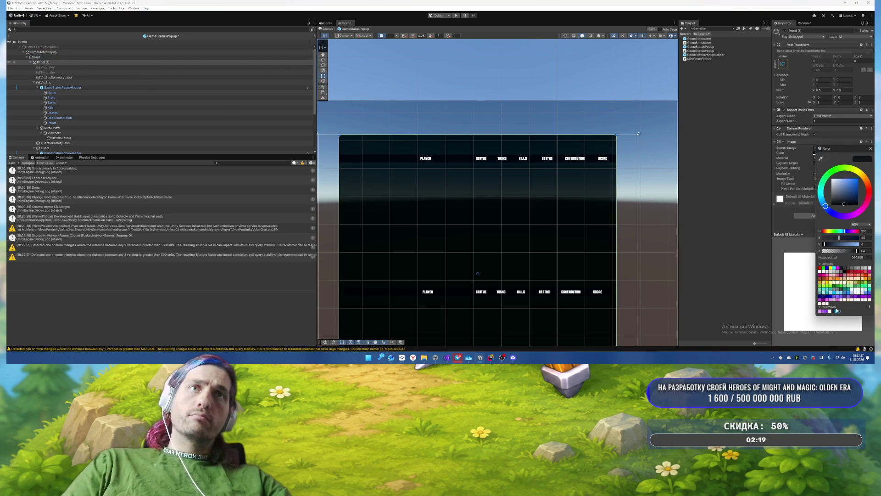
pyautogui.click(832, 312)
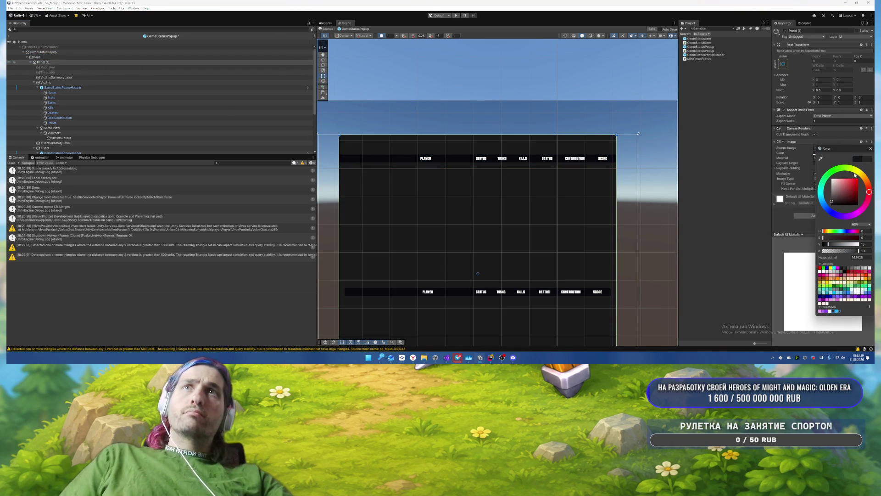
pyautogui.click(870, 149)
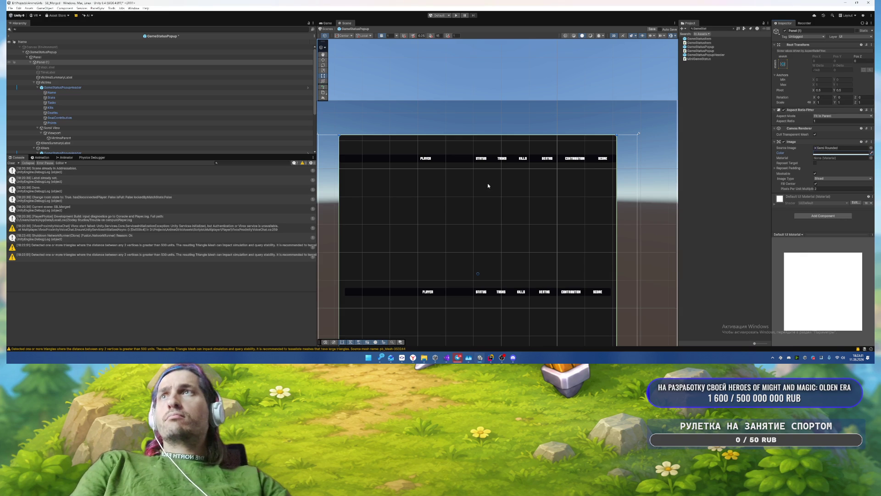
pyautogui.scroll(8, 602, 174)
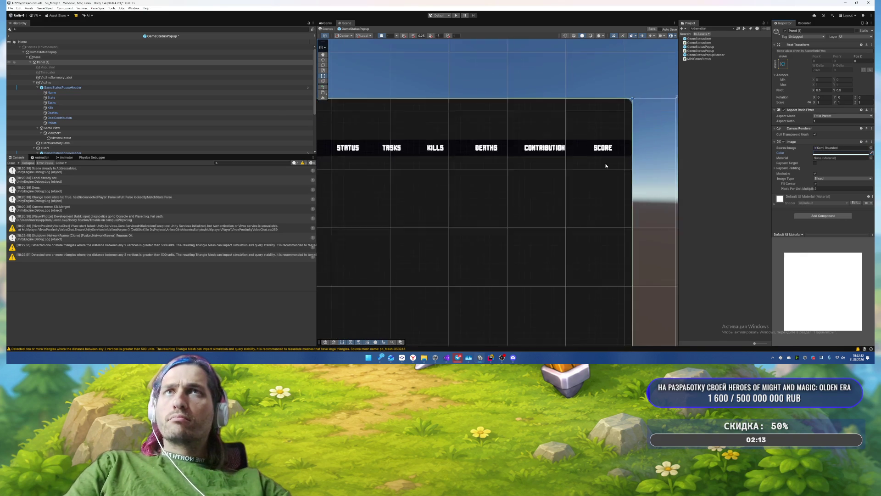
pyautogui.scroll(5, 612, 167)
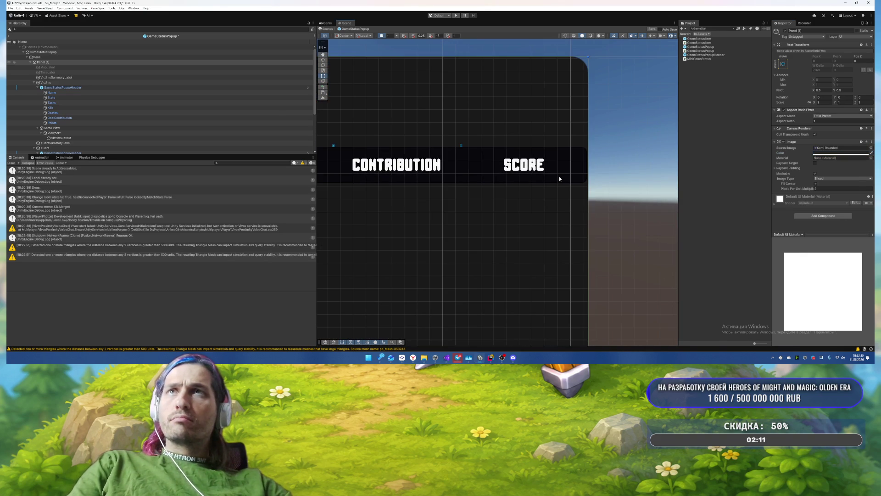
pyautogui.click(559, 177)
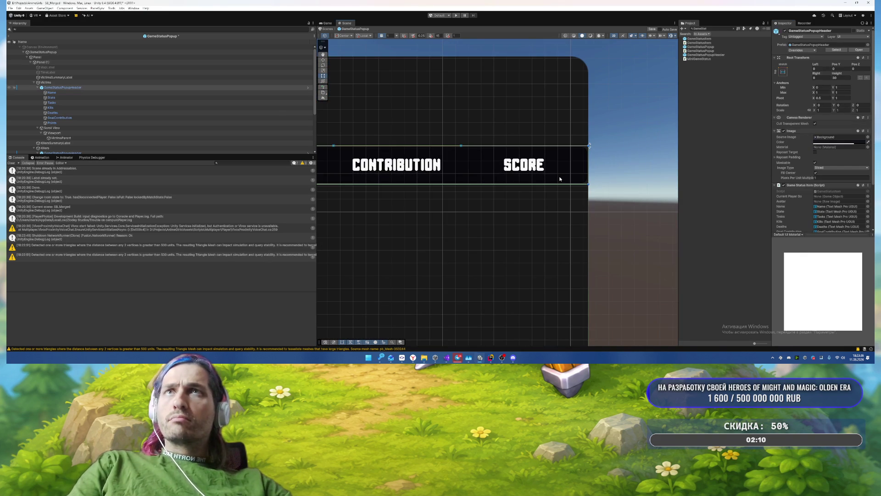
# Step: Remove the header's background sprite and set its fill colour to purple 8044F2
pyautogui.click(834, 138)
pyautogui.press('Delete')
pyautogui.click(835, 142)
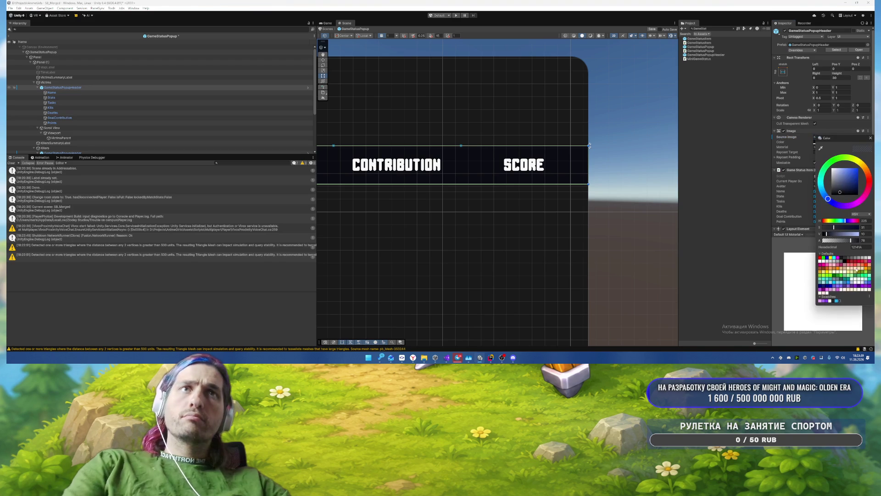
pyautogui.click(834, 301)
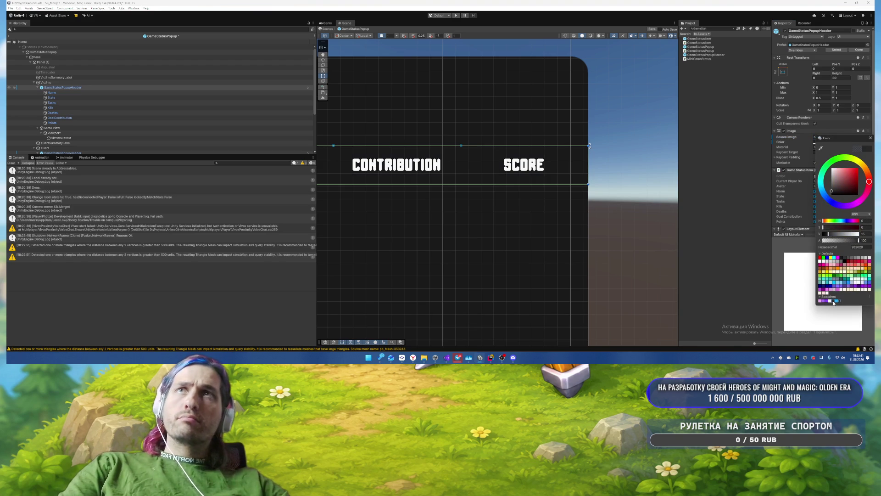
pyautogui.click(822, 301)
pyautogui.click(824, 301)
pyautogui.click(827, 302)
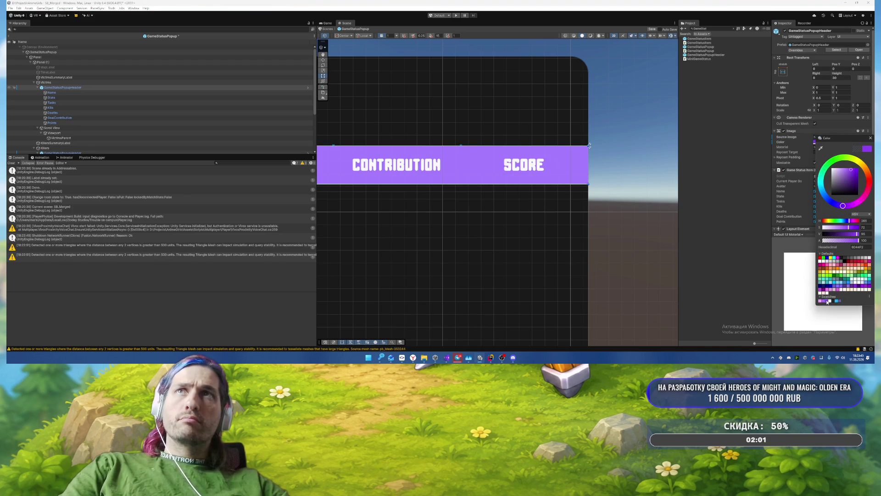
# Step: Apply the header prefab's overrides, then select the second header under Killers
pyautogui.scroll(-5, 571, 220)
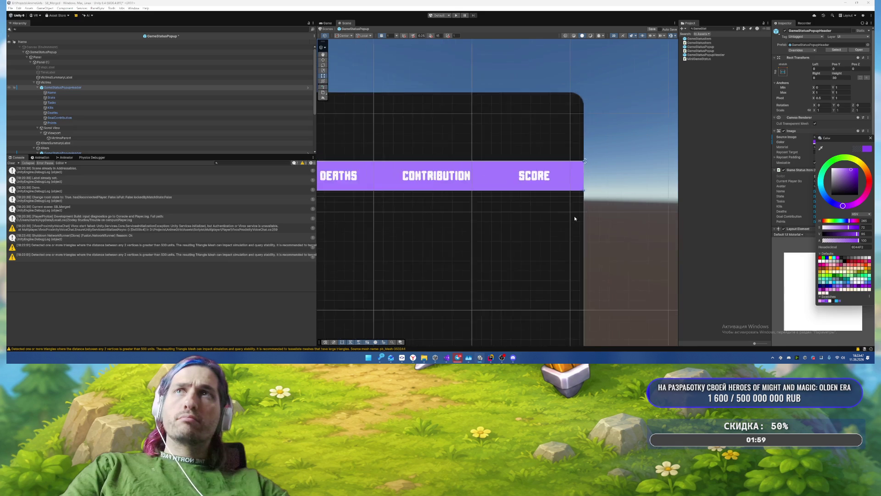
pyautogui.moveTo(501, 198); pyautogui.dragTo(503, 171)
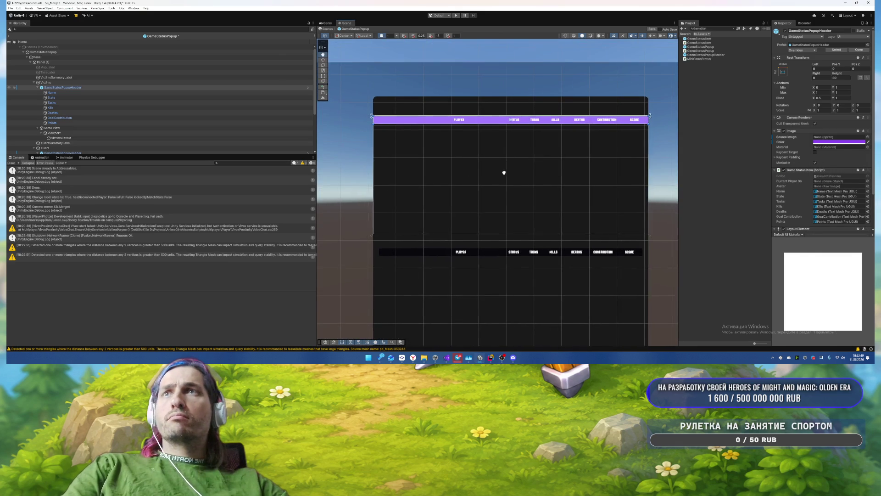
pyautogui.click(803, 50)
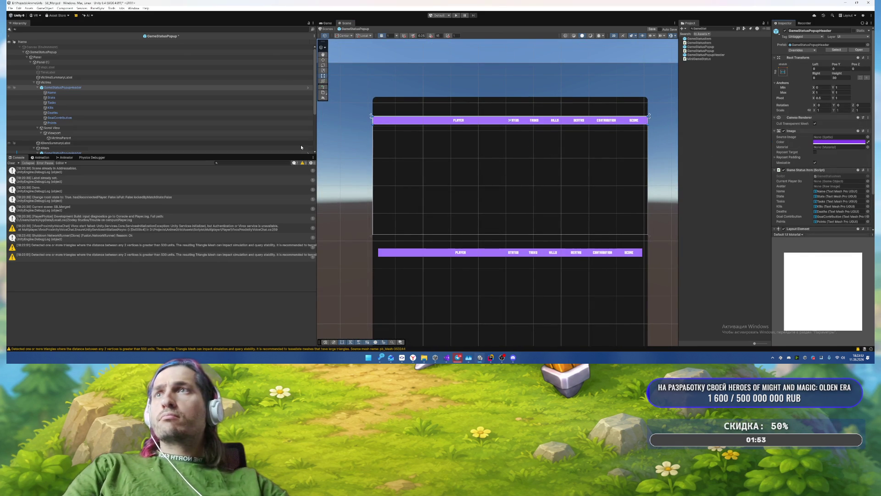
pyautogui.click(137, 153)
pyautogui.scroll(-2, 226, 115)
pyautogui.scroll(-2, 227, 115)
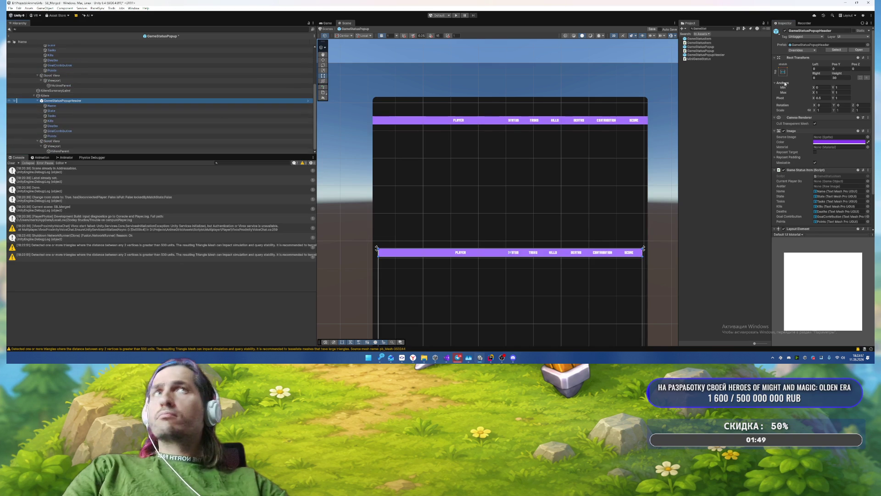
# Step: Check the lower header's overrides and adjust the Killers container's left offset
pyautogui.click(807, 51)
pyautogui.click(774, 127)
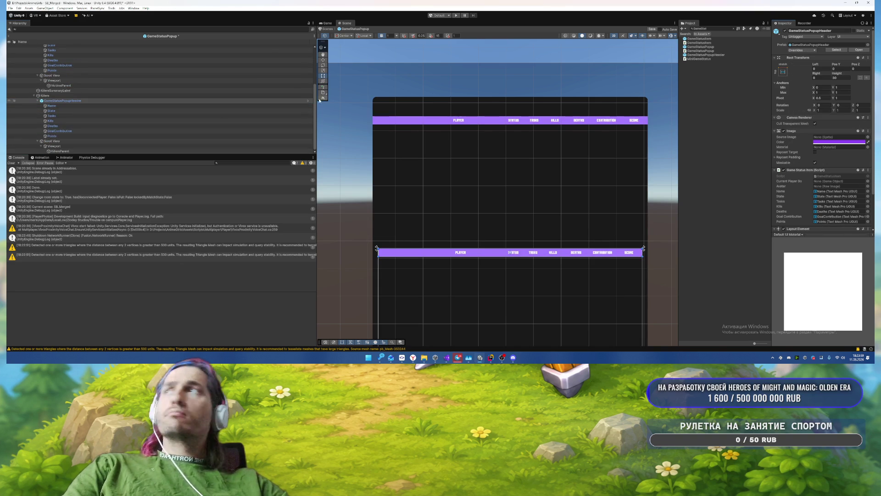
pyautogui.click(65, 95)
pyautogui.click(827, 55)
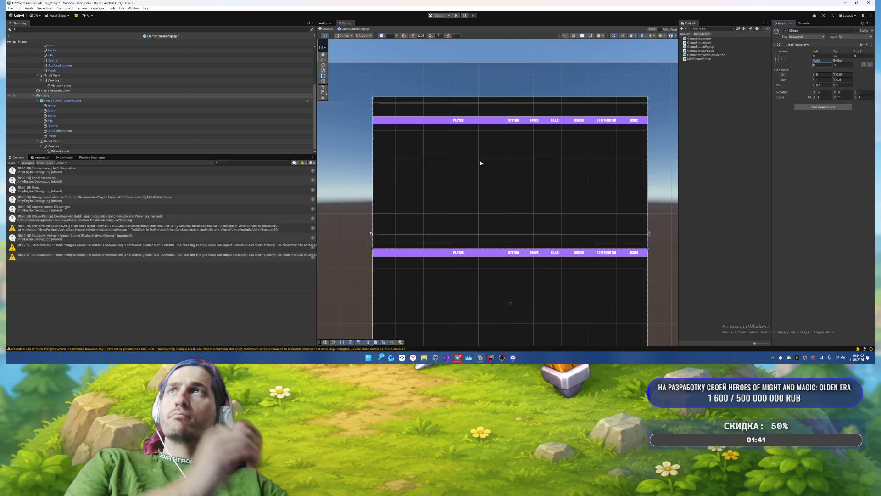
pyautogui.moveTo(568, 139)
pyautogui.mouseDown()
pyautogui.moveTo(480, 112)
pyautogui.moveTo(516, 79)
pyautogui.moveTo(569, 82)
pyautogui.moveTo(571, 114)
pyautogui.mouseUp()
pyautogui.scroll(1, 391, 165)
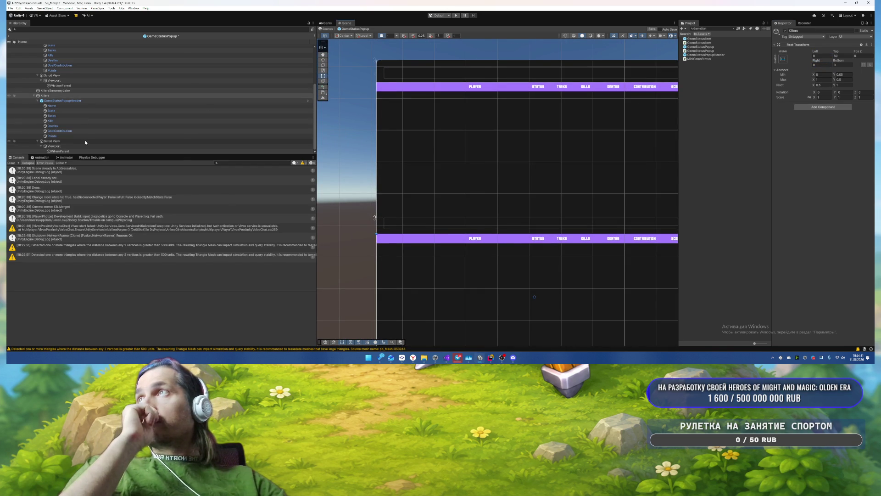
pyautogui.scroll(5, 78, 101)
# Step: Ping the GameStatusItem prefab from GameStatusPopup and drop an instance under Viewport
pyautogui.click(75, 53)
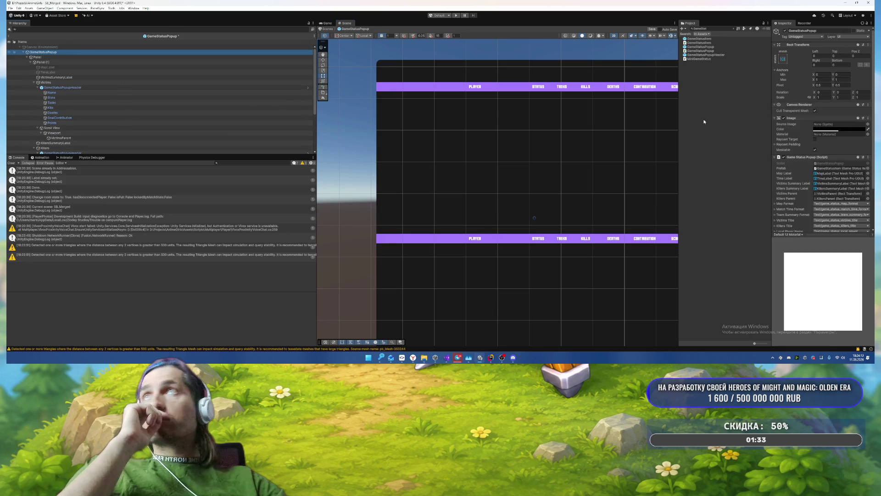
pyautogui.scroll(-3, 843, 154)
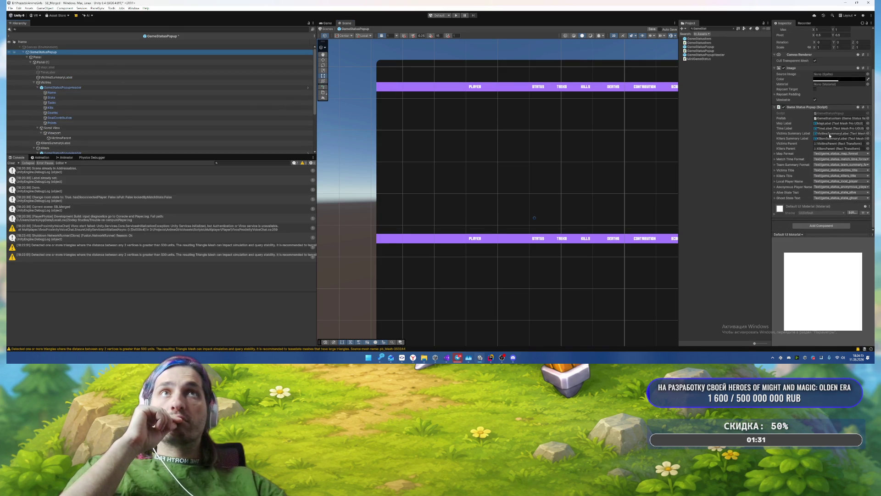
pyautogui.click(829, 119)
pyautogui.scroll(-3, 222, 118)
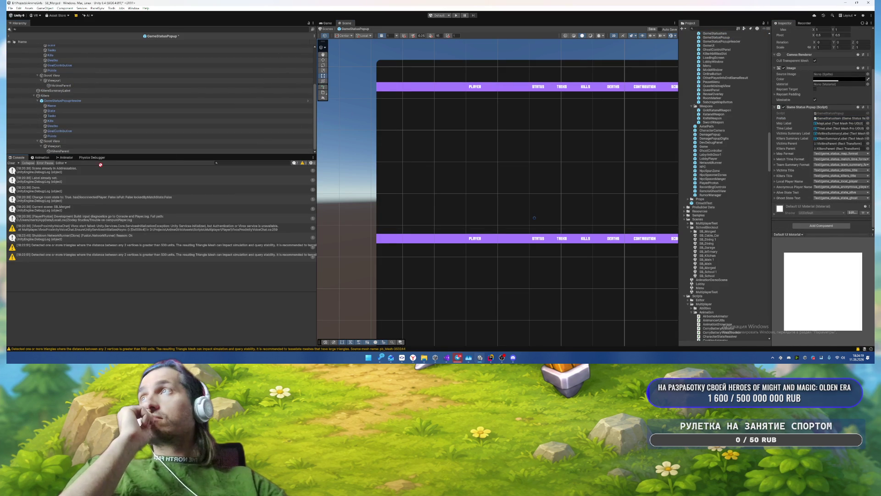
pyautogui.moveTo(83, 151); pyautogui.dragTo(82, 151)
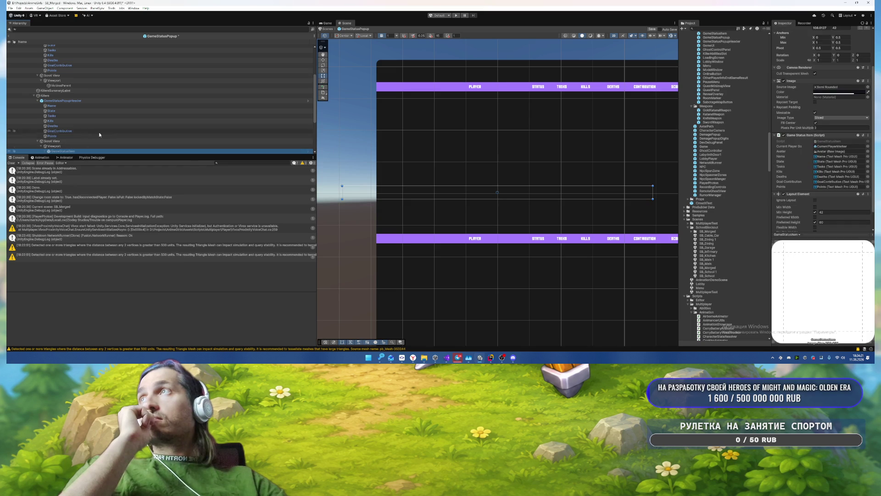
# Step: Move the GameStatusItem under KillersParent and lower its Layout Element preferred height
pyautogui.click(47, 111)
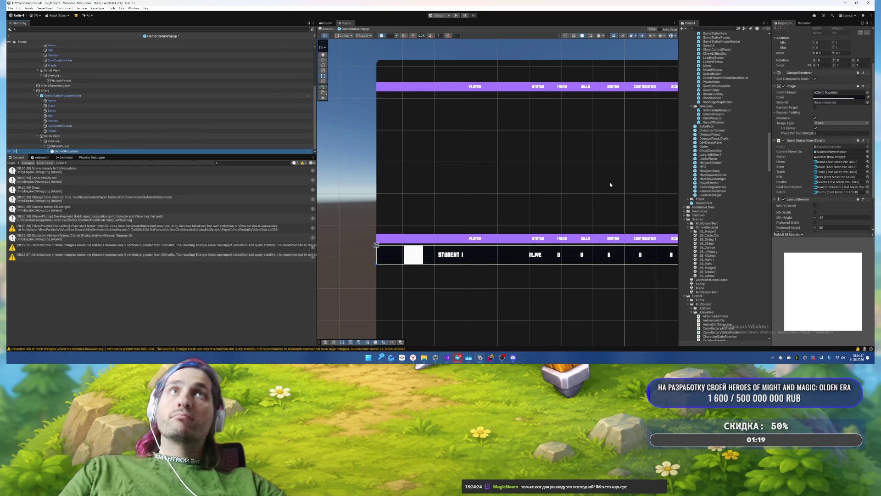
pyautogui.scroll(-3, 837, 187)
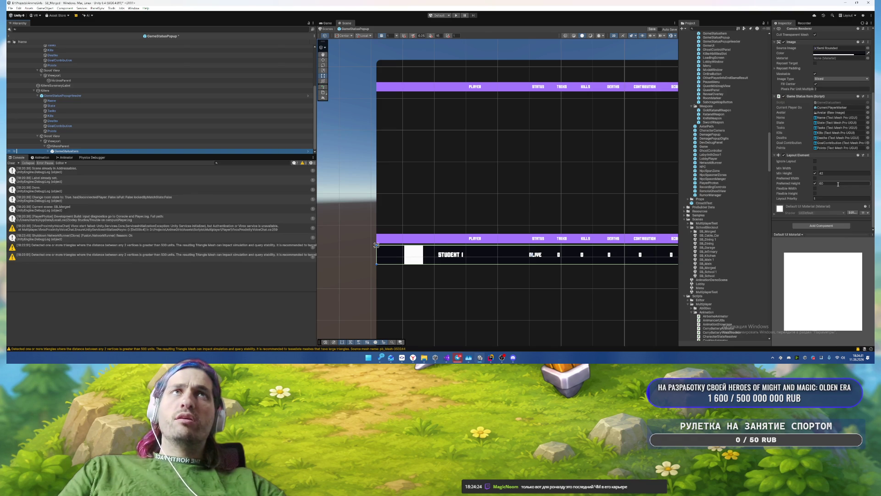
pyautogui.click(838, 184)
pyautogui.write('40')
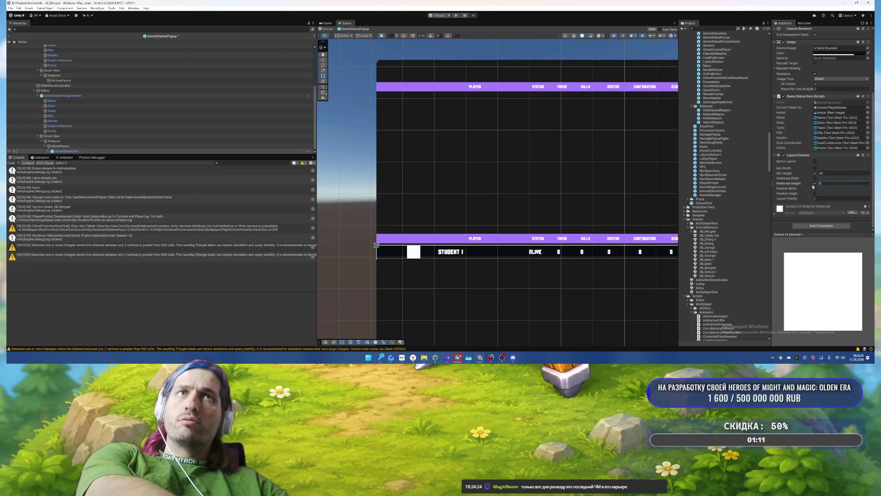
pyautogui.write('50')
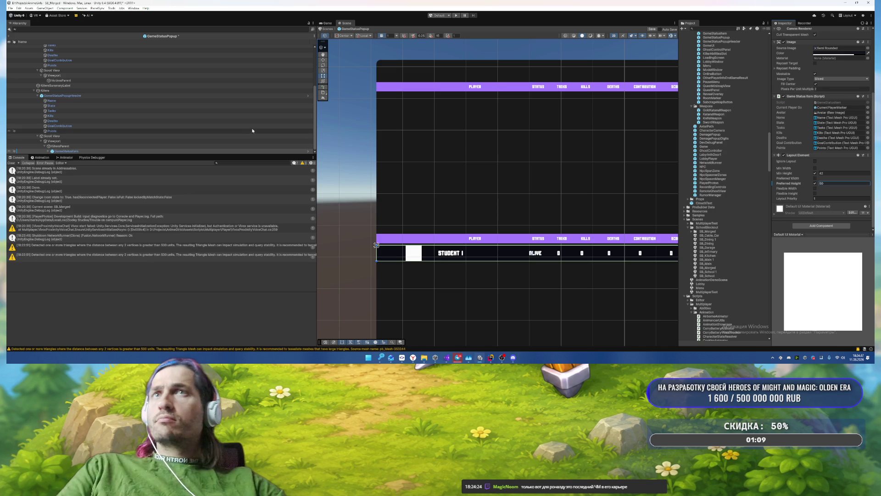
pyautogui.click(69, 100)
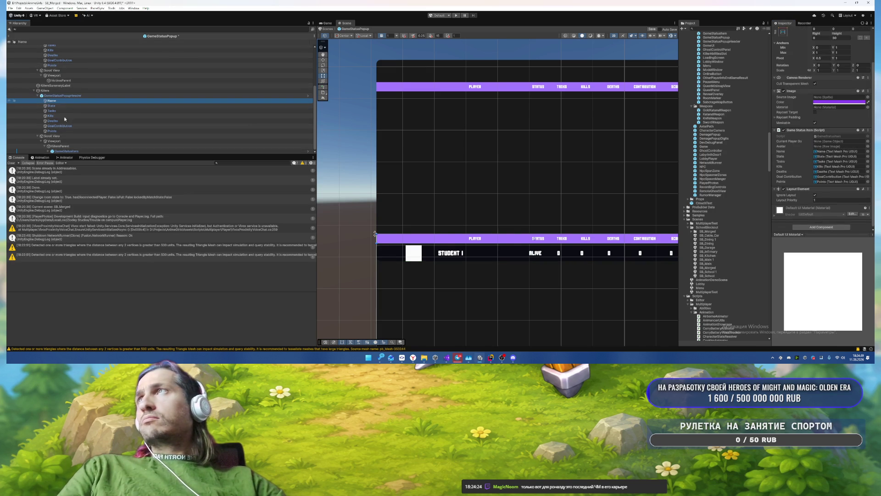
# Step: Select the seven text labels and switch their font asset to Square-Black SDF
pyautogui.keyDown('shift'); pyautogui.click(64, 131); pyautogui.keyUp('shift')
pyautogui.click(867, 128)
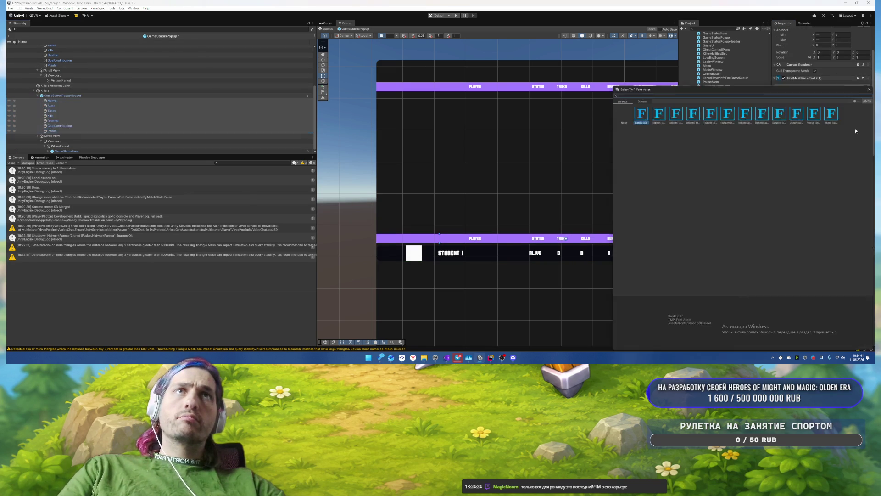
pyautogui.doubleClick(786, 122)
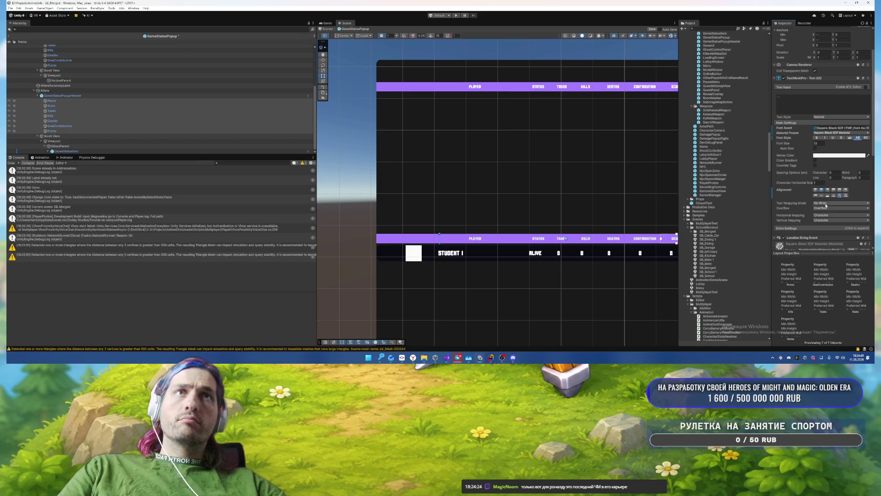
pyautogui.scroll(3, 801, 97)
# Step: Apply all overrides on the GameStatusPopupHeader instance to its prefab
pyautogui.click(254, 95)
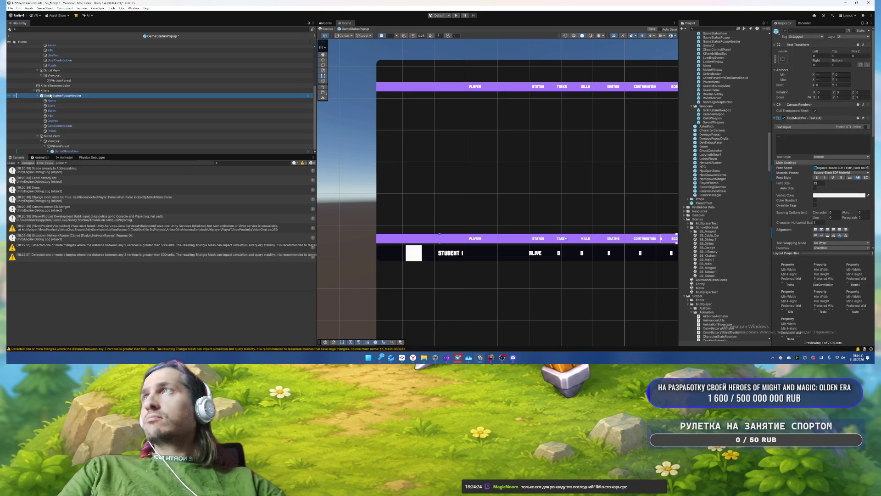
pyautogui.click(804, 50)
pyautogui.click(848, 141)
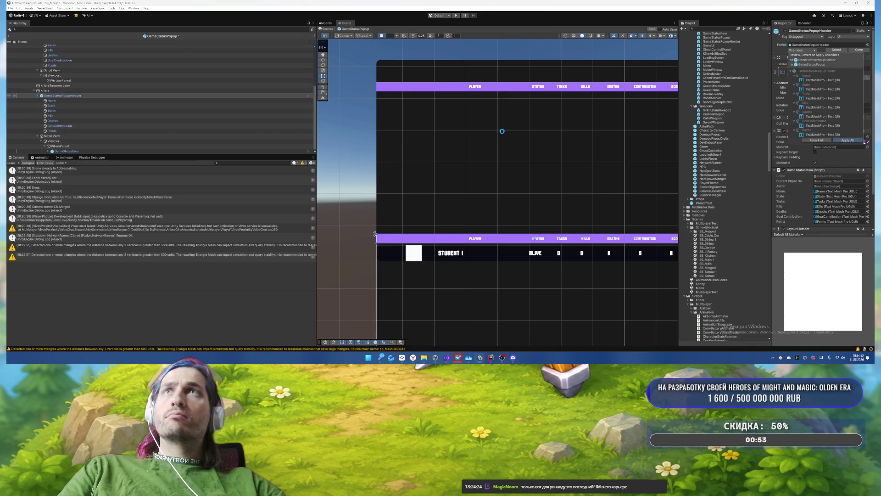
pyautogui.moveTo(557, 141); pyautogui.dragTo(463, 136)
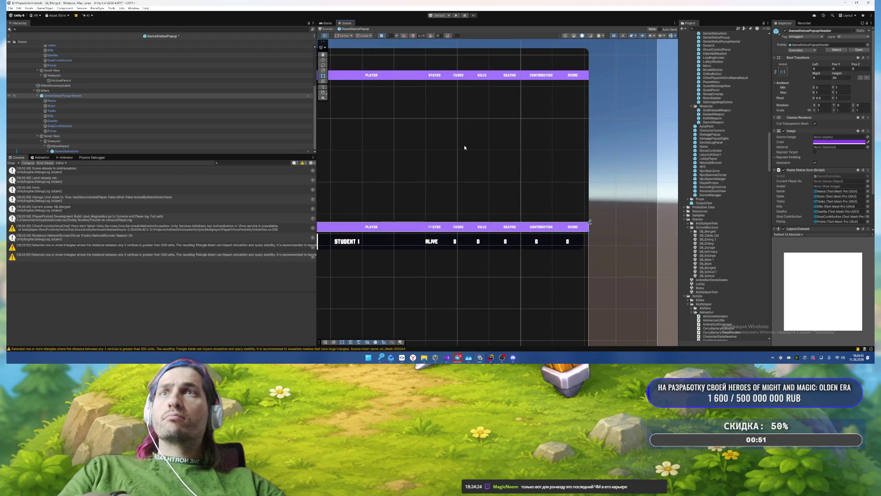
pyautogui.scroll(4, 467, 143)
pyautogui.scroll(1, 450, 122)
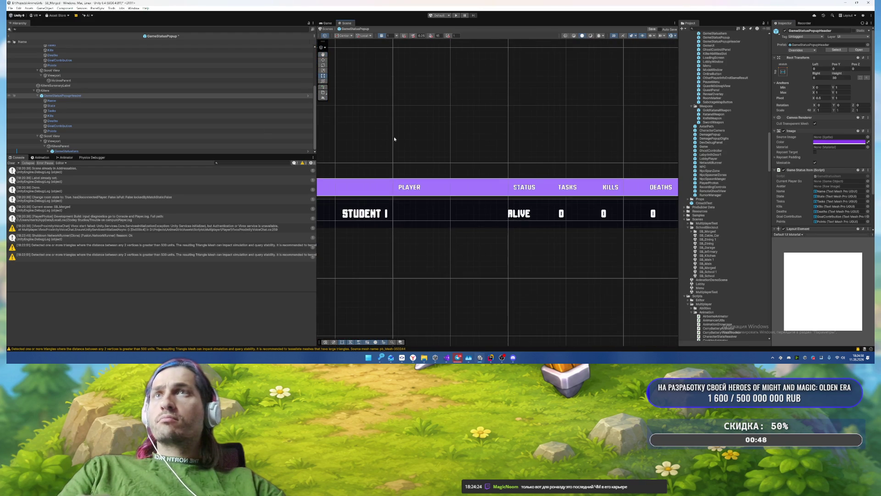
# Step: Give labels Name through Points the Square-Black SDF font, middle vertical alignment and uppercase
pyautogui.click(75, 151)
pyautogui.press('Right')
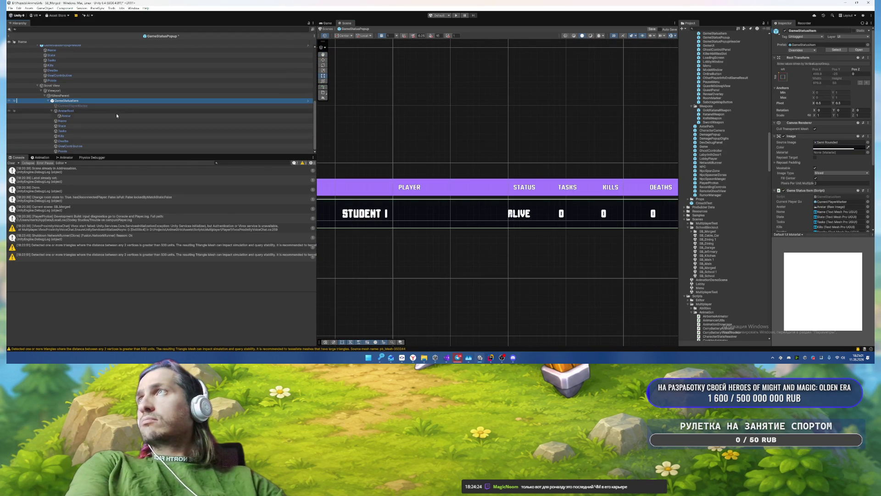
pyautogui.click(82, 121)
pyautogui.keyDown('shift'); pyautogui.click(78, 151); pyautogui.keyUp('shift')
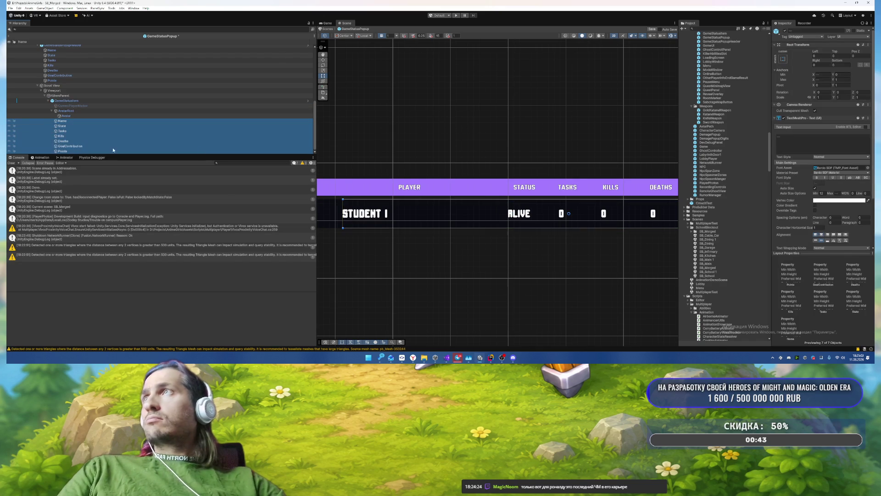
pyautogui.click(868, 168)
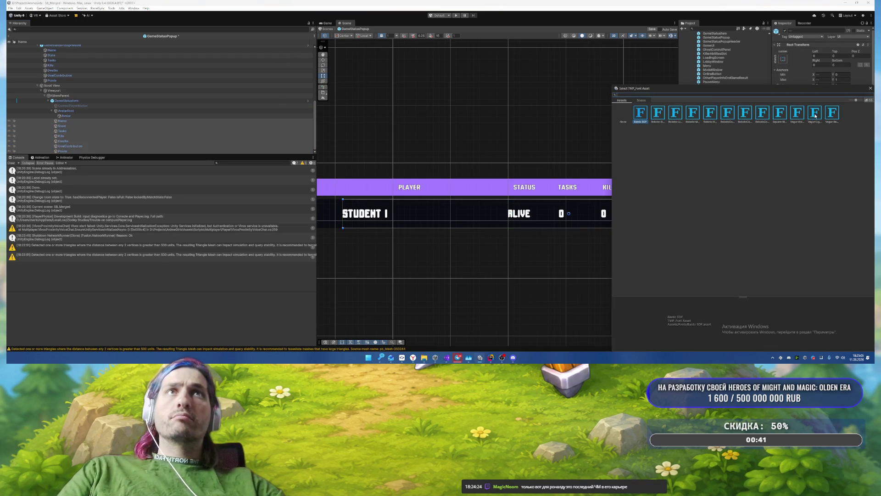
pyautogui.doubleClick(785, 112)
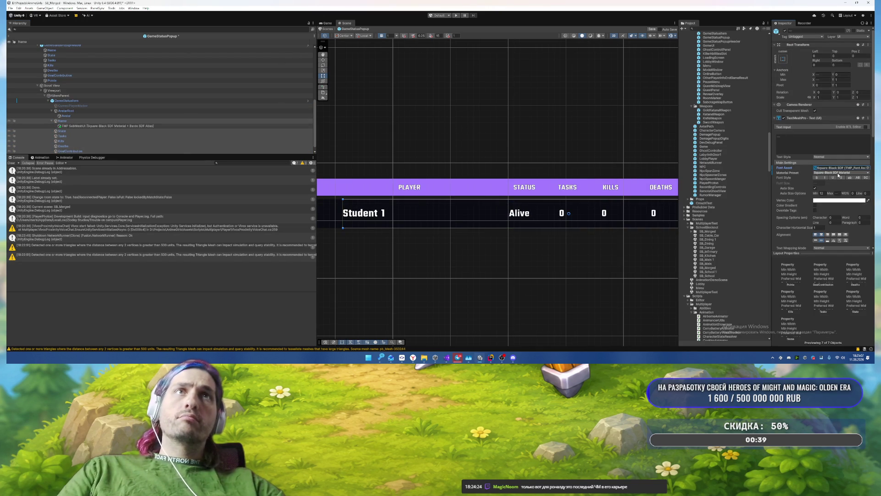
pyautogui.click(839, 240)
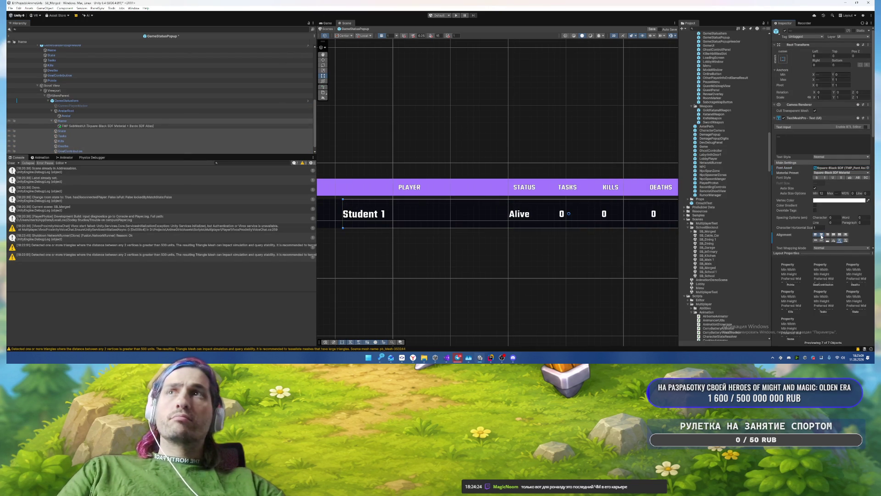
pyautogui.click(857, 177)
pyautogui.moveTo(546, 129)
pyautogui.mouseDown()
pyautogui.moveTo(512, 112)
pyautogui.moveTo(358, 106)
pyautogui.moveTo(435, 115)
pyautogui.mouseUp()
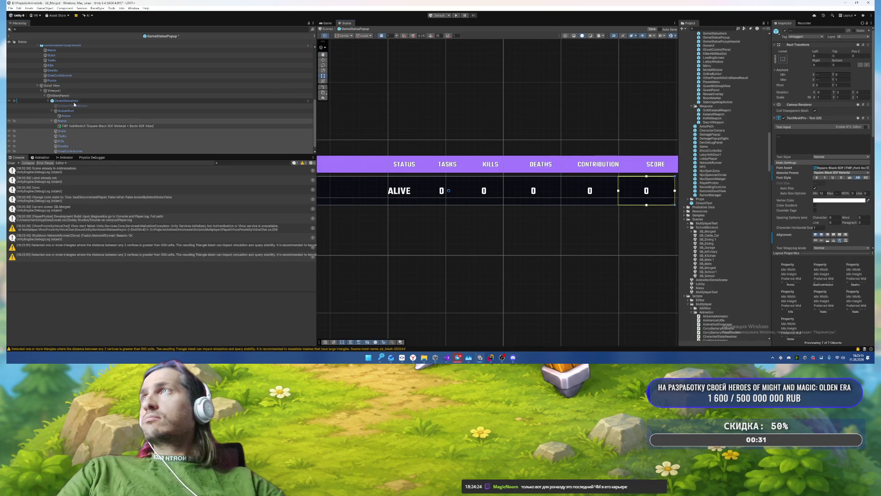
pyautogui.click(61, 95)
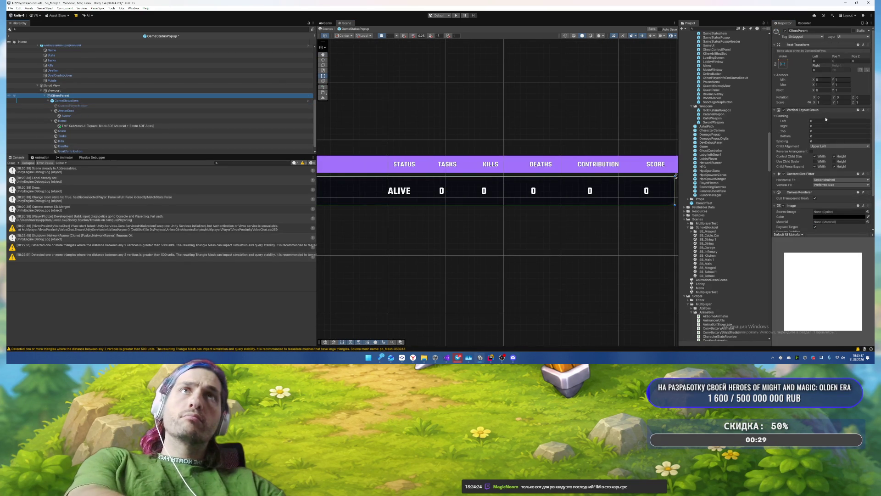
pyautogui.scroll(-2, 536, 134)
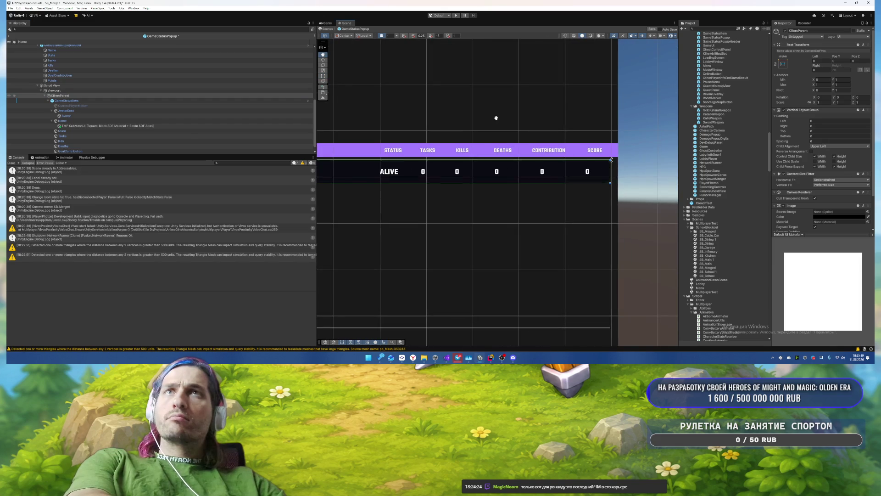
pyautogui.moveTo(496, 118); pyautogui.dragTo(643, 127)
pyautogui.click(82, 91)
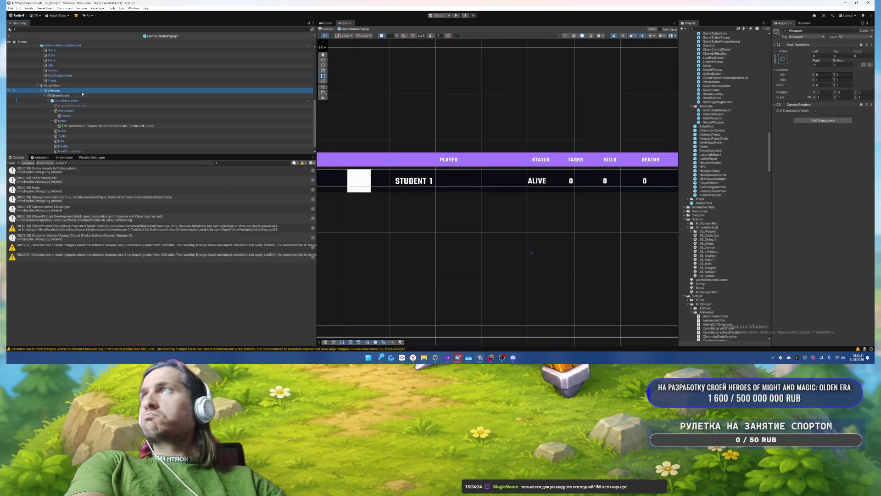
pyautogui.moveTo(527, 100)
pyautogui.mouseDown()
pyautogui.moveTo(403, 87)
pyautogui.moveTo(472, 92)
pyautogui.mouseUp()
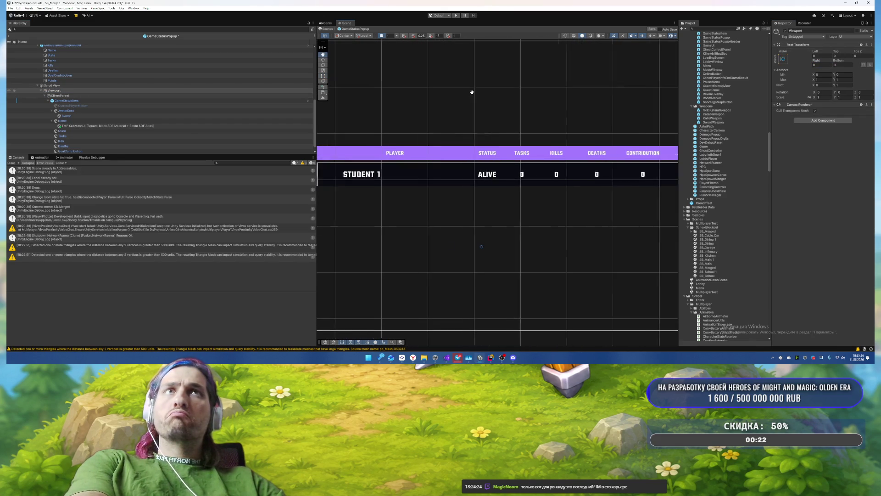
pyautogui.click(156, 86)
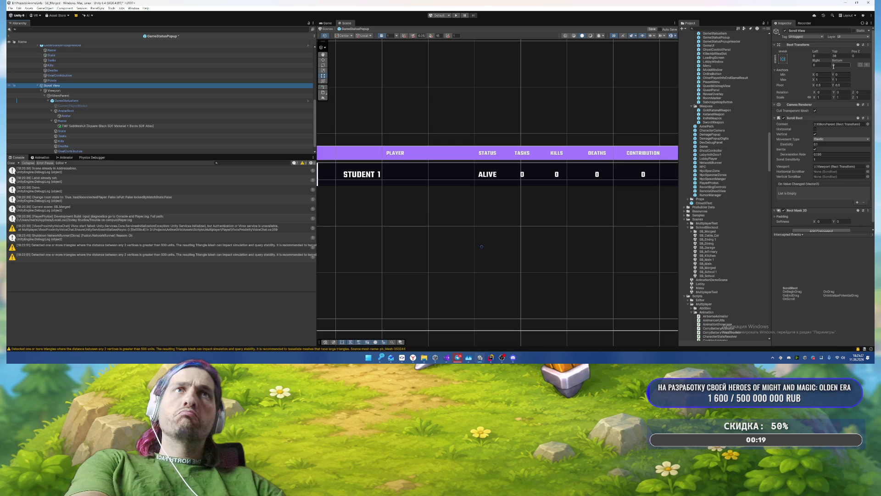
pyautogui.scroll(-1, 844, 173)
pyautogui.moveTo(533, 108)
pyautogui.mouseDown()
pyautogui.moveTo(413, 83)
pyautogui.moveTo(723, 84)
pyautogui.moveTo(442, 90)
pyautogui.moveTo(472, 191)
pyautogui.moveTo(444, 164)
pyautogui.moveTo(615, 144)
pyautogui.mouseUp()
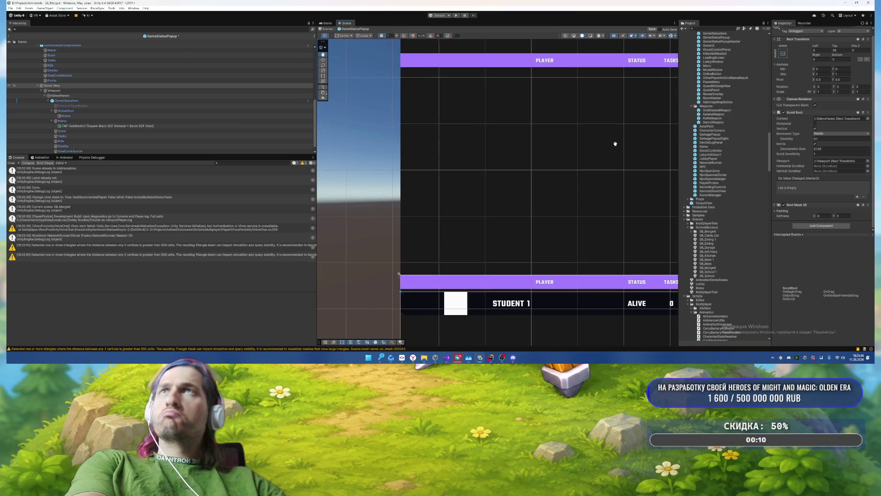
# Step: Frame the GameStatusItem row and make its background colour light purple
pyautogui.click(66, 100)
pyautogui.press('f')
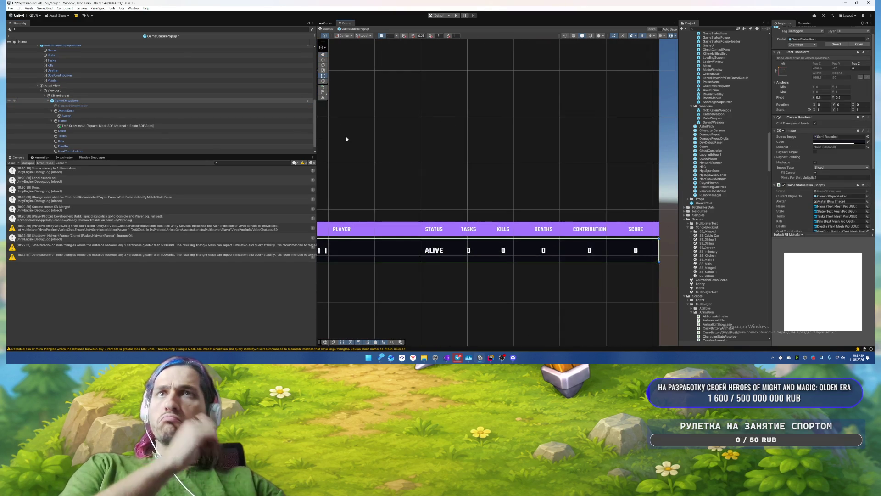
pyautogui.click(829, 143)
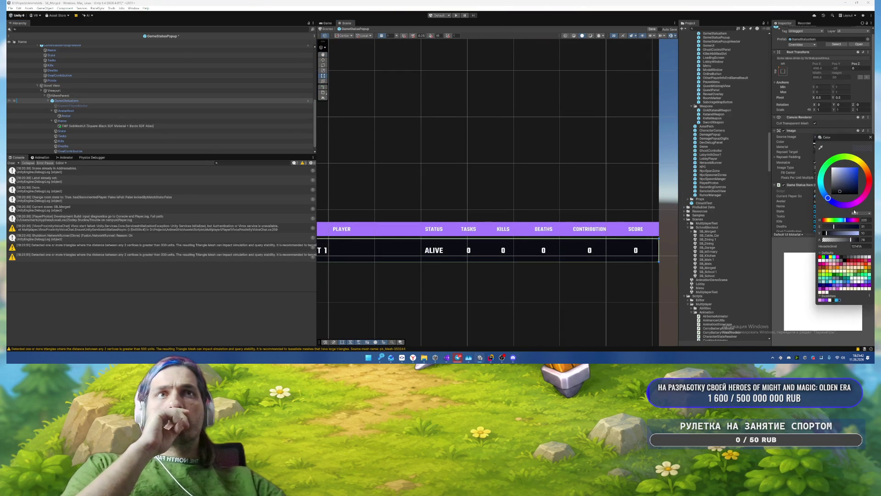
pyautogui.click(823, 300)
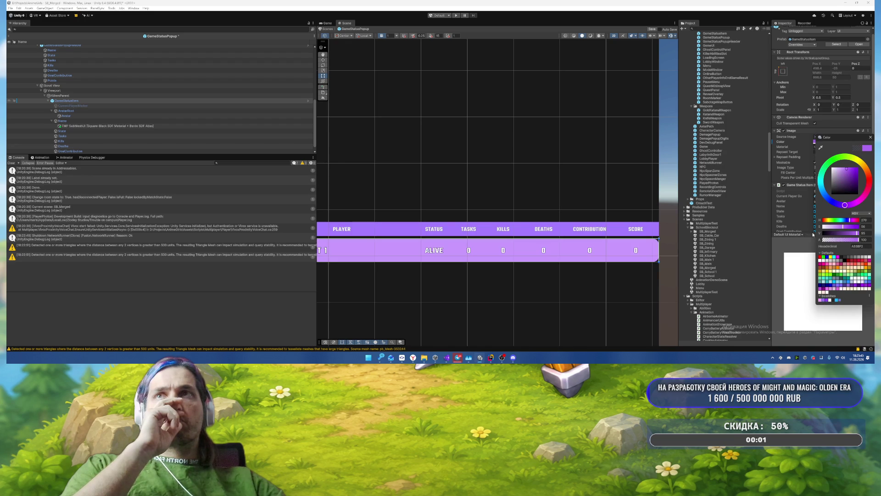
# Step: Set the CurrentPlayerMarker colour to deeper sky blue 22AEF2
pyautogui.click(114, 105)
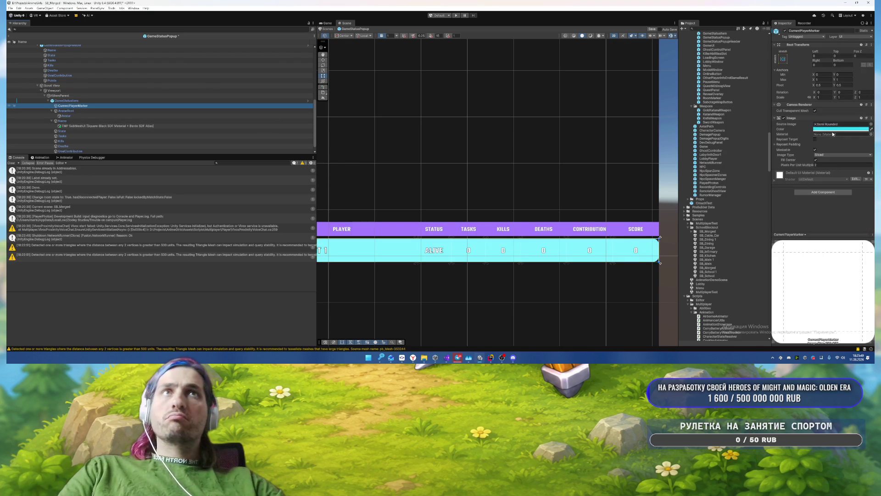
pyautogui.click(833, 129)
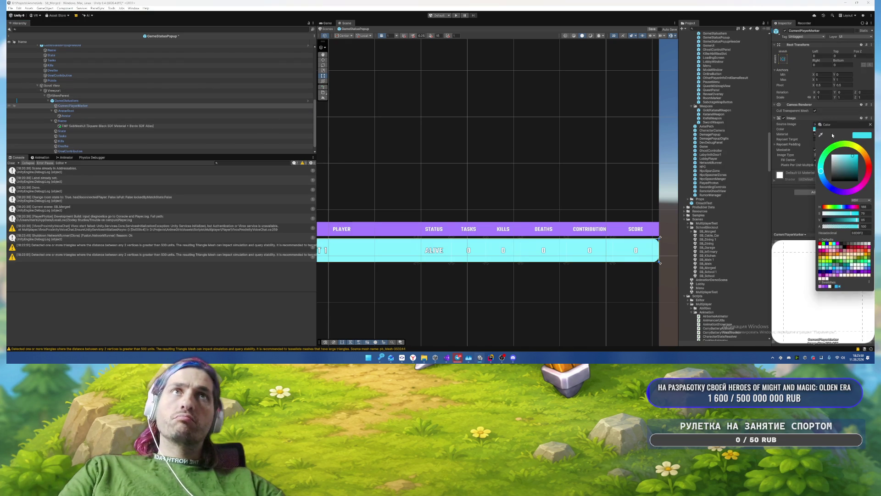
pyautogui.click(836, 287)
pyautogui.click(871, 124)
pyautogui.scroll(10, 715, 184)
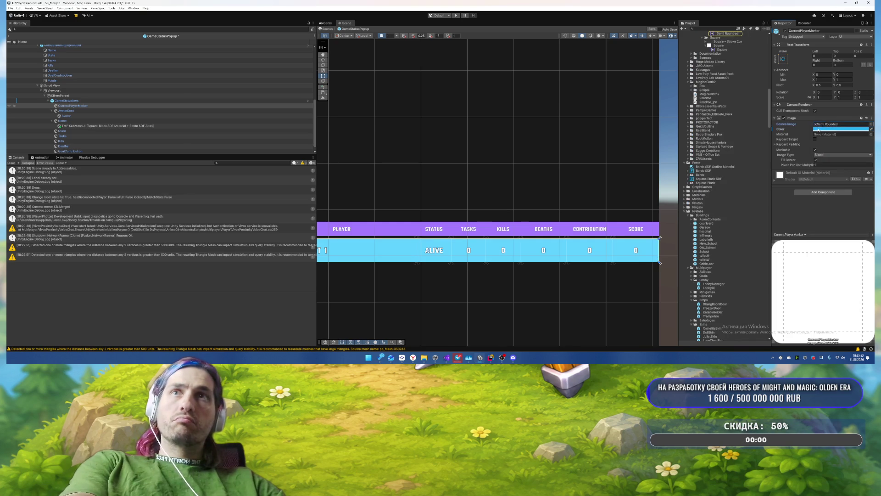
pyautogui.moveTo(521, 258); pyautogui.dragTo(588, 230)
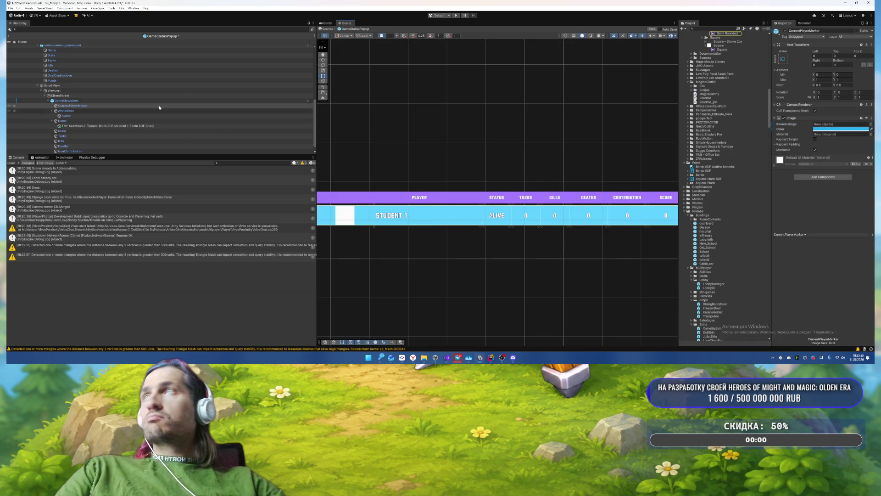
# Step: Clear the rounded Source Image sprite from the GameStatusItem row
pyautogui.click(192, 100)
pyautogui.click(835, 141)
pyautogui.press('Delete')
pyautogui.moveTo(577, 226)
pyautogui.mouseDown()
pyautogui.moveTo(656, 210)
pyautogui.moveTo(601, 215)
pyautogui.mouseUp()
pyautogui.scroll(-5, 535, 169)
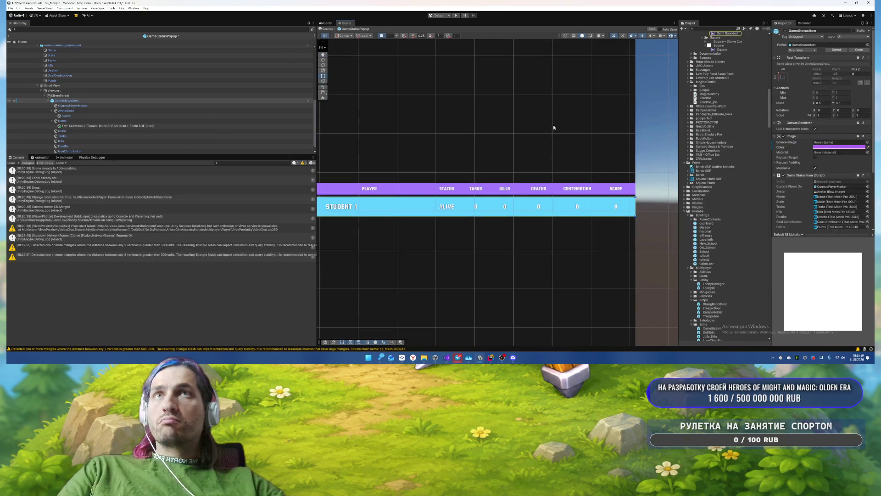
# Step: Set the row's Layout Element Preferred Height to 45
pyautogui.click(91, 106)
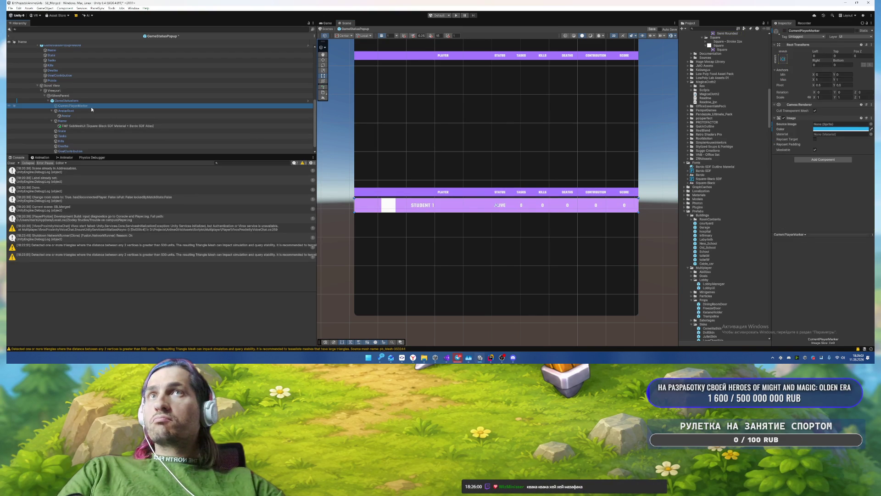
pyautogui.click(87, 101)
pyautogui.scroll(-3, 832, 181)
pyautogui.click(832, 183)
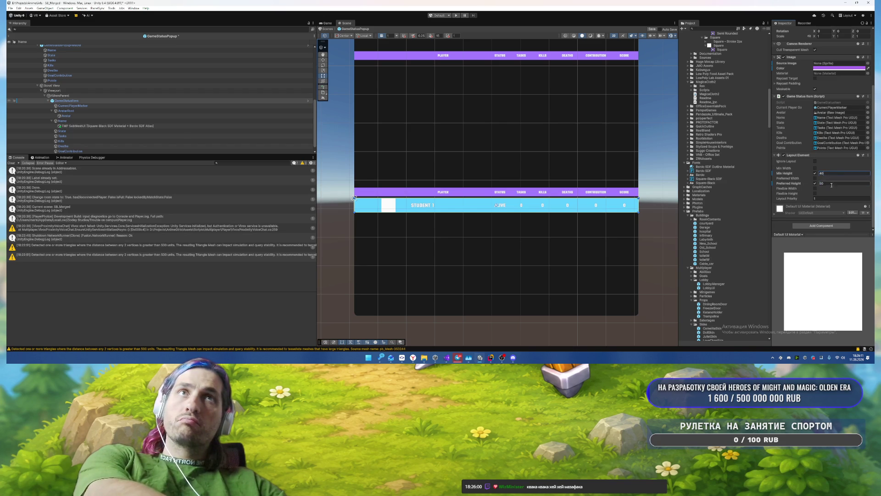
pyautogui.write('45')
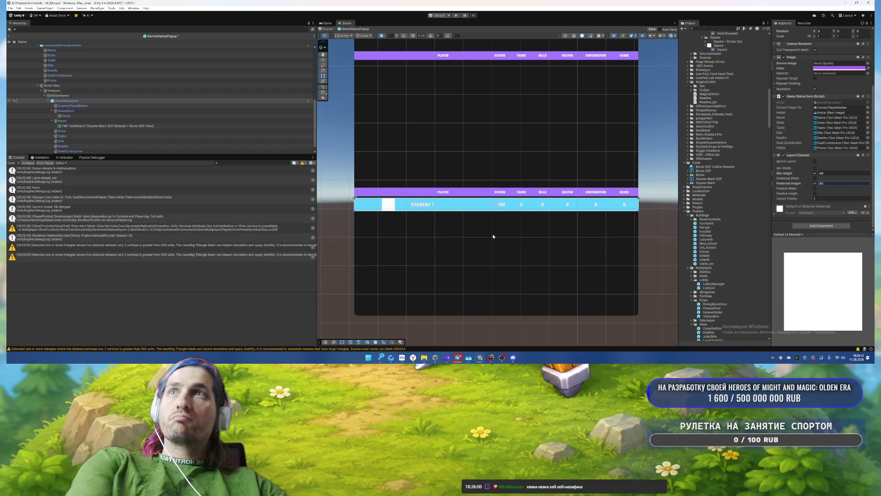
pyautogui.click(140, 106)
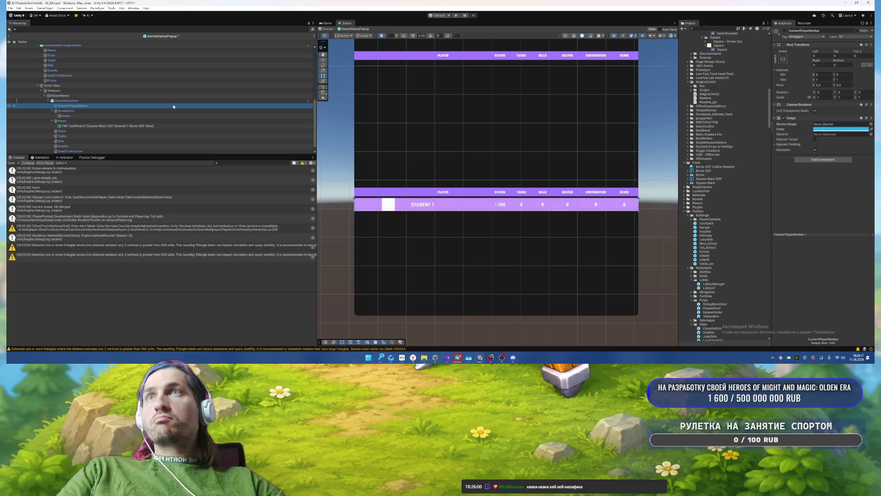
# Step: Review the GameStatusItem row's prefab overrides and locate its prefab asset in the Project
pyautogui.scroll(10, 362, 205)
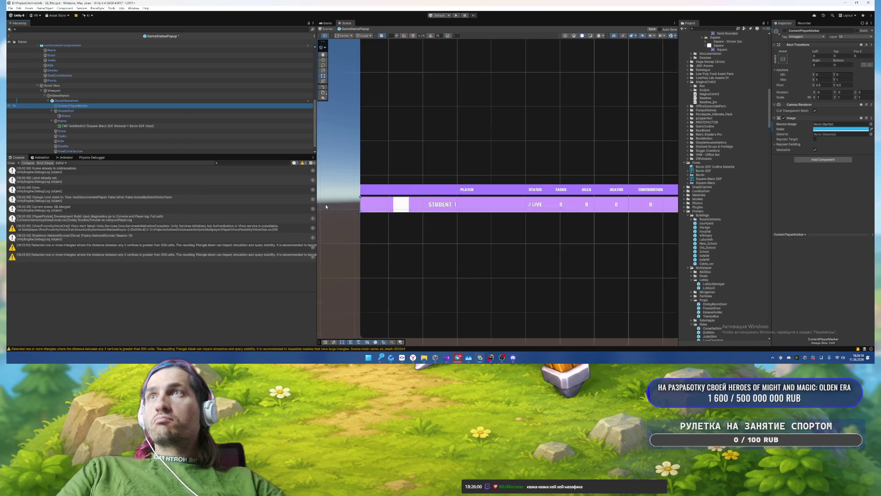
pyautogui.moveTo(373, 207)
pyautogui.mouseDown()
pyautogui.moveTo(470, 217)
pyautogui.moveTo(480, 226)
pyautogui.mouseUp()
pyautogui.click(81, 100)
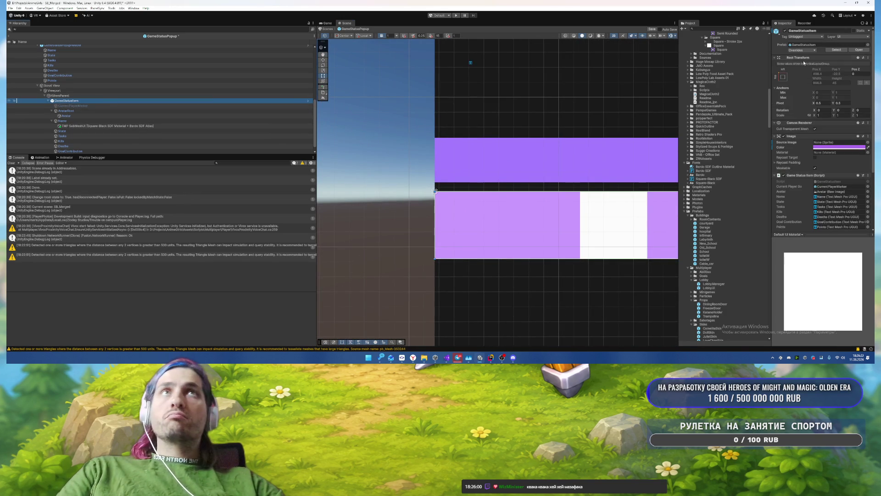
pyautogui.click(809, 50)
pyautogui.click(755, 147)
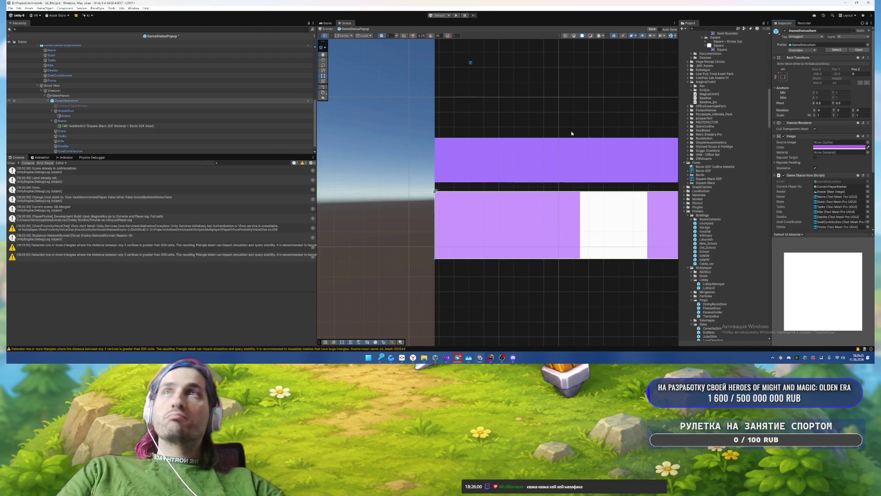
pyautogui.click(92, 100)
pyautogui.scroll(-1, 457, 144)
pyautogui.press('f')
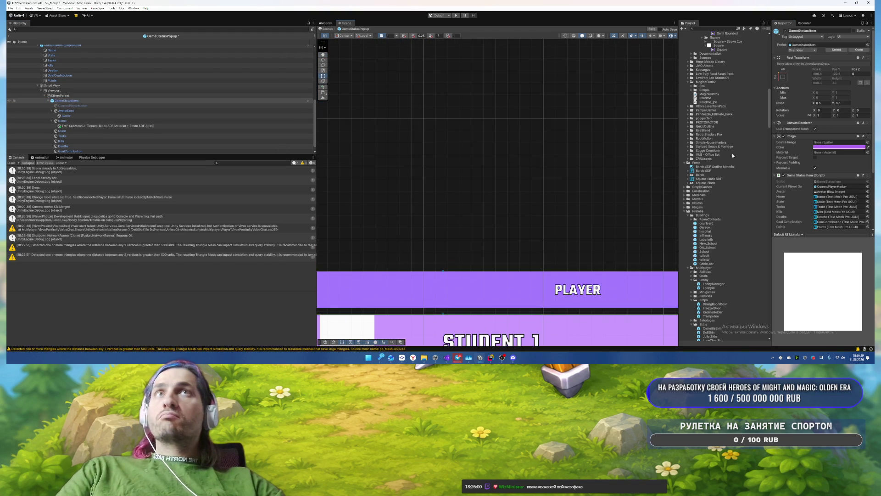
pyautogui.click(804, 44)
pyautogui.scroll(3, 32, 125)
pyautogui.scroll(1, 31, 126)
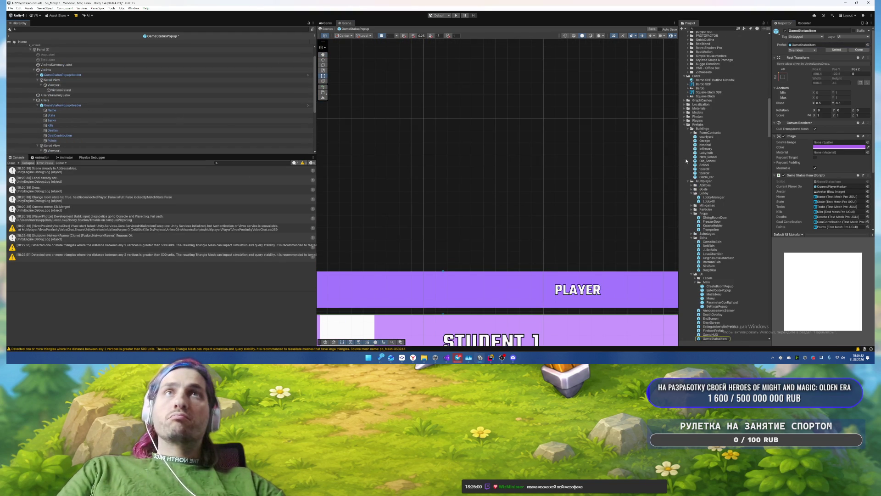
# Step: Inspect the Victims and Killers item entries and the Viewport's right offset of 17
pyautogui.click(100, 88)
pyautogui.scroll(-8, 467, 177)
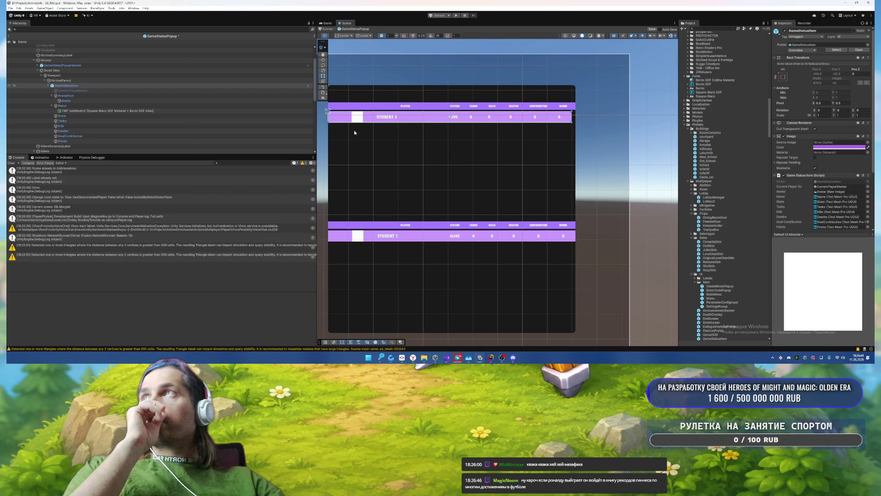
pyautogui.click(71, 86)
pyautogui.press('Left')
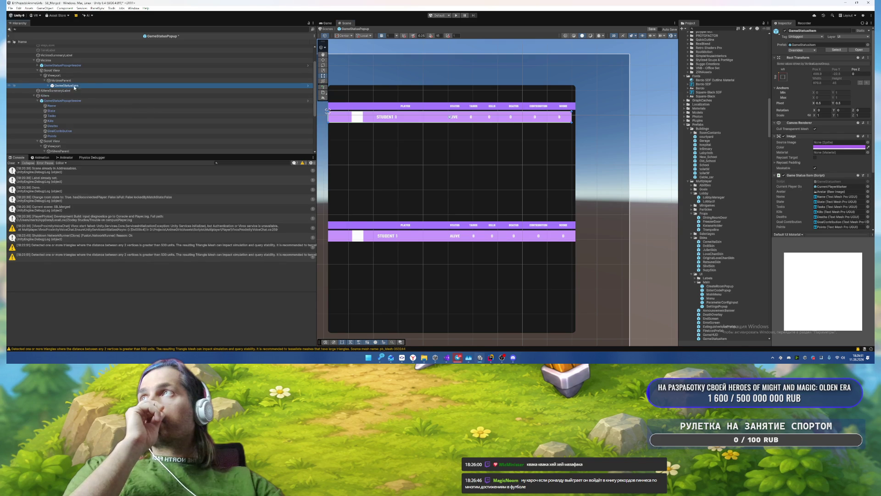
pyautogui.click(38, 100)
pyautogui.keyDown('alt'); pyautogui.click(45, 115); pyautogui.keyUp('alt')
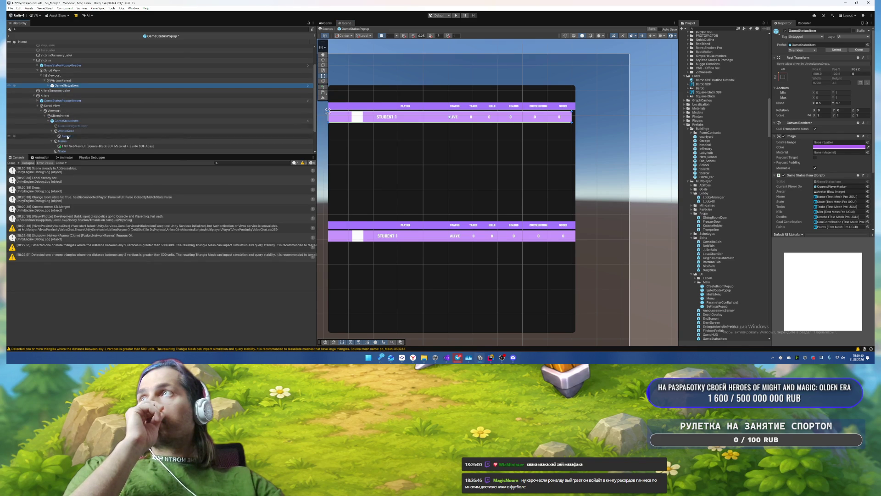
pyautogui.click(48, 121)
pyautogui.press('Up')
pyautogui.press('Up')
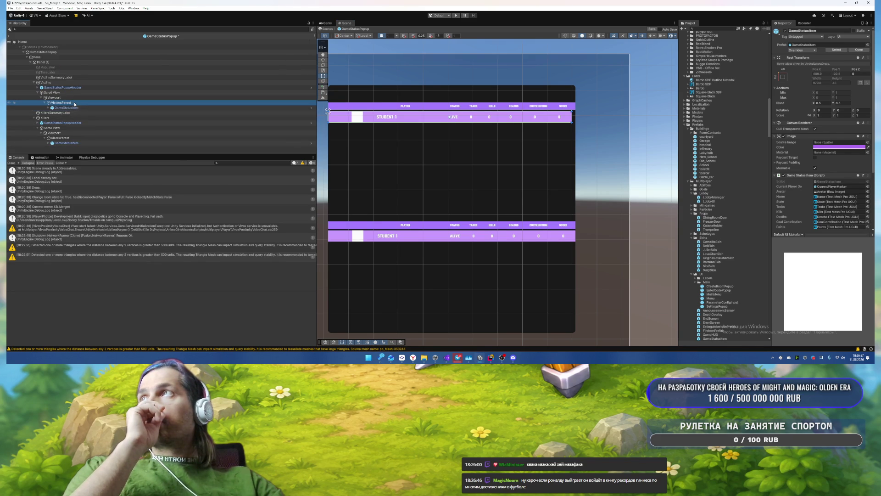
pyautogui.click(825, 65)
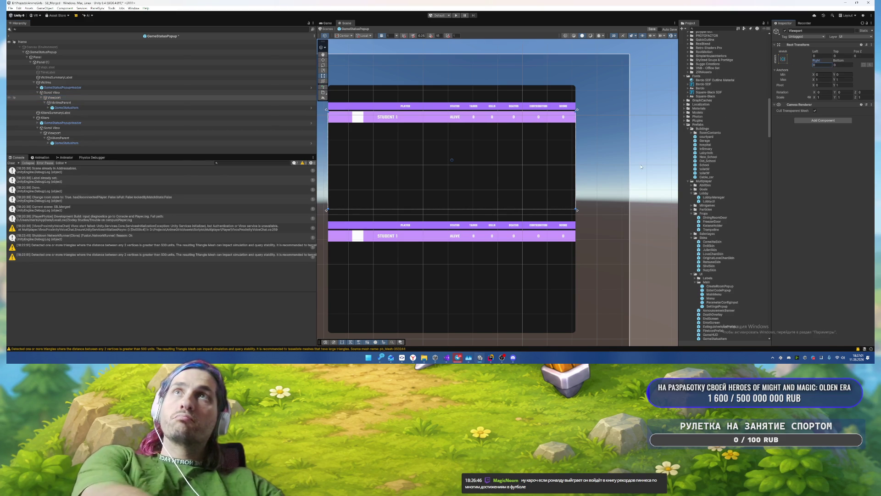
pyautogui.click(122, 93)
# Step: Delete the sample GameStatusItem rows under VictimsParent and KillersParent, then exit prefab mode
pyautogui.click(114, 107)
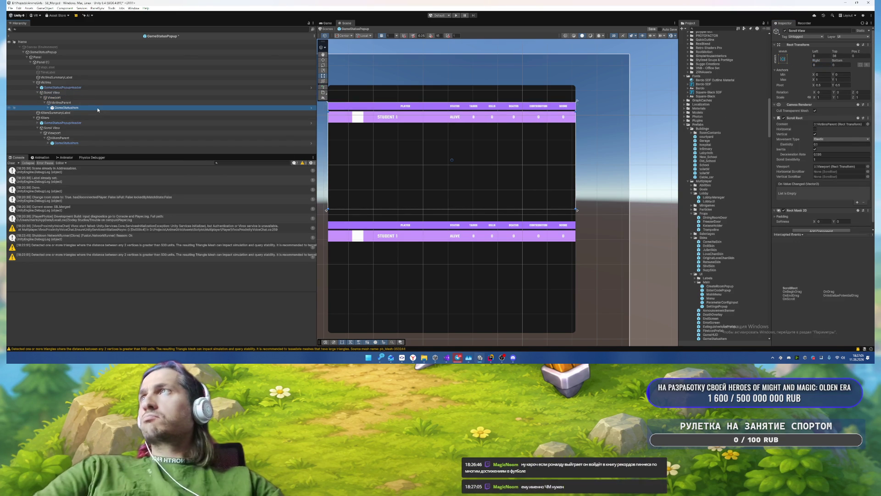
pyautogui.press('Delete')
pyautogui.click(101, 139)
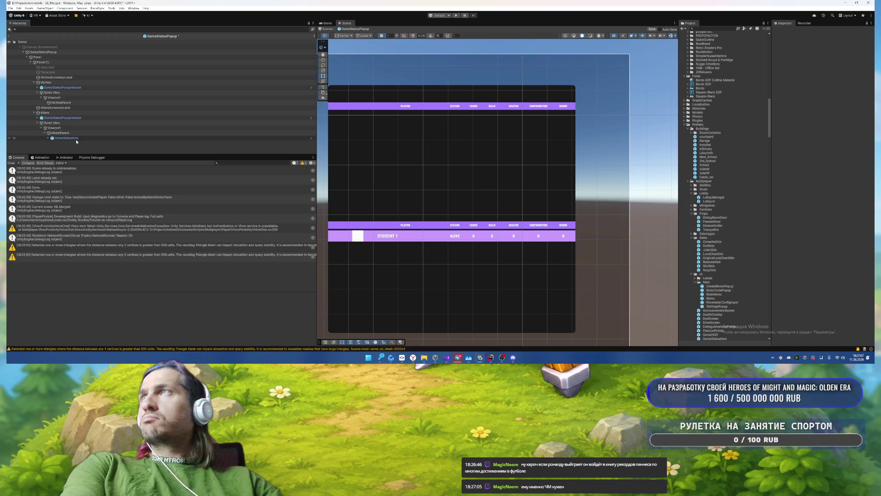
pyautogui.press('Delete')
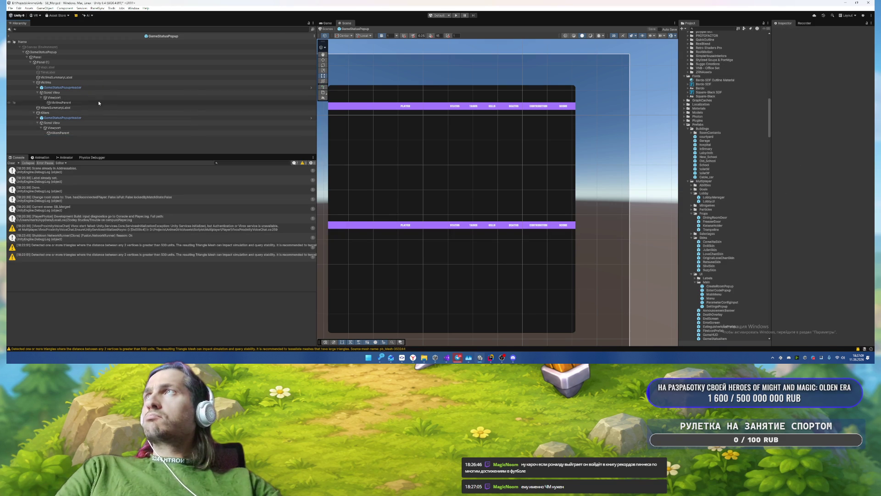
pyautogui.click(9, 36)
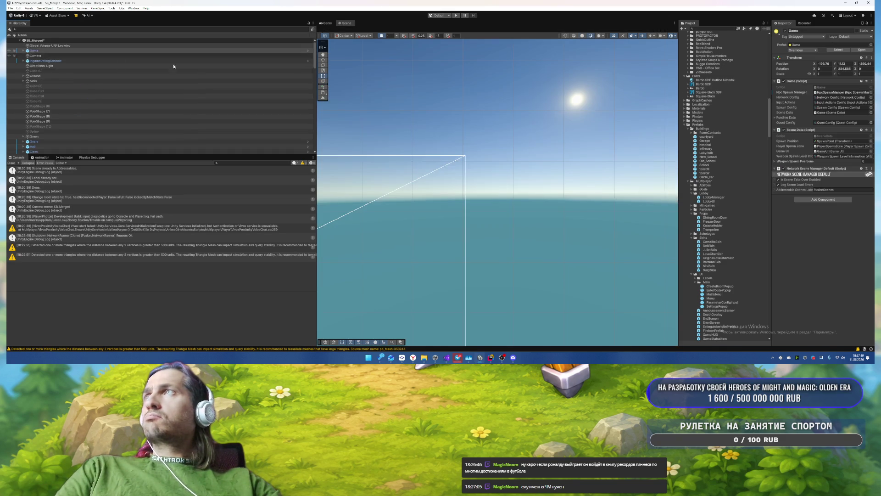
# Step: Enter Play mode, walk out to the courtyard and toggle the scoreboard with Tab
pyautogui.click(454, 16)
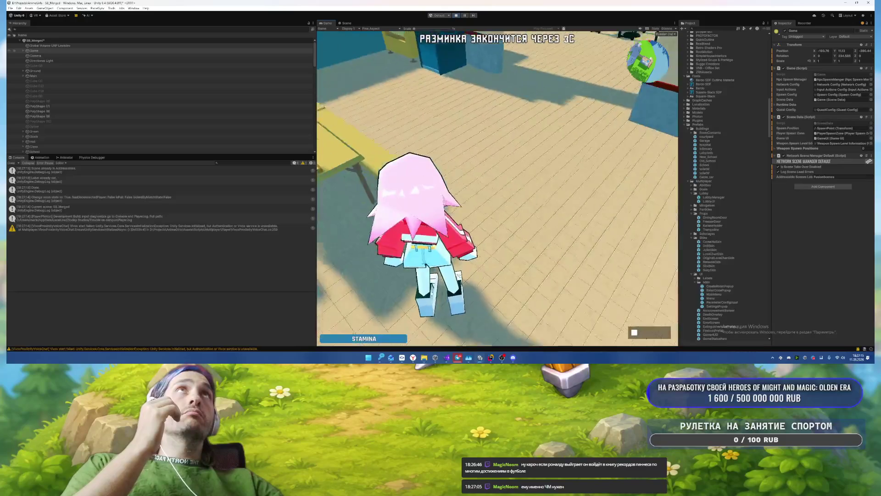
pyautogui.press('w')
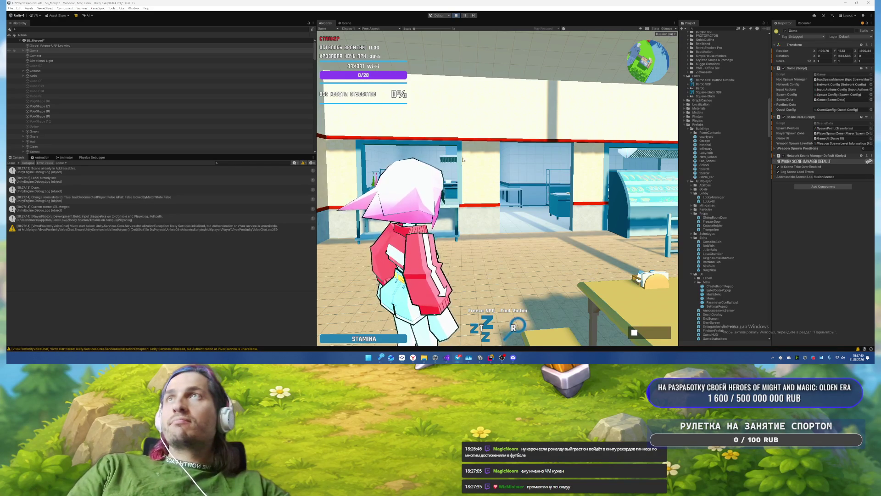
pyautogui.press('w')
pyautogui.press('Tab')
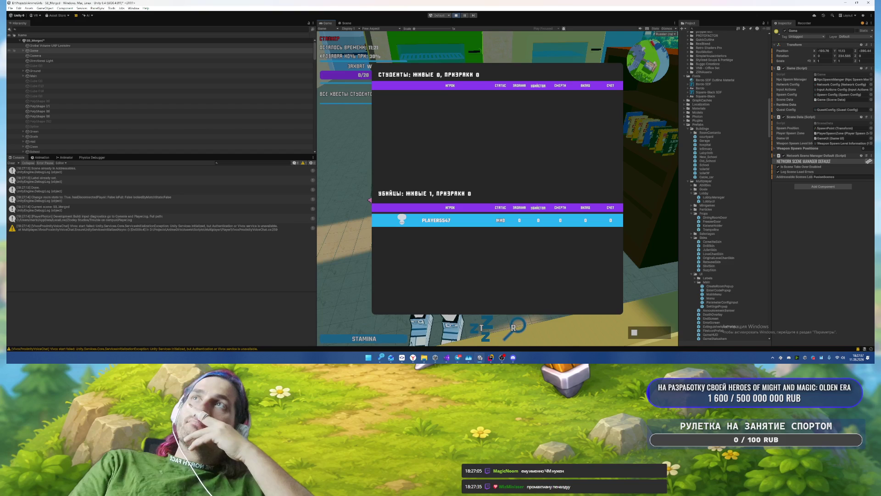
pyautogui.press('Tab')
pyautogui.press('w')
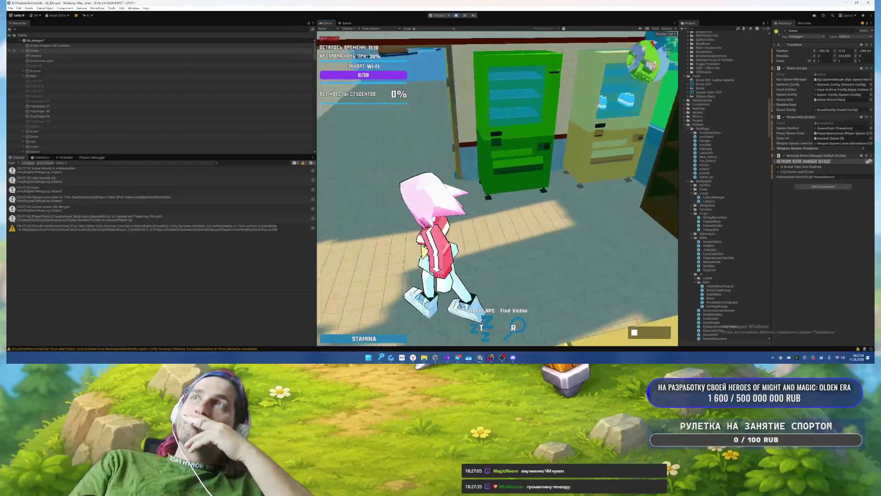
pyautogui.press('Tab')
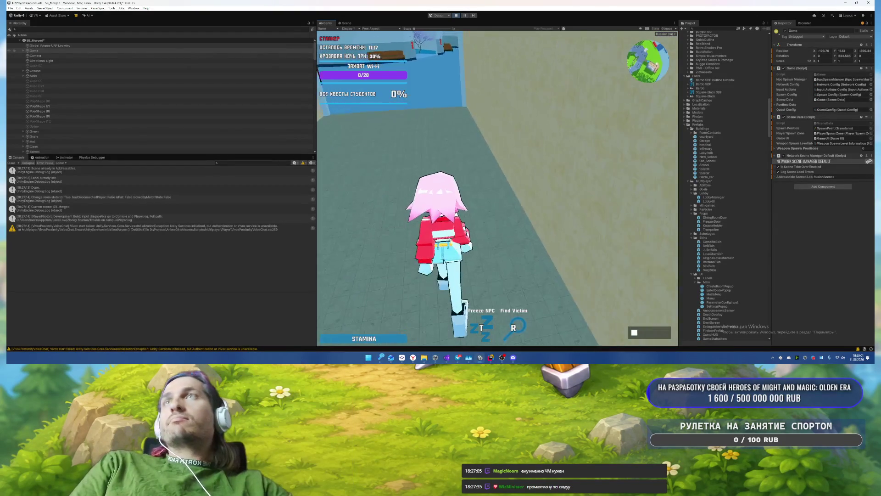
pyautogui.press('Tab')
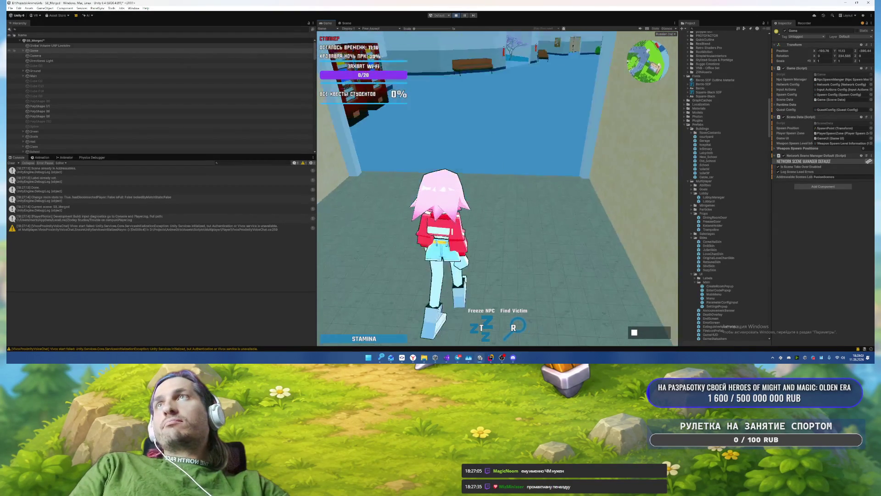
# Step: Walk into the room, jump onto the green couch, grab the katana and swing it around
pyautogui.press('w')
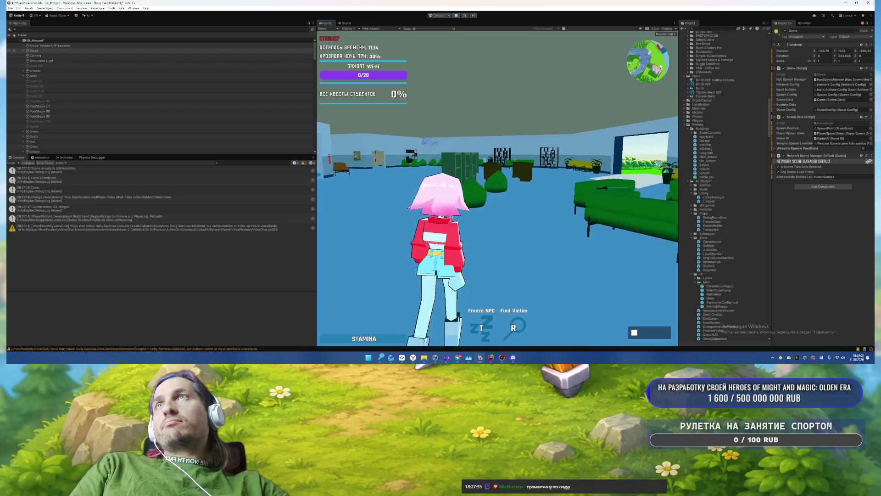
pyautogui.press('w')
pyautogui.press('space')
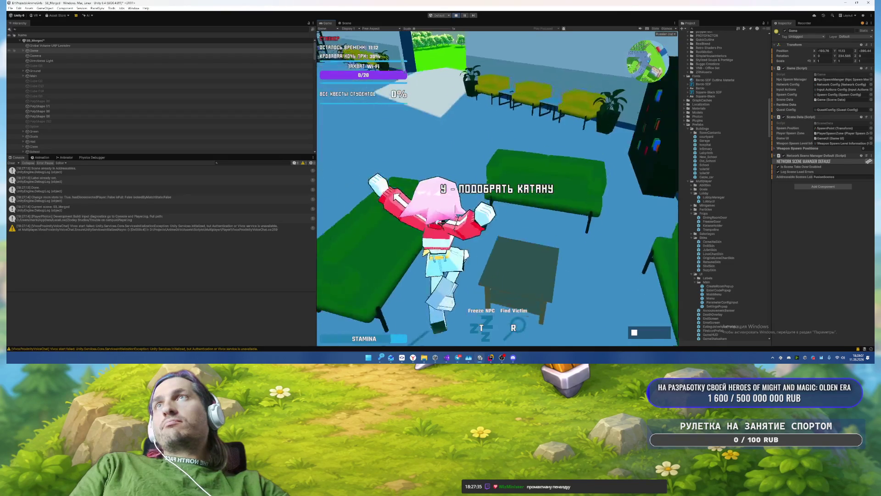
pyautogui.press('w')
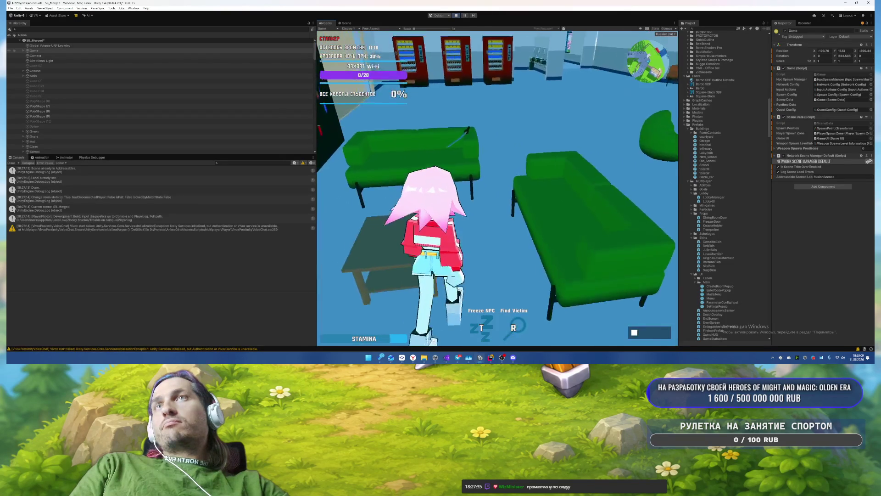
pyautogui.press('e')
pyautogui.press('w')
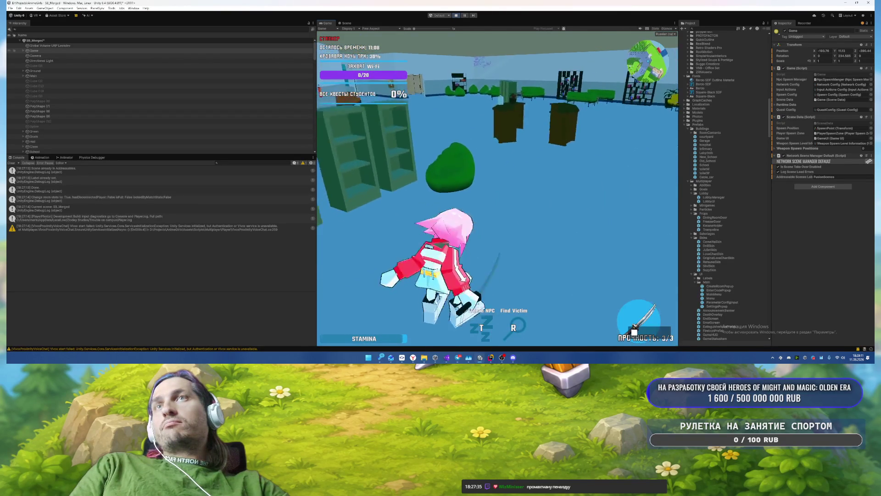
pyautogui.press('w')
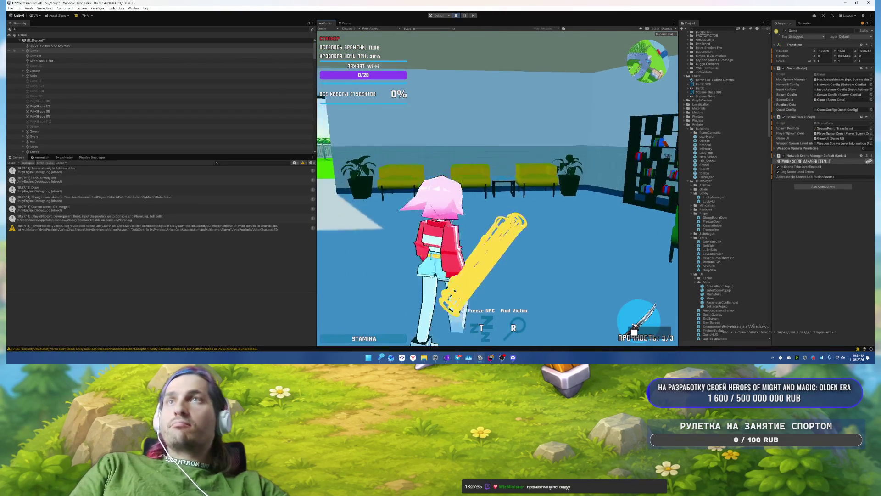
pyautogui.press('w')
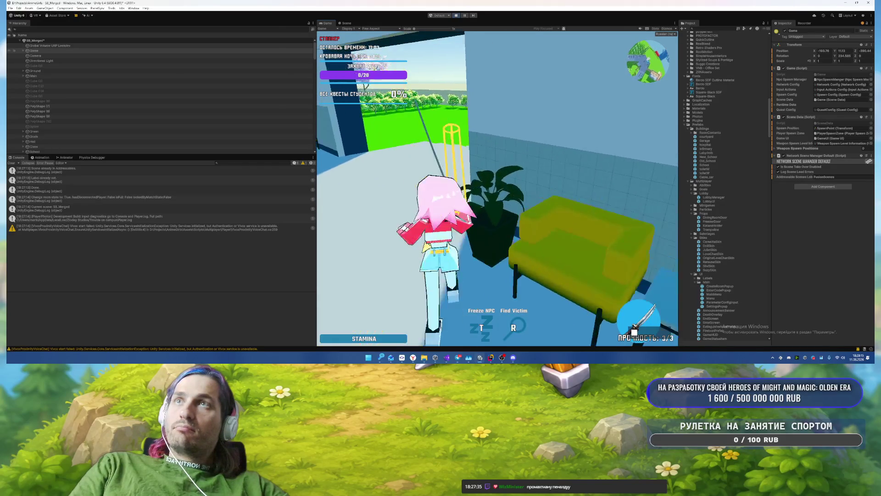
pyautogui.press('w')
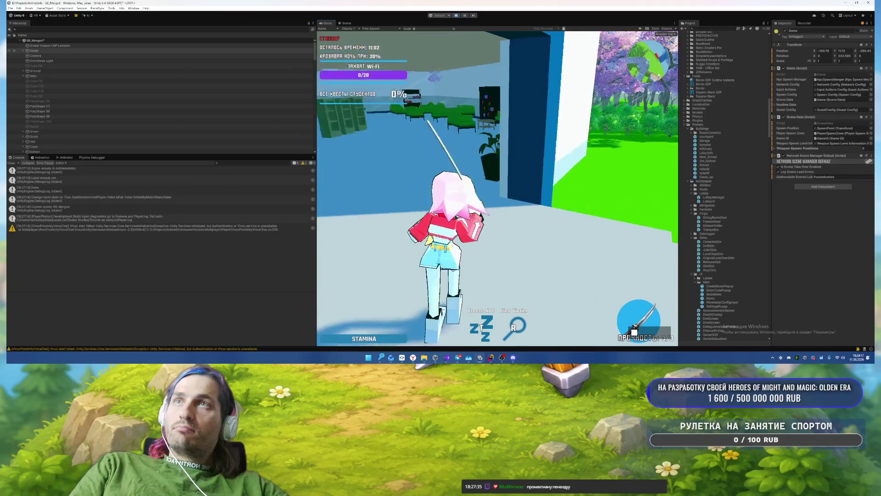
pyautogui.press('w')
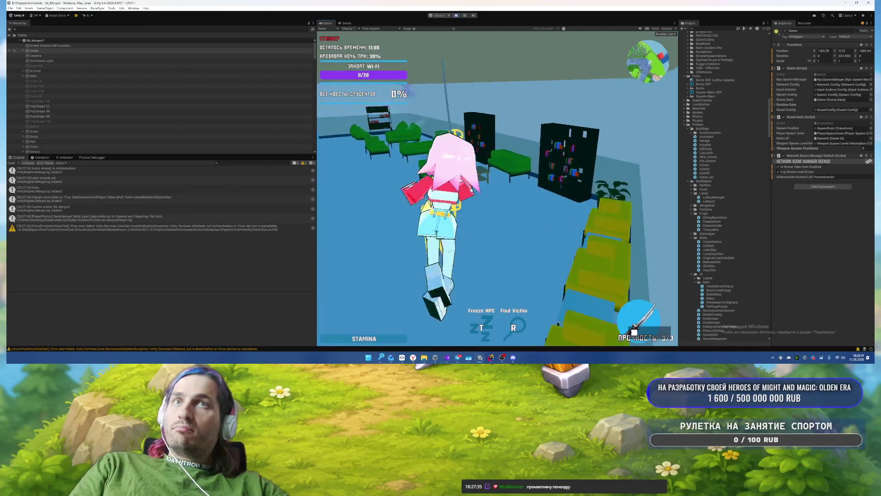
pyautogui.press('w')
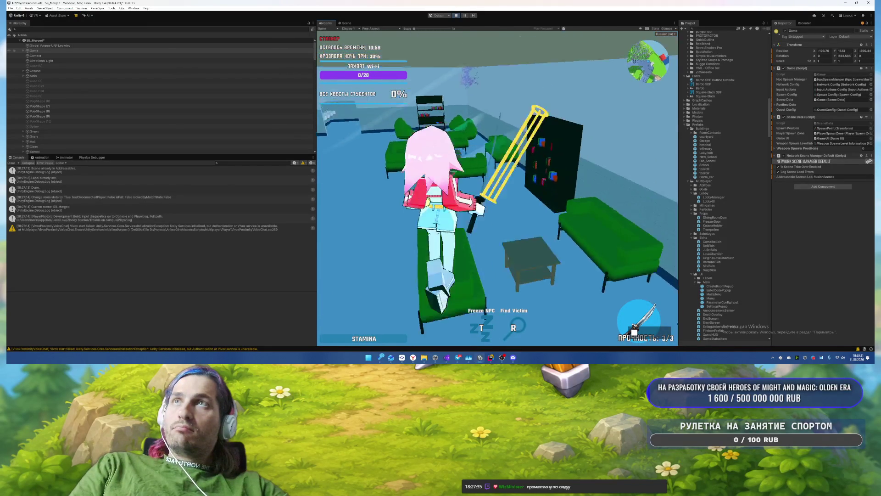
pyautogui.press('w')
pyautogui.press('w')
pyautogui.press('w')
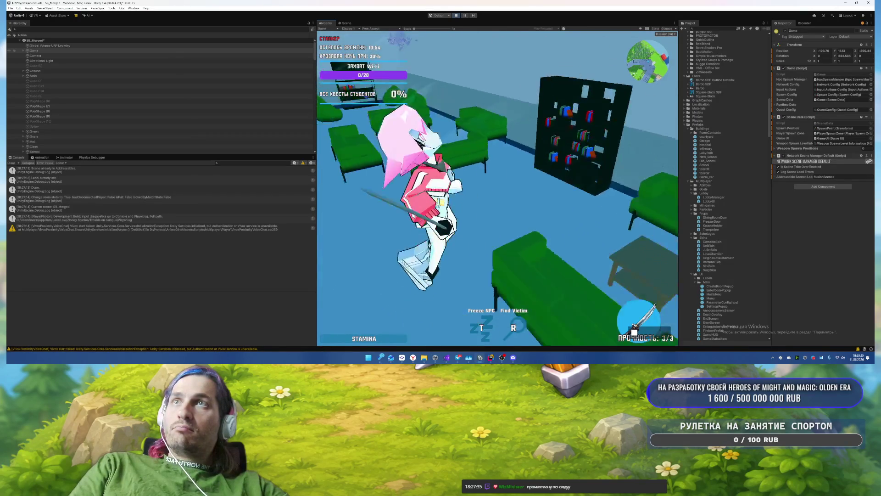
pyautogui.press('w')
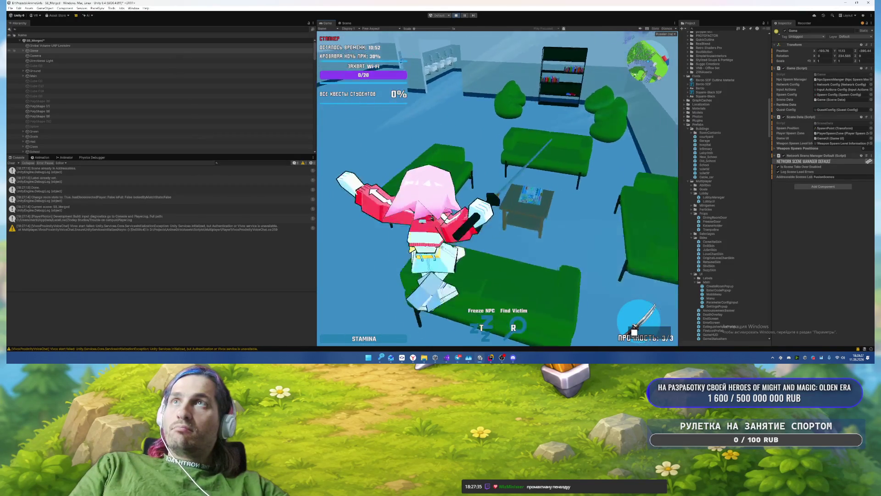
pyautogui.press('w')
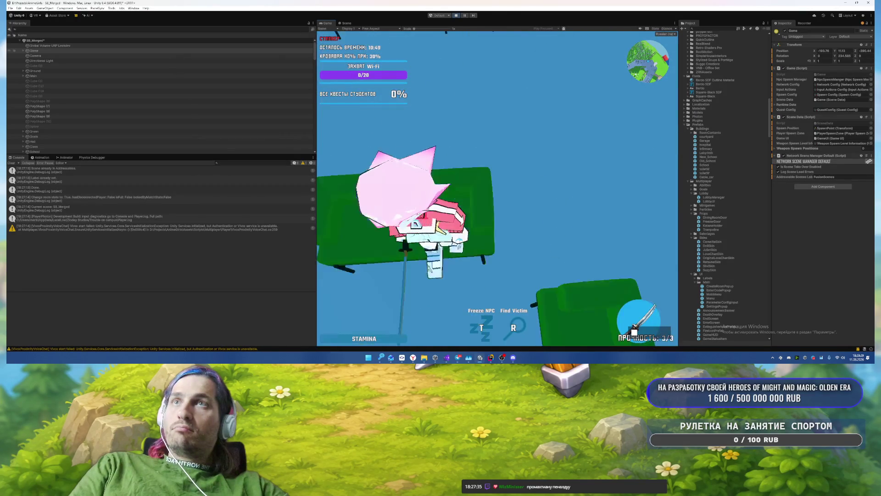
# Step: Swap the katana for the knife and back, then bring up the scoreboard
pyautogui.press('e')
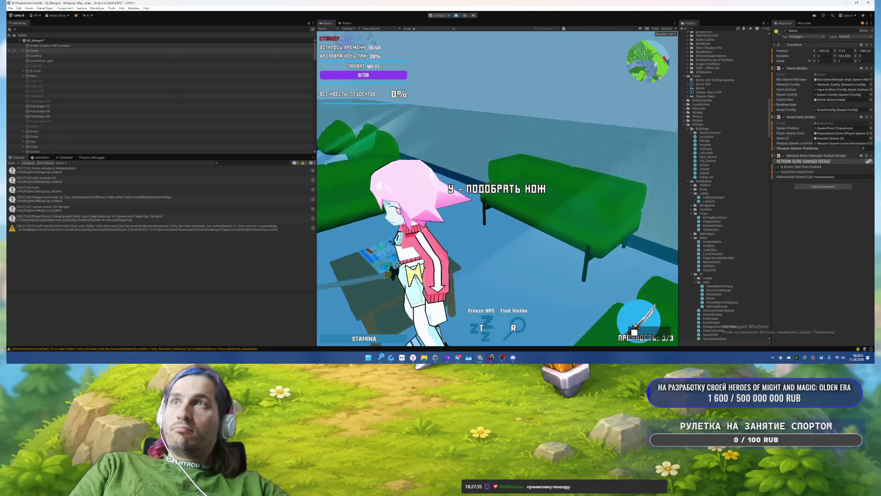
pyautogui.press('s')
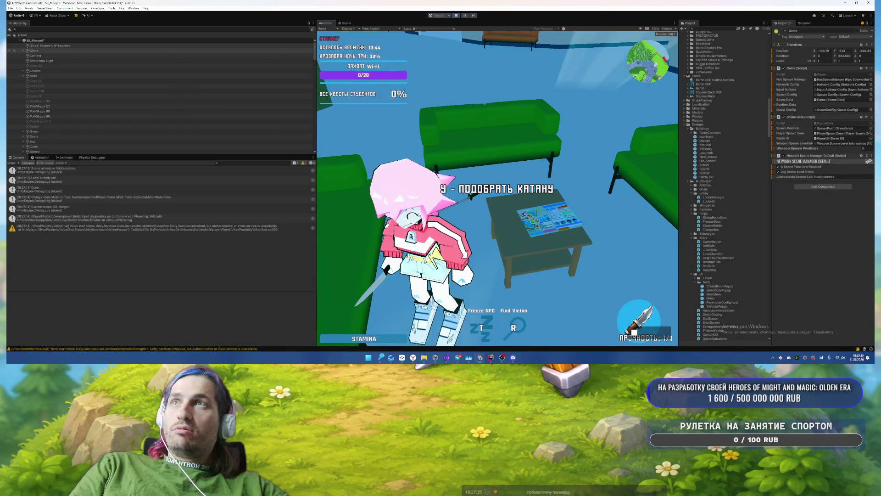
pyautogui.press('s')
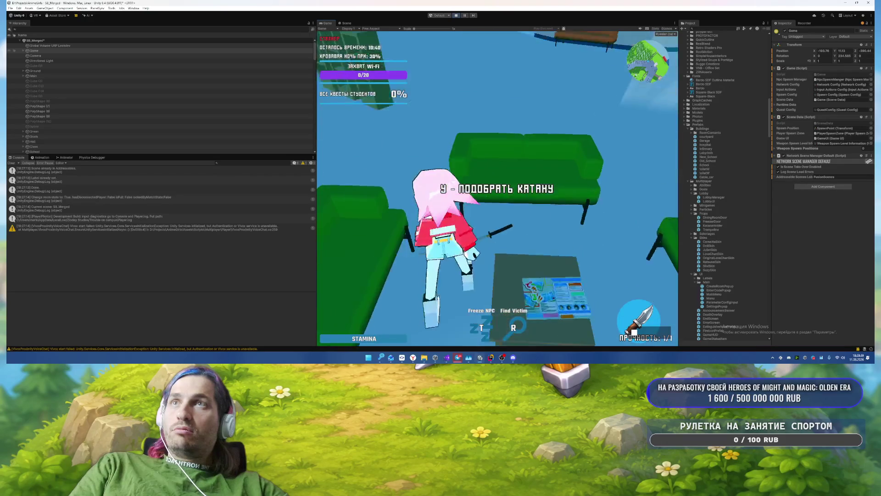
pyautogui.press('y')
pyautogui.press('w')
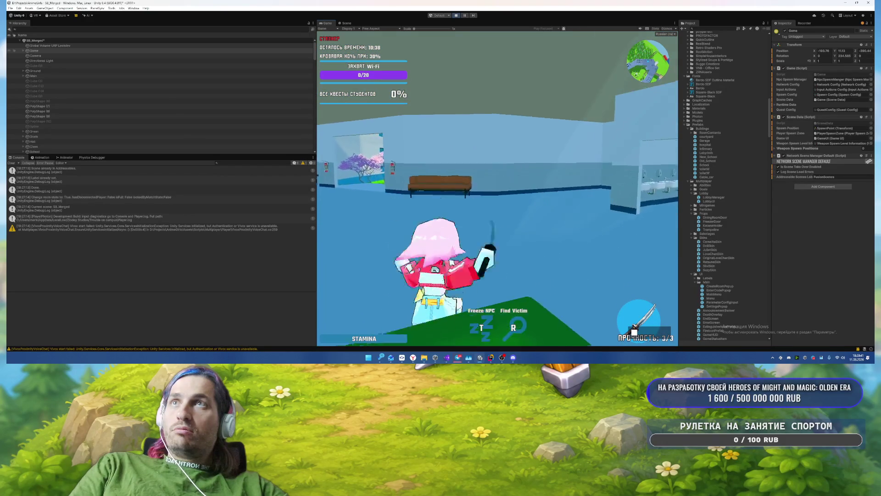
pyautogui.press('Tab')
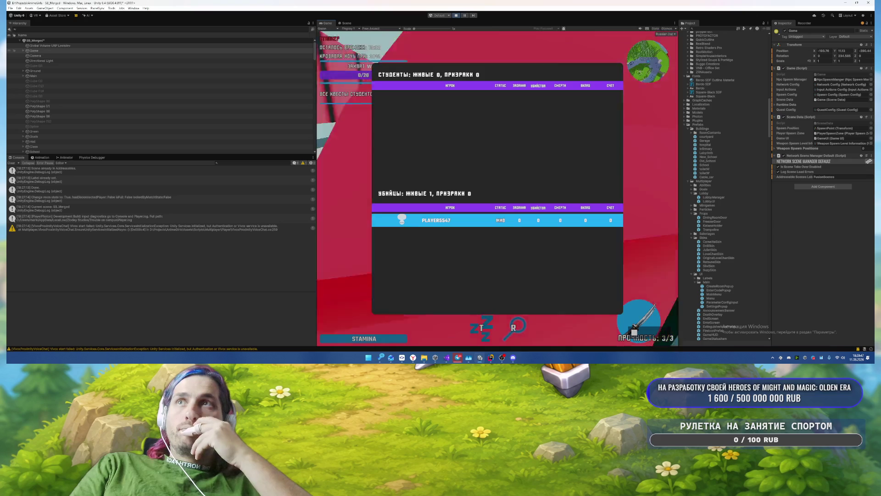
# Step: Close the scoreboard, walk down the hallway, and pause the game with Esc
pyautogui.press('Tab')
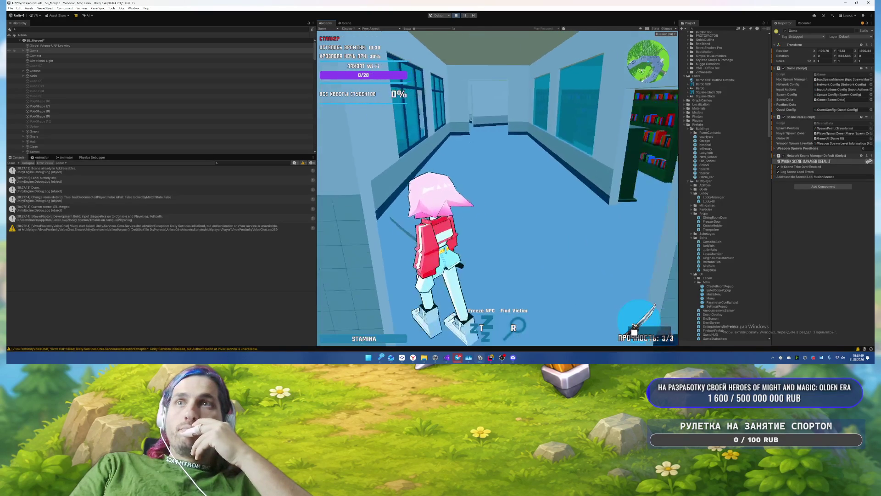
pyautogui.press('w')
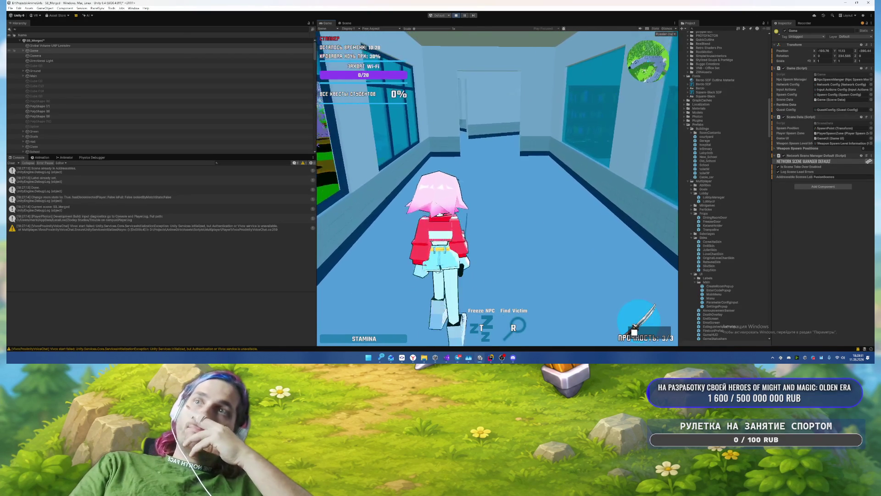
pyautogui.press('w')
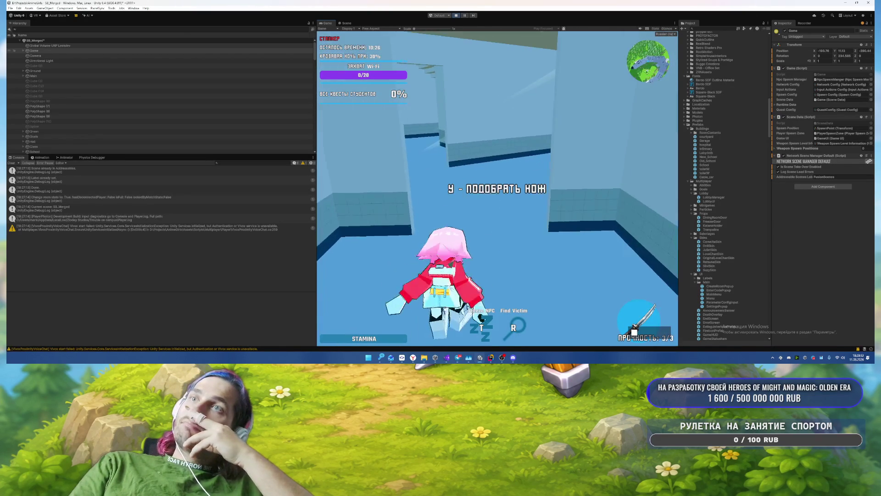
pyautogui.press('w')
pyautogui.press('Escape')
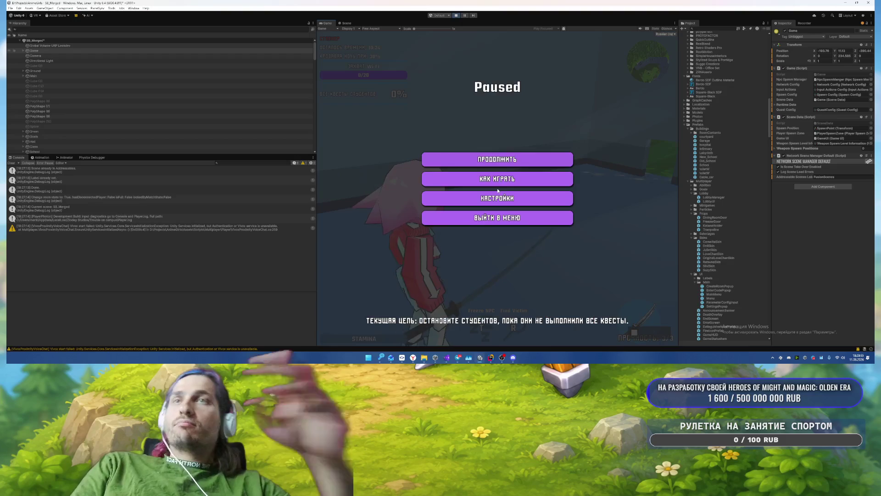
pyautogui.press('Escape')
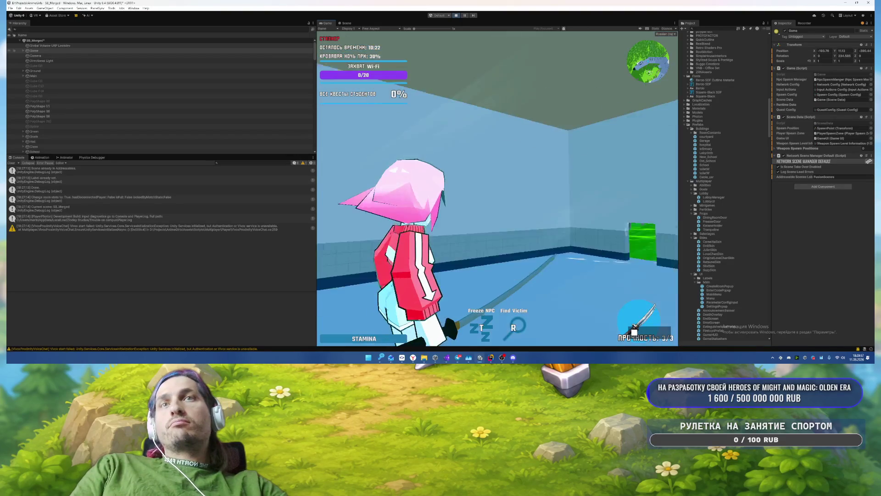
pyautogui.press('Escape')
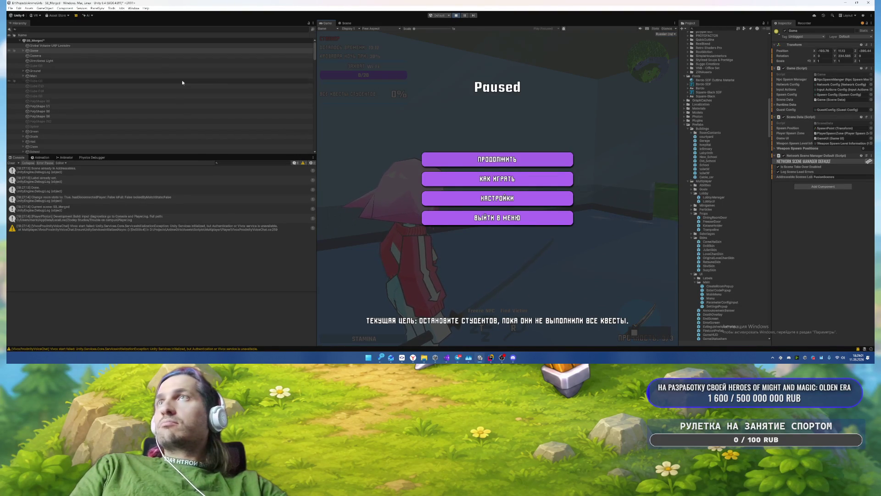
# Step: Search the Hierarchy for 'Voi' and select the VoiceChatStatus object
pyautogui.write('Пф')
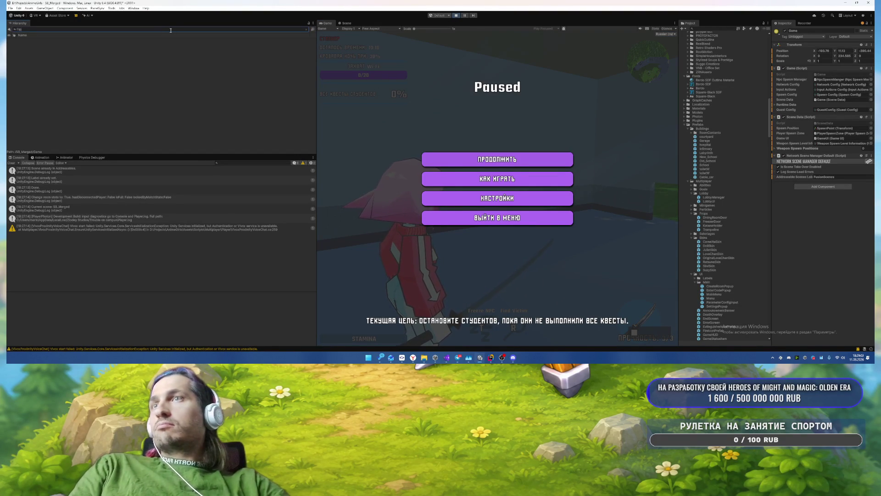
pyautogui.press('BackSpace')
pyautogui.press('BackSpace')
pyautogui.write('Game')
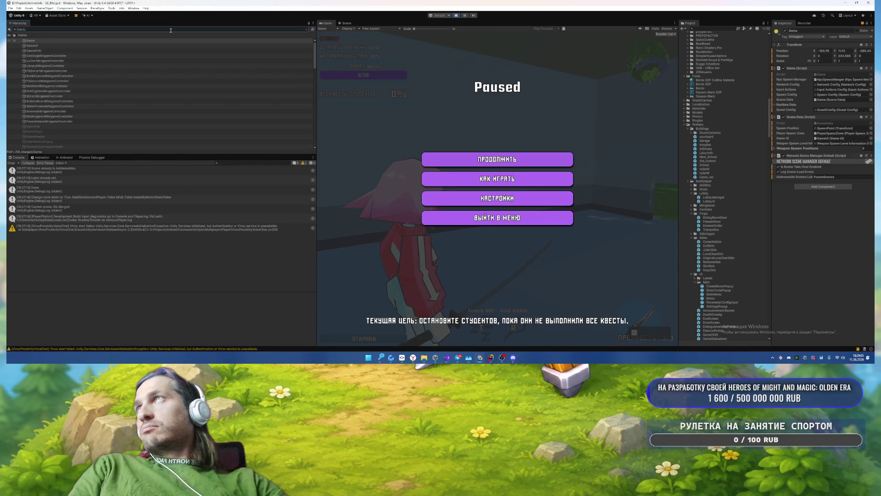
pyautogui.press('BackSpace')
pyautogui.press('BackSpace')
pyautogui.press('BackSpace')
pyautogui.write('V')
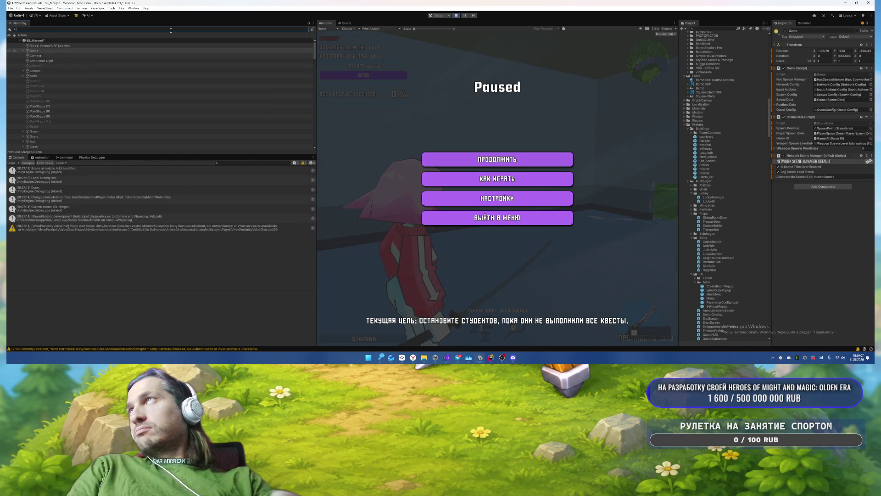
pyautogui.write('ivc')
pyautogui.press('BackSpace')
pyautogui.press('BackSpace')
pyautogui.write('o')
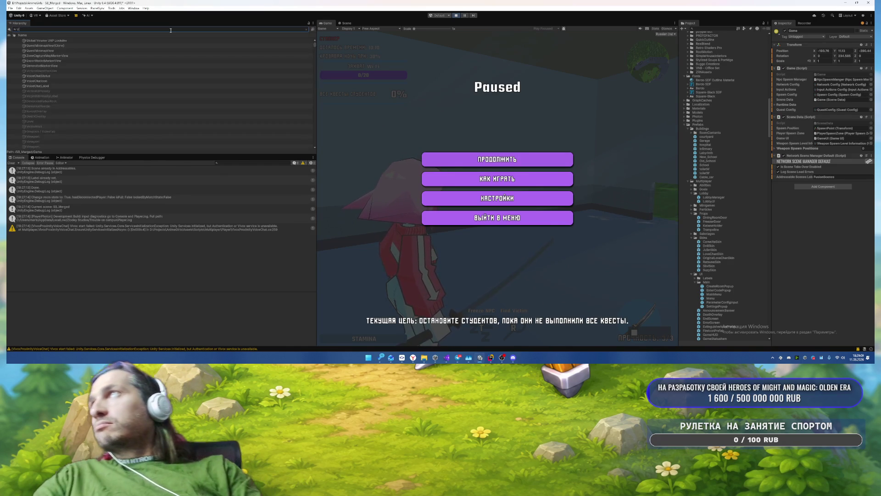
pyautogui.write('i')
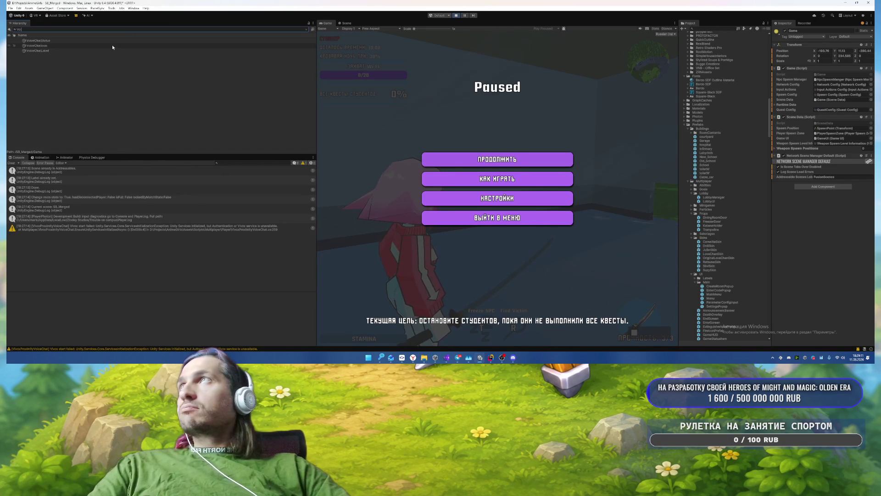
pyautogui.click(115, 40)
# Step: Clear the search and drag VoiceChatStatus into the UI folder as a prefab
pyautogui.click(306, 30)
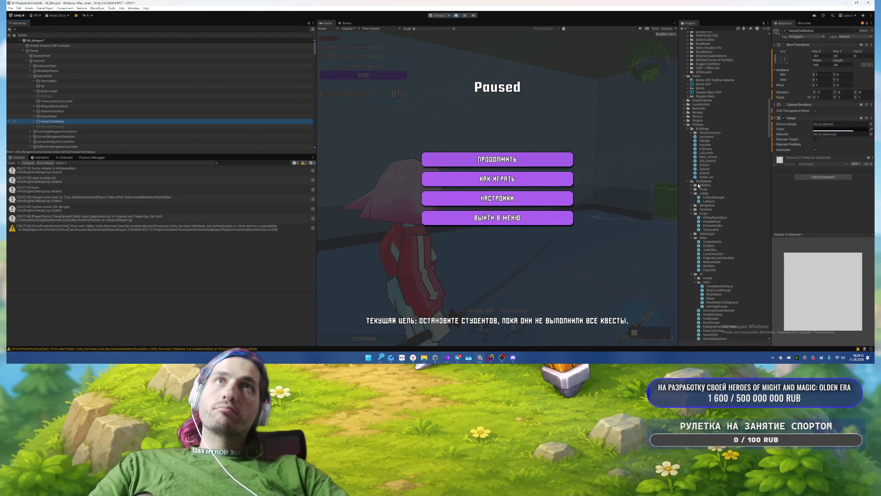
pyautogui.moveTo(761, 196); pyautogui.dragTo(757, 205)
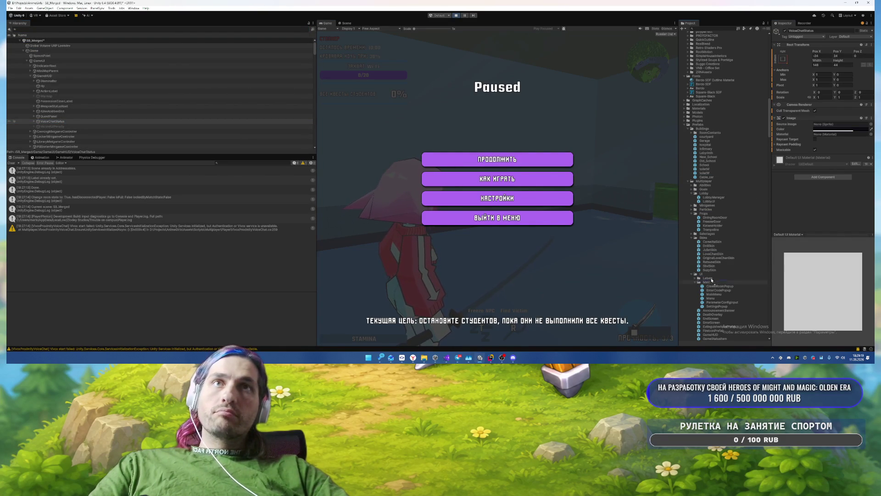
pyautogui.moveTo(711, 277); pyautogui.dragTo(710, 278)
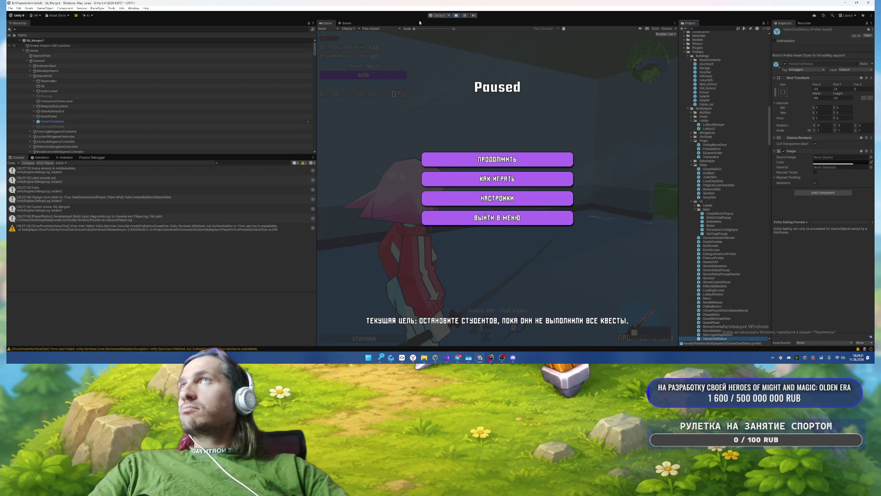
# Step: Stop play mode and select the GolasUI object
pyautogui.click(457, 15)
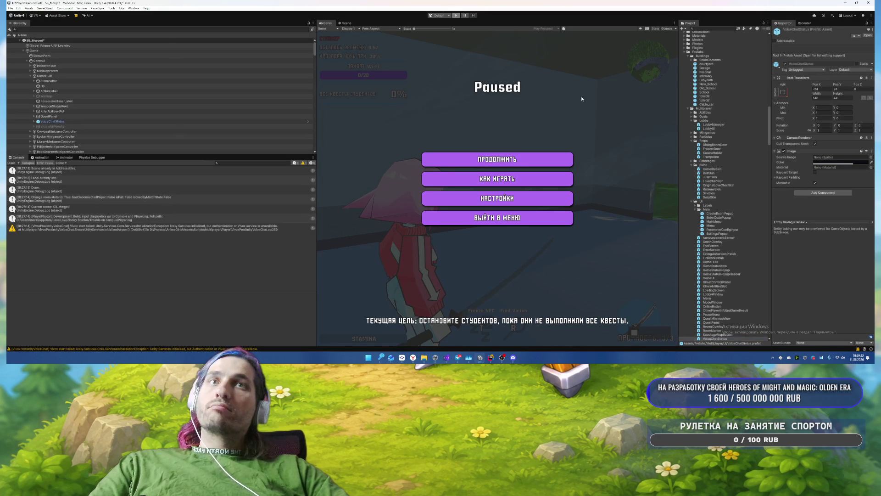
pyautogui.scroll(-3, 110, 73)
pyautogui.click(65, 60)
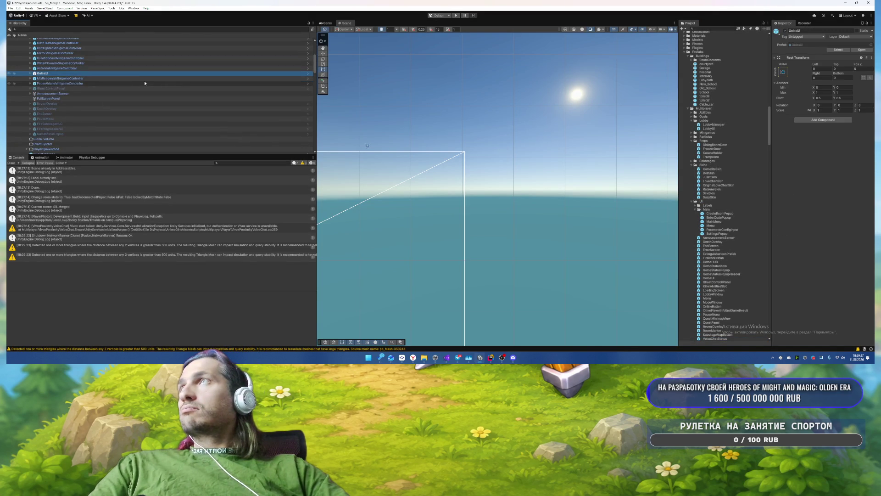
# Step: Open the GameUI prefab for editing and select GameHUD
pyautogui.scroll(5, 141, 84)
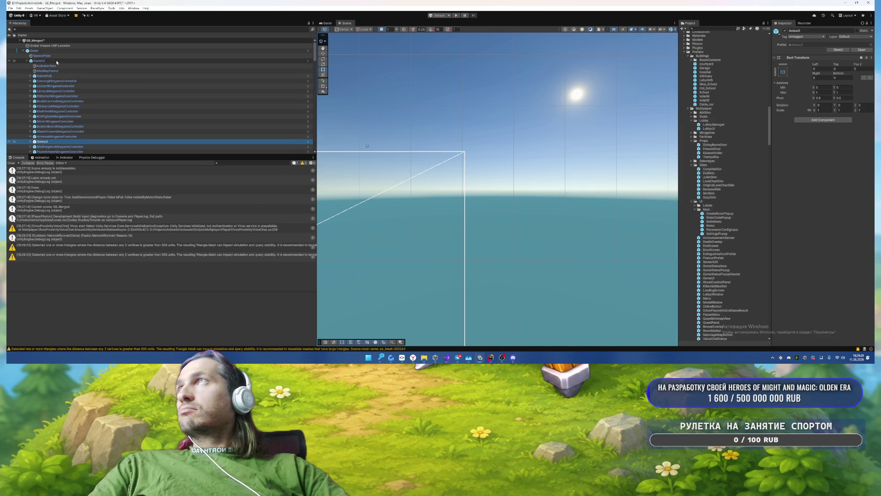
pyautogui.click(57, 61)
pyautogui.click(857, 50)
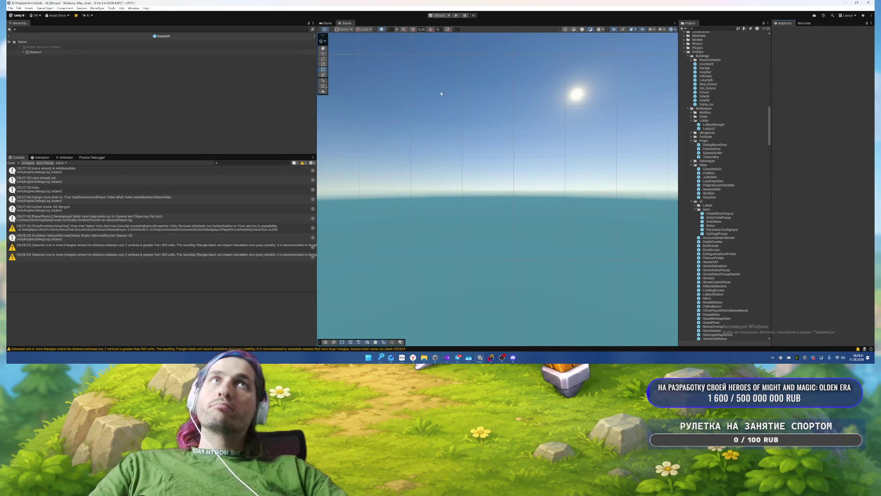
pyautogui.click(40, 67)
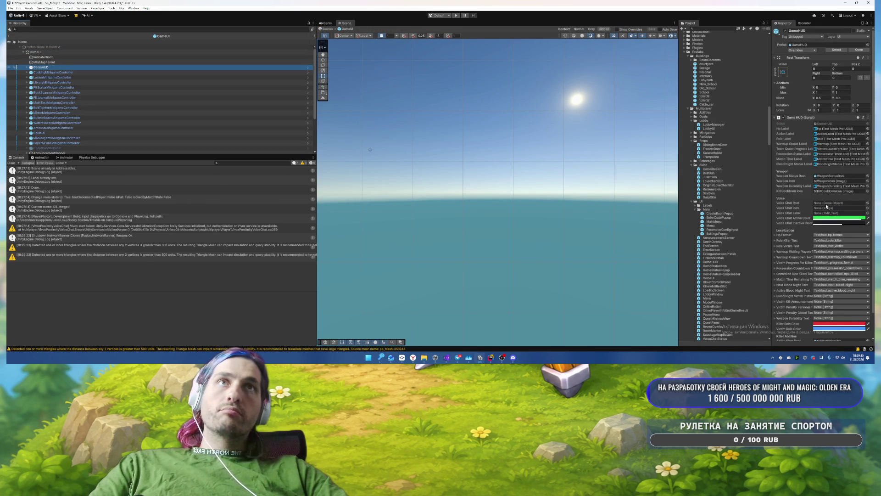
# Step: Place the VoiceChatStatus prefab inside GameHUD above QuestPanel
pyautogui.scroll(-3, 719, 238)
pyautogui.scroll(-3, 98, 115)
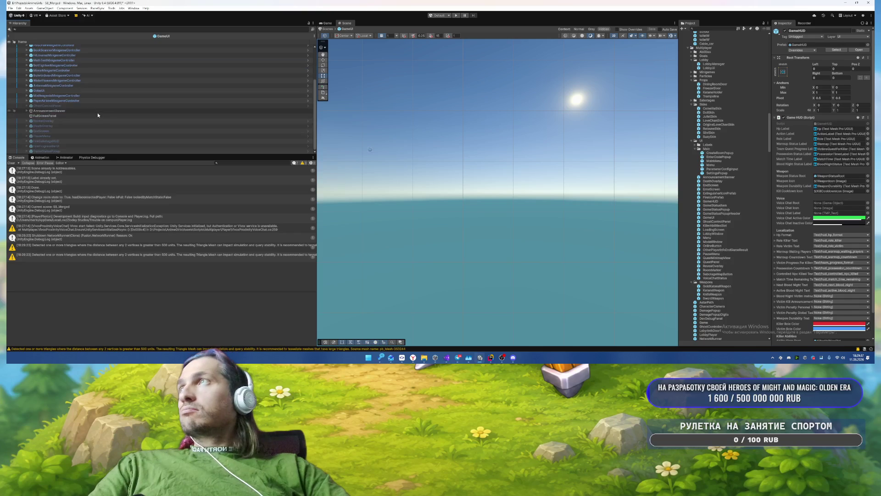
pyautogui.scroll(6, 97, 112)
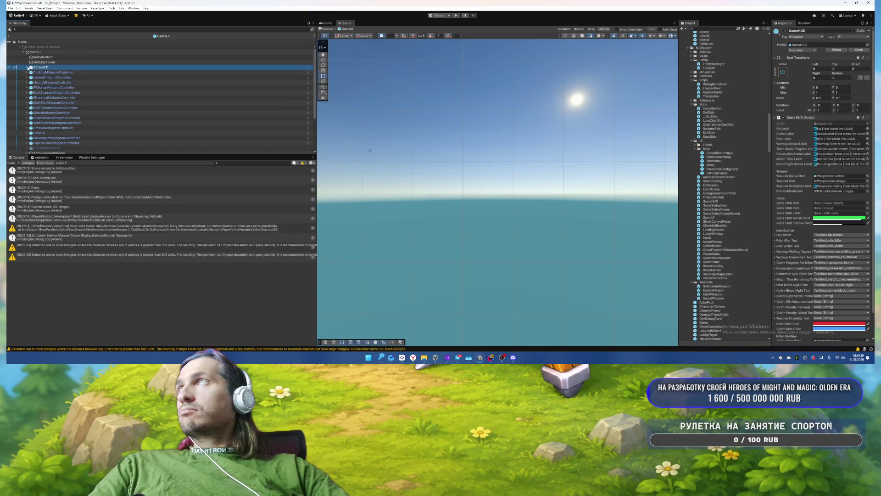
pyautogui.scroll(-3, 726, 255)
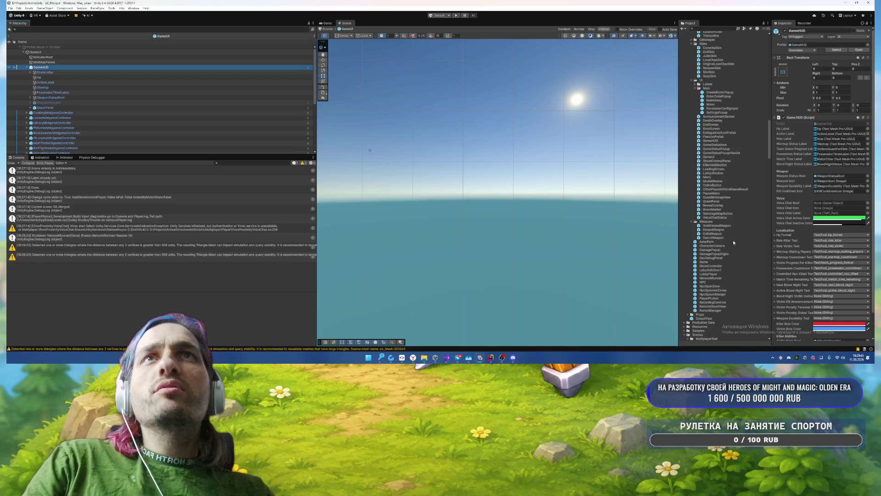
pyautogui.moveTo(722, 222)
pyautogui.mouseDown()
pyautogui.moveTo(459, 138)
pyautogui.moveTo(184, 67)
pyautogui.moveTo(173, 95)
pyautogui.moveTo(91, 101)
pyautogui.moveTo(98, 106)
pyautogui.mouseUp()
pyautogui.click(56, 67)
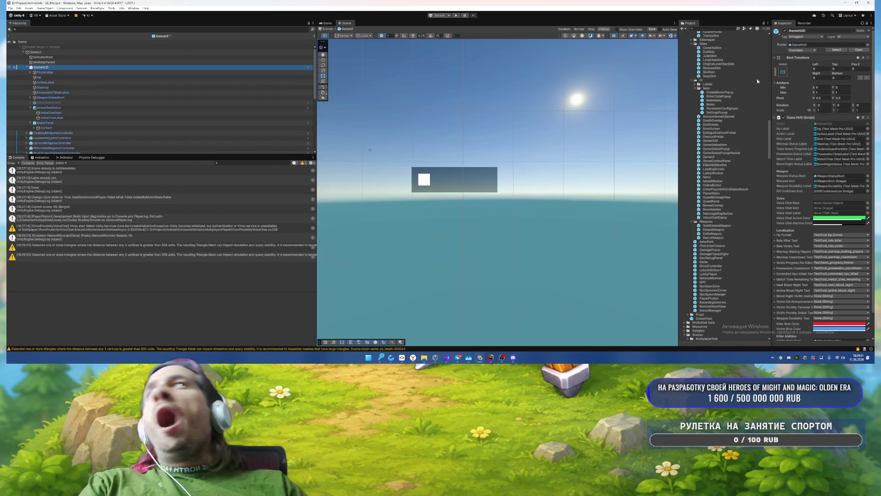
# Step: Review GameHUD's overrides, then open the GameHUD prefab for editing
pyautogui.click(802, 50)
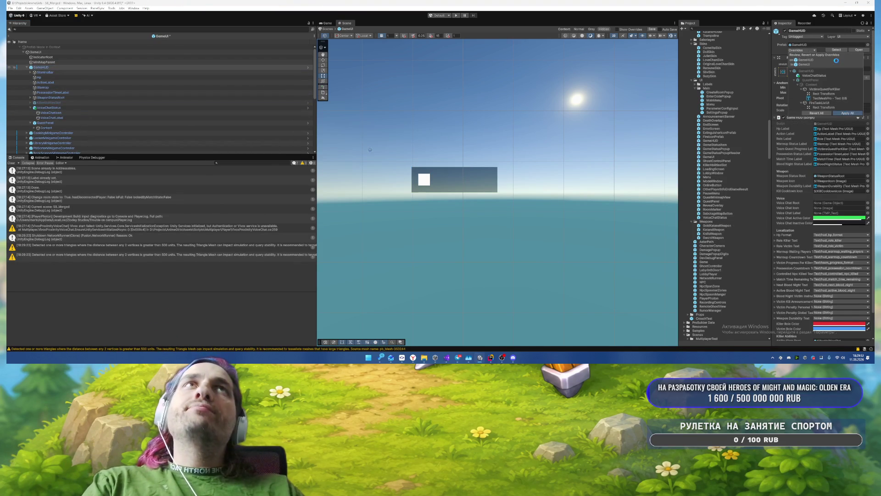
pyautogui.click(858, 50)
pyautogui.click(859, 49)
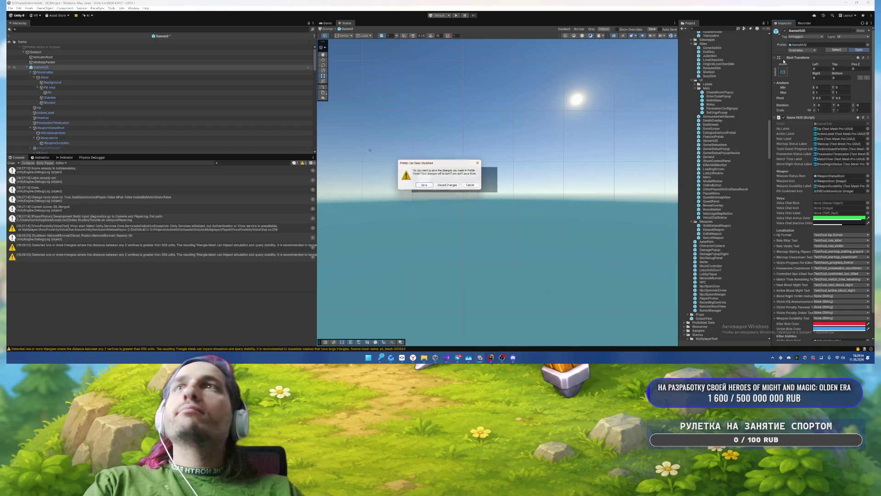
# Step: Save the GameUI changes and select the VoiceChatStatus panel
pyautogui.click(425, 185)
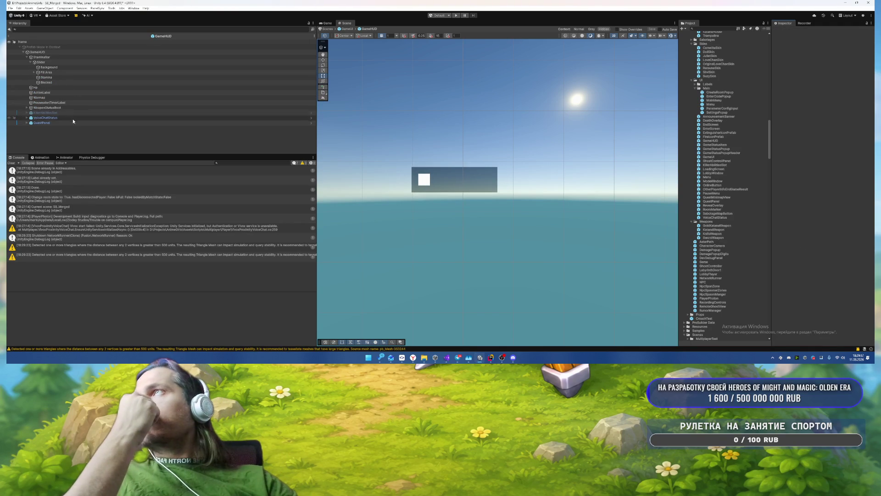
pyautogui.click(68, 117)
pyautogui.scroll(-5, 475, 183)
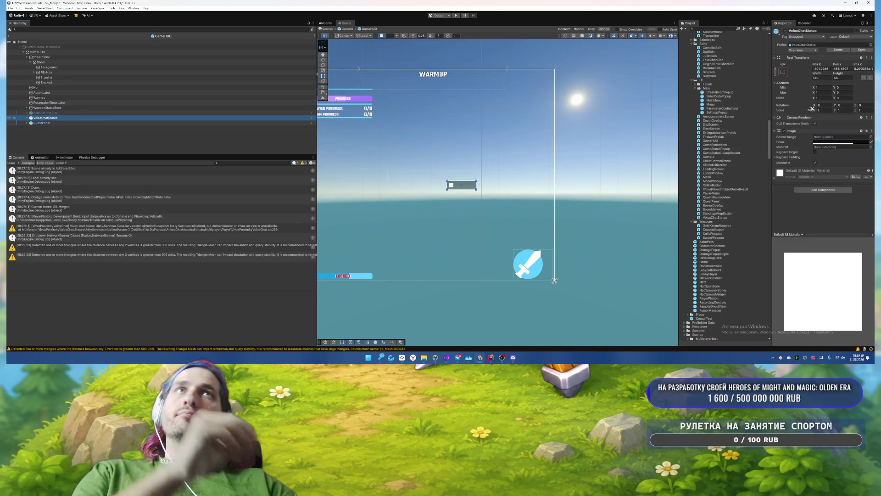
# Step: Anchor the panel bottom-left with Pos X and Pos Y set to 0
pyautogui.click(826, 89)
pyautogui.write('0')
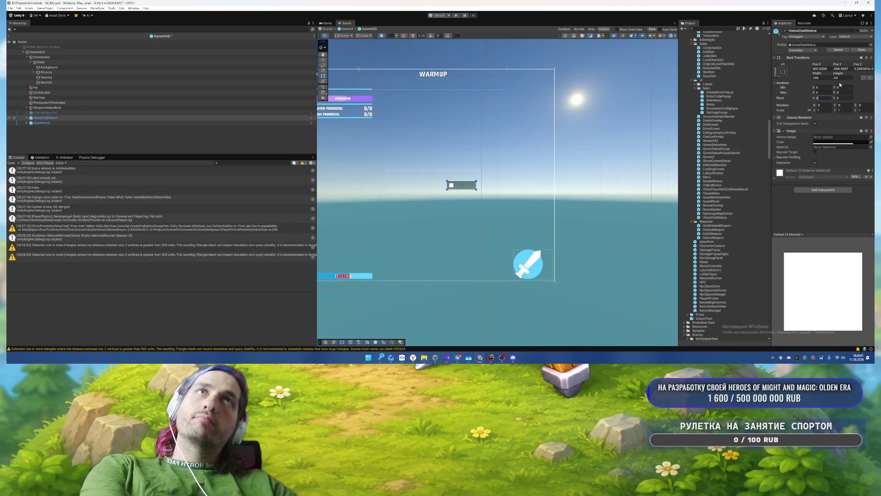
pyautogui.write('0')
pyautogui.press('Tab')
pyautogui.write('0')
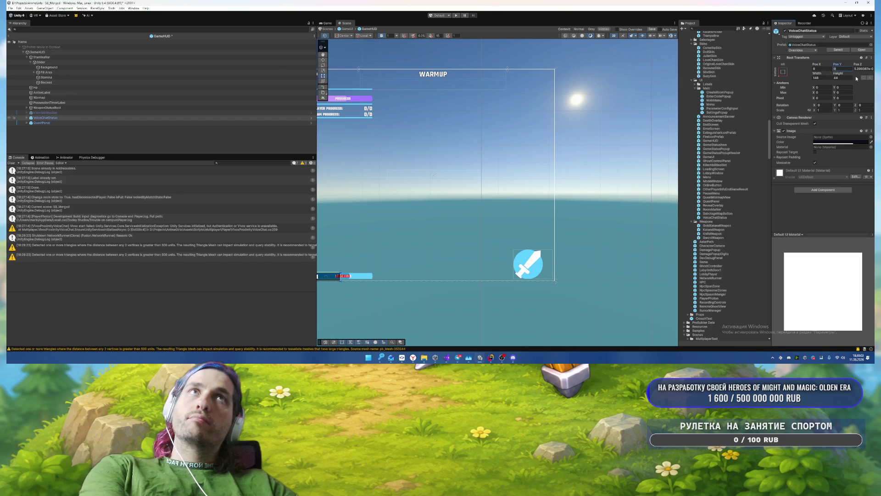
# Step: Nudge the panel slightly up-right above the blue bar and pick its background sprite
pyautogui.scroll(6, 477, 243)
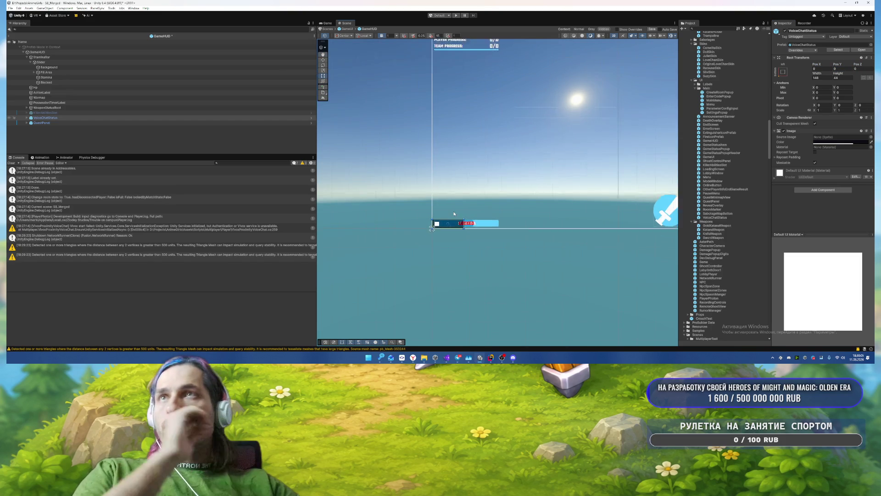
pyautogui.moveTo(449, 243); pyautogui.dragTo(450, 219)
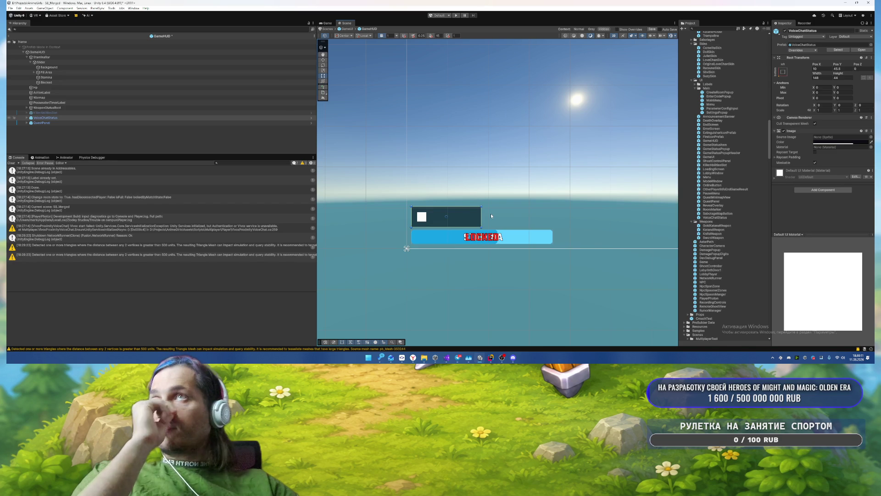
pyautogui.click(871, 137)
# Step: Give the panel background the Semi Rounded sprite and expand its children
pyautogui.write('mi')
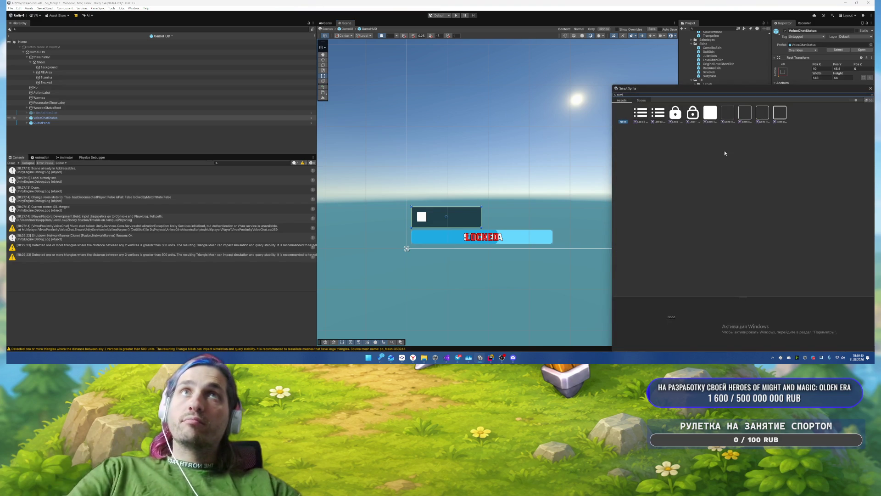
pyautogui.doubleClick(710, 119)
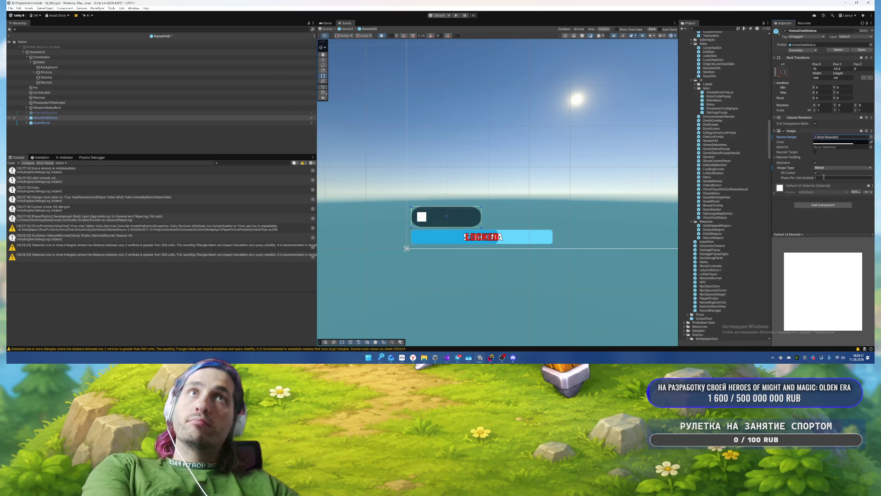
pyautogui.click(92, 118)
pyautogui.press('Right')
pyautogui.click(103, 122)
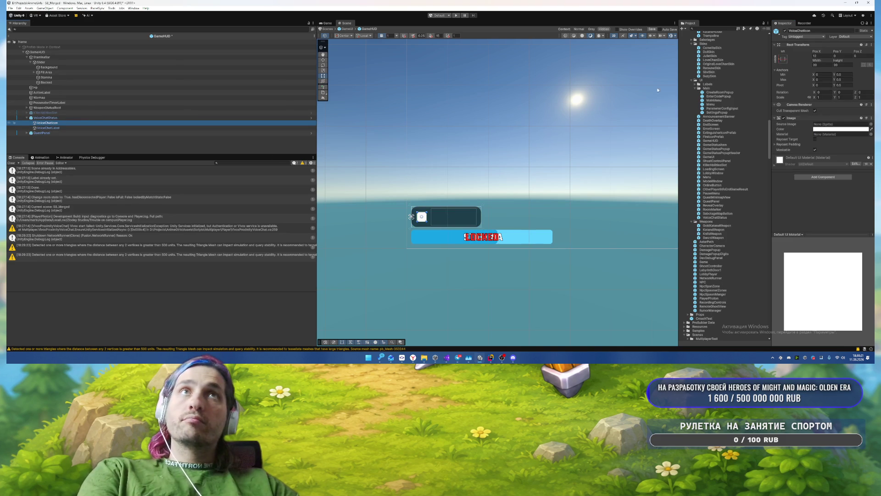
# Step: Enable VoiceChatLabel's text component so VOICE appears
pyautogui.click(121, 128)
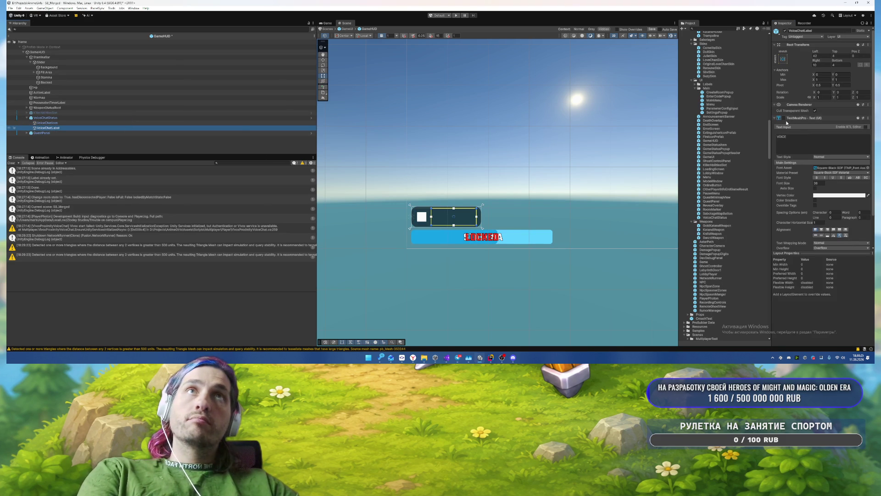
pyautogui.click(784, 118)
pyautogui.scroll(-5, 782, 210)
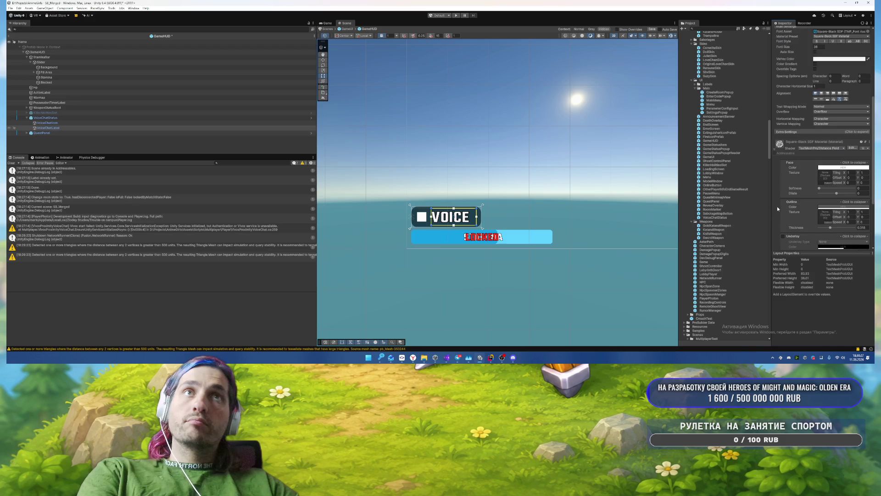
pyautogui.scroll(5, 783, 208)
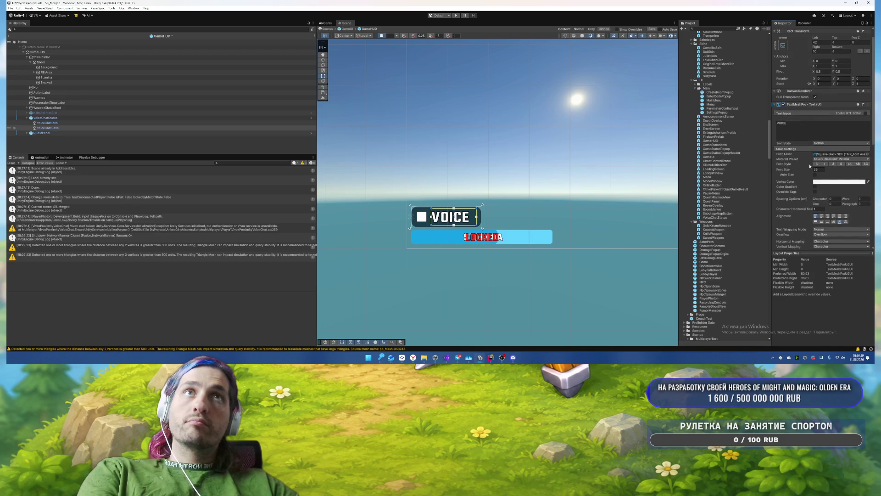
pyautogui.scroll(-5, 809, 161)
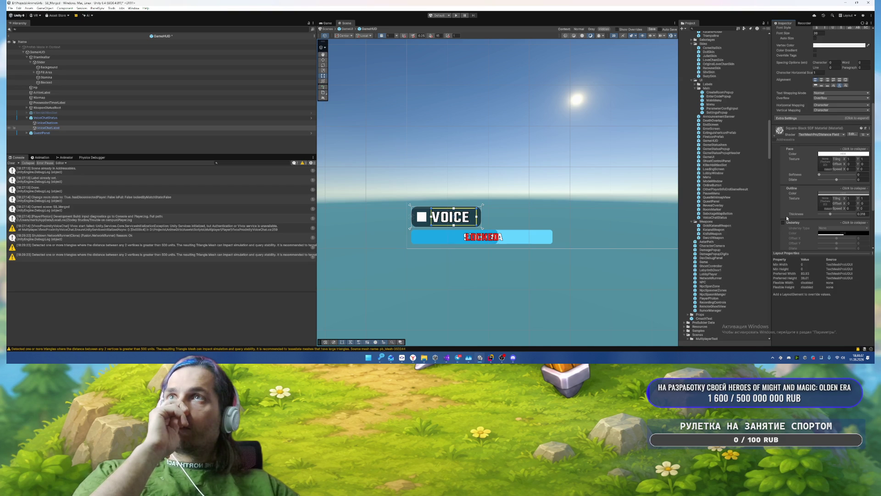
# Step: Review the VoiceChatStatus overrides, then delete VoiceChatLabel
pyautogui.click(47, 127)
pyautogui.click(46, 118)
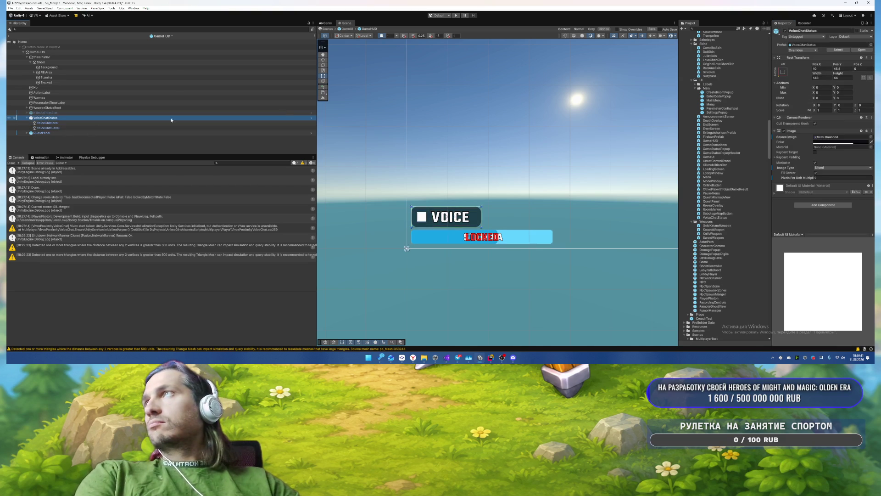
pyautogui.click(810, 50)
pyautogui.click(111, 129)
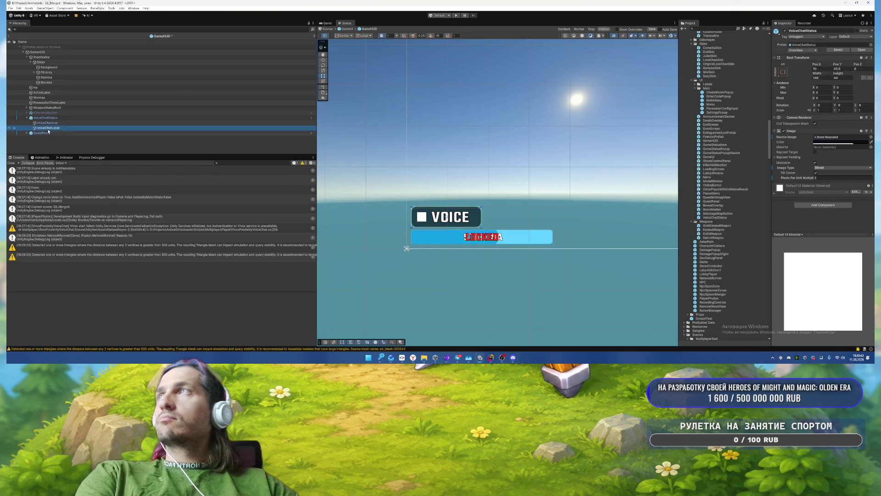
pyautogui.press('Delete')
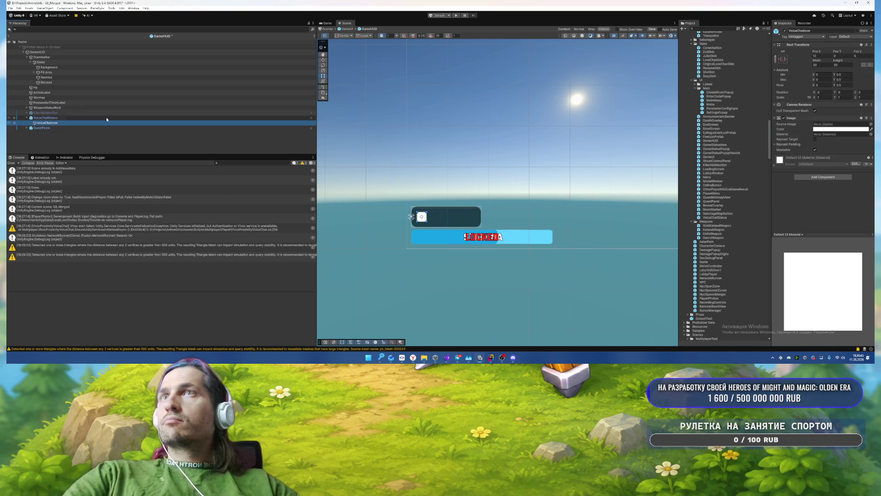
# Step: Make VoiceChatIcon a circle sprite coloured 22AEF2
pyautogui.rightClick(49, 118)
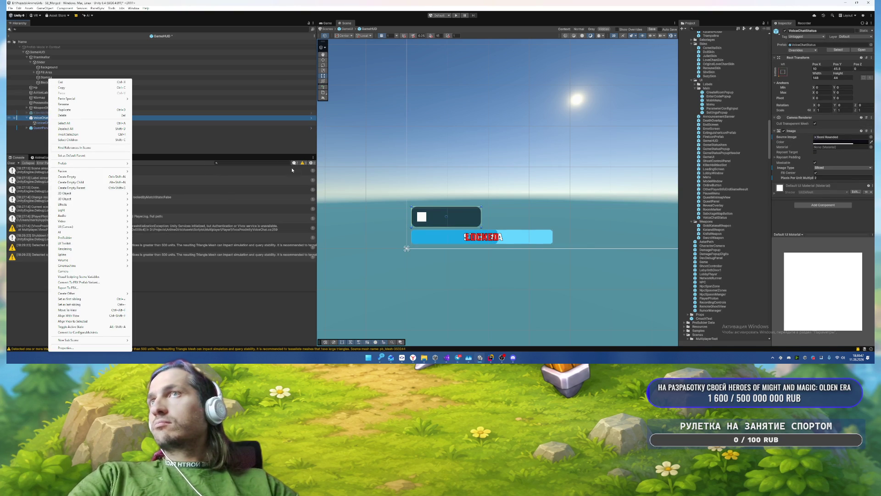
pyautogui.click(35, 123)
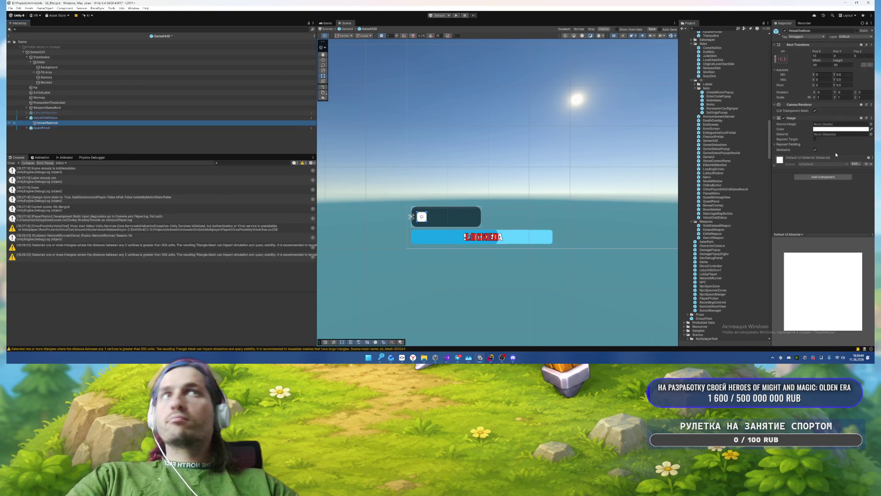
pyautogui.click(871, 124)
pyautogui.write('ca')
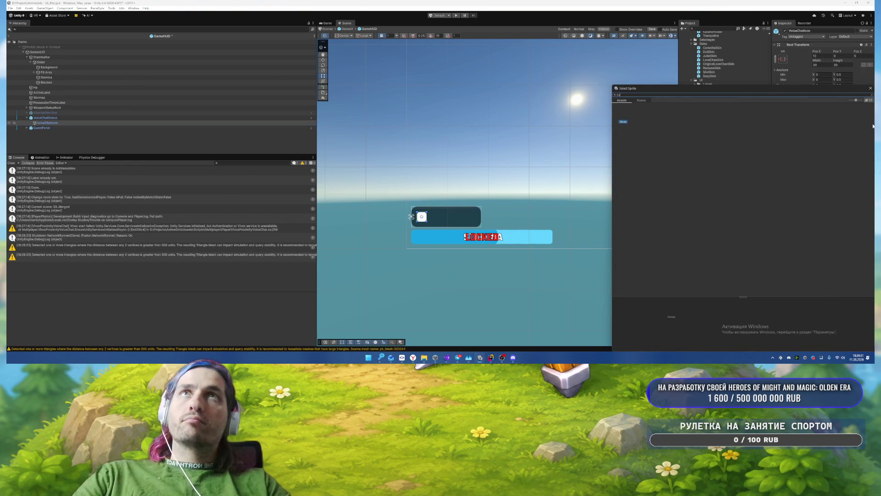
pyautogui.write('c')
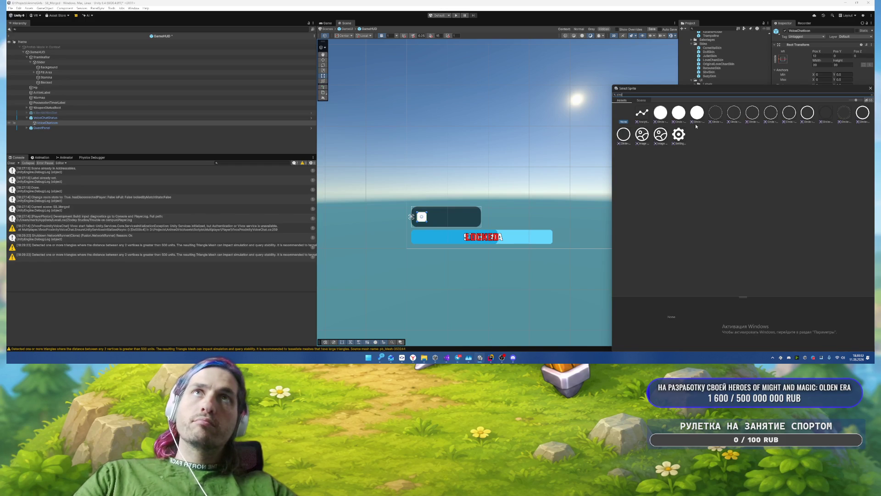
pyautogui.doubleClick(697, 113)
pyautogui.click(822, 128)
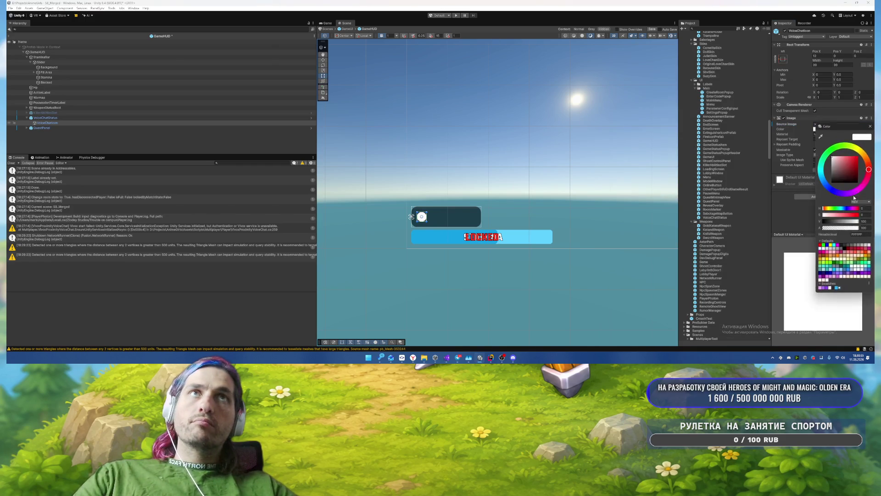
pyautogui.click(835, 289)
pyautogui.click(869, 127)
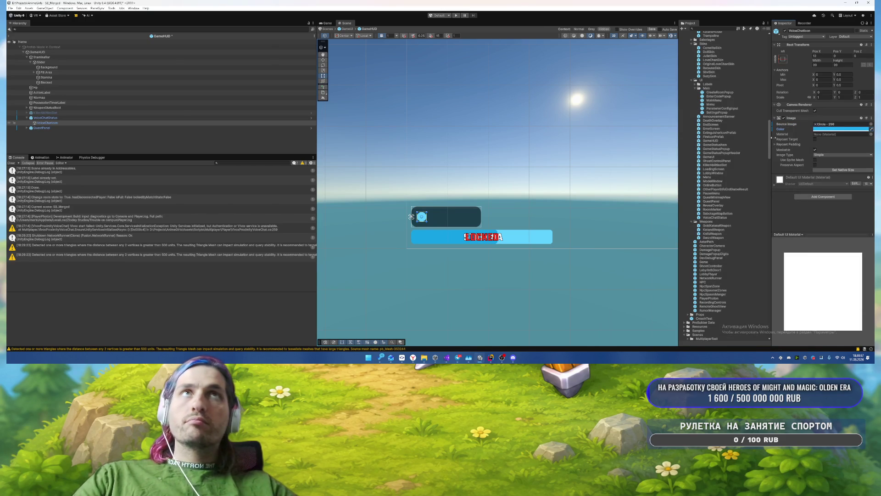
# Step: Enlarge the icon to about 28 wide and set the panel's pixels per unit multiplier to 2.03
pyautogui.scroll(2, 521, 175)
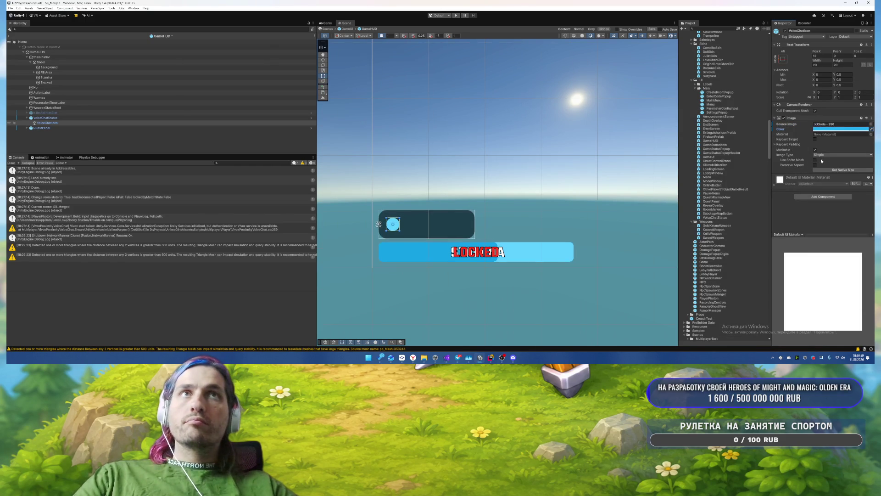
pyautogui.scroll(2, 395, 224)
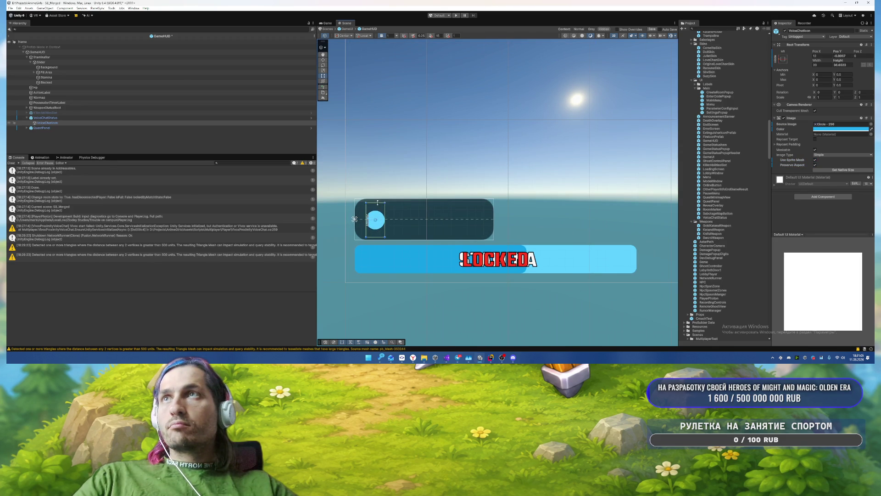
pyautogui.moveTo(354, 219); pyautogui.dragTo(355, 219)
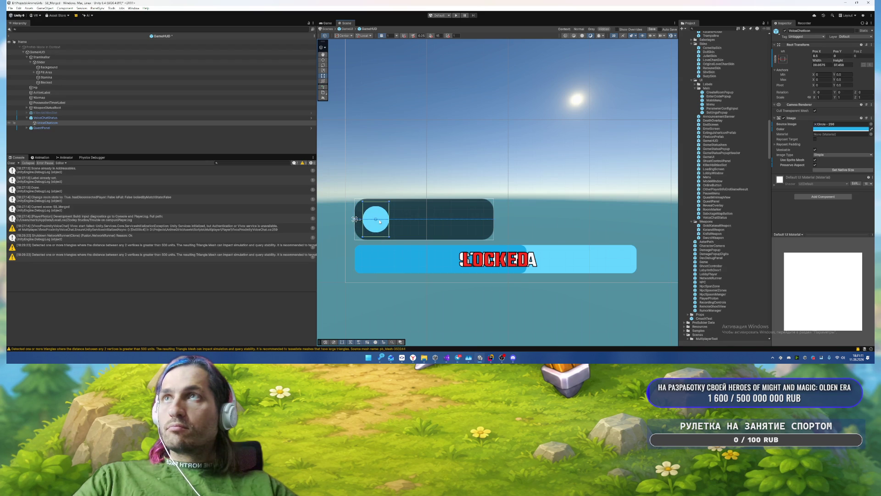
pyautogui.click(354, 219)
pyautogui.click(60, 118)
pyautogui.moveTo(811, 183); pyautogui.dragTo(809, 181)
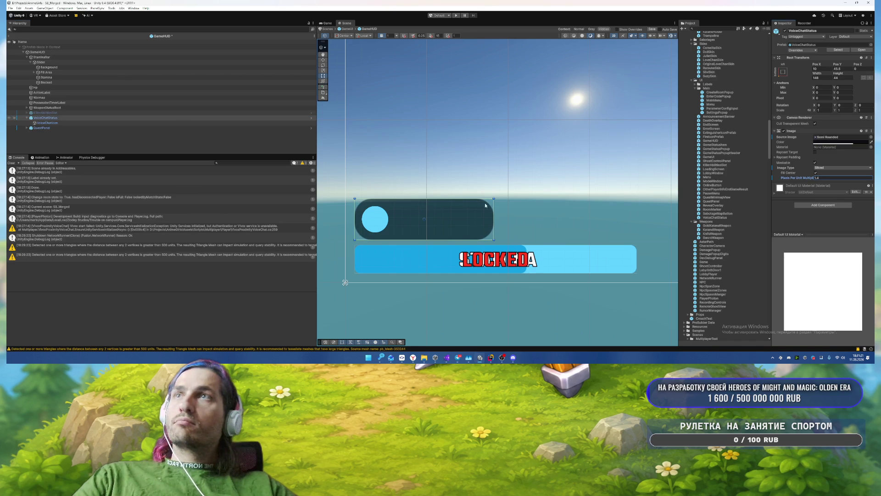
# Step: Duplicate VoiceChatIcon and rename the copy to Icon
pyautogui.click(52, 123)
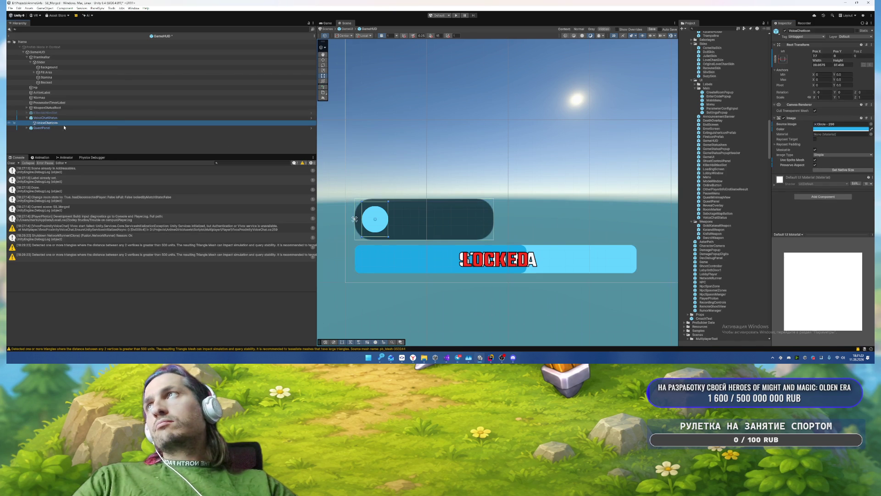
pyautogui.hotkey('ctrl', 'd')
pyautogui.press('F2')
pyautogui.write('Icon')
pyautogui.press('Return')
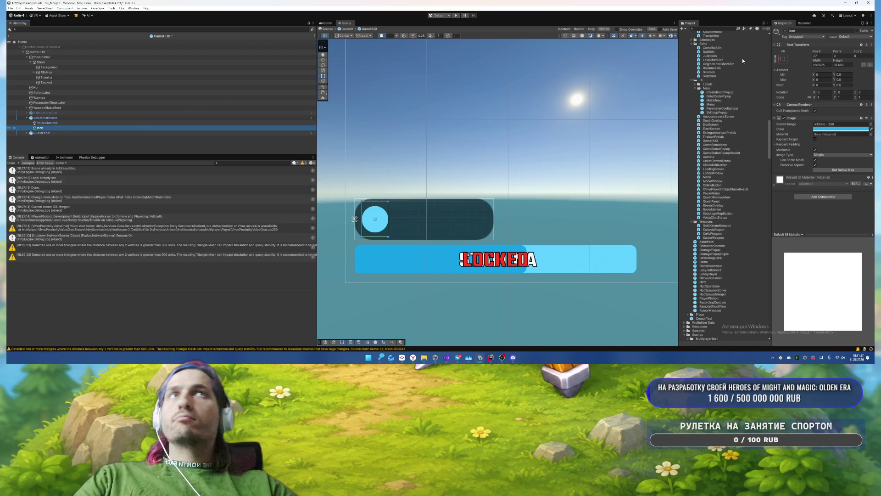
# Step: Anchor Icon stretch-stretch and pull its top and bottom edges slightly inward
pyautogui.click(782, 59)
pyautogui.keyDown('alt'); pyautogui.click(837, 134); pyautogui.keyUp('alt')
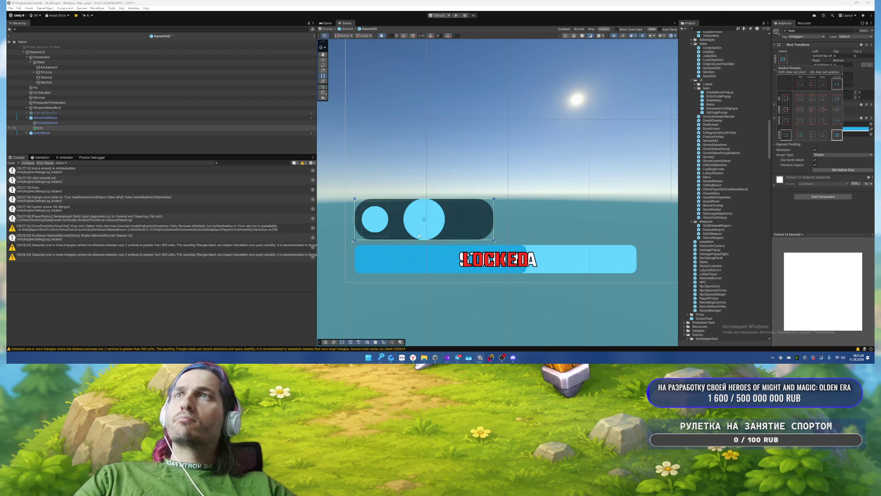
pyautogui.click(457, 203)
pyautogui.moveTo(458, 199); pyautogui.dragTo(458, 203)
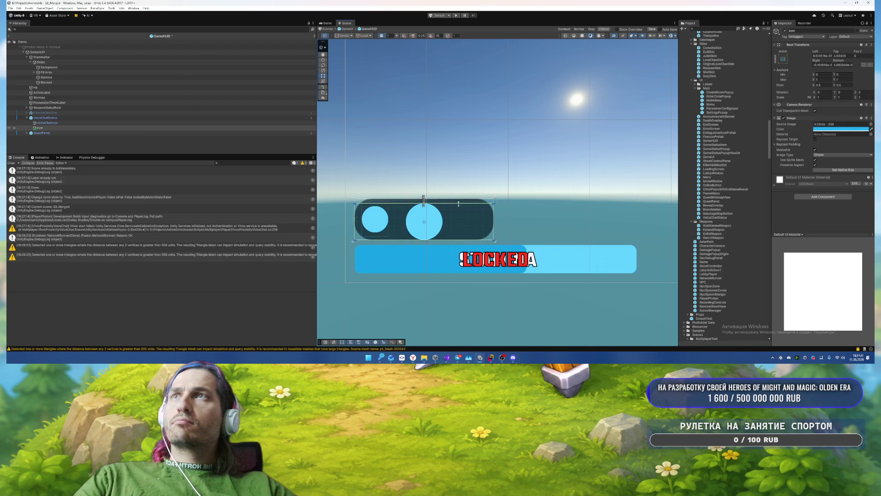
pyautogui.moveTo(451, 242); pyautogui.dragTo(451, 239)
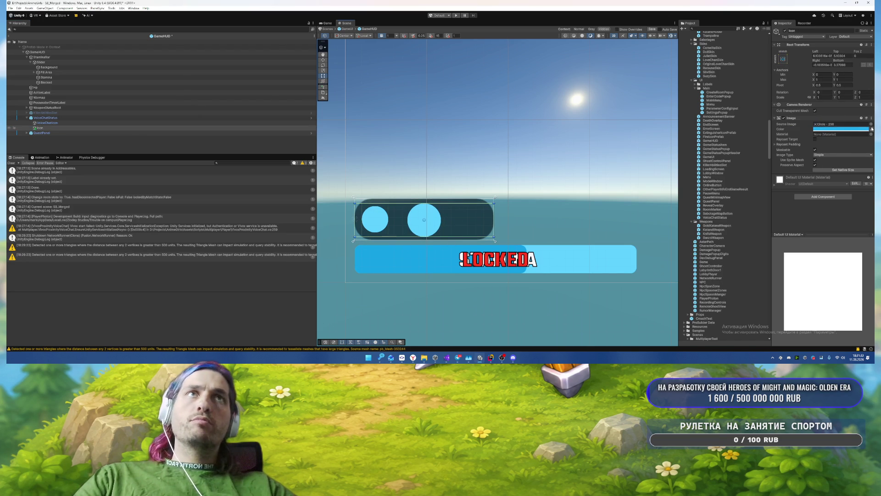
# Step: Browse Icon's Source Image sprites, trying searches 'sou' and 'vo'
pyautogui.click(870, 124)
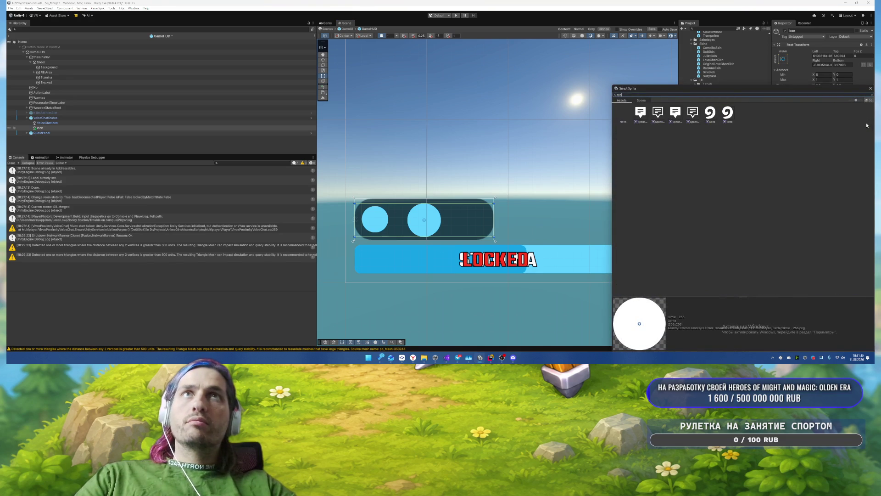
pyautogui.press('BackSpace')
pyautogui.press('BackSpace')
pyautogui.write('sou')
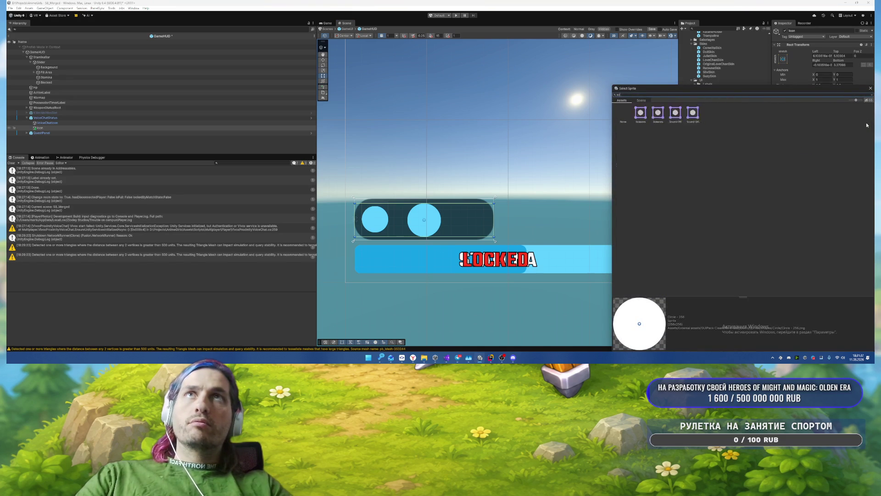
pyautogui.press('BackSpace')
pyautogui.press('BackSpace')
pyautogui.press('BackSpace')
pyautogui.write('voi')
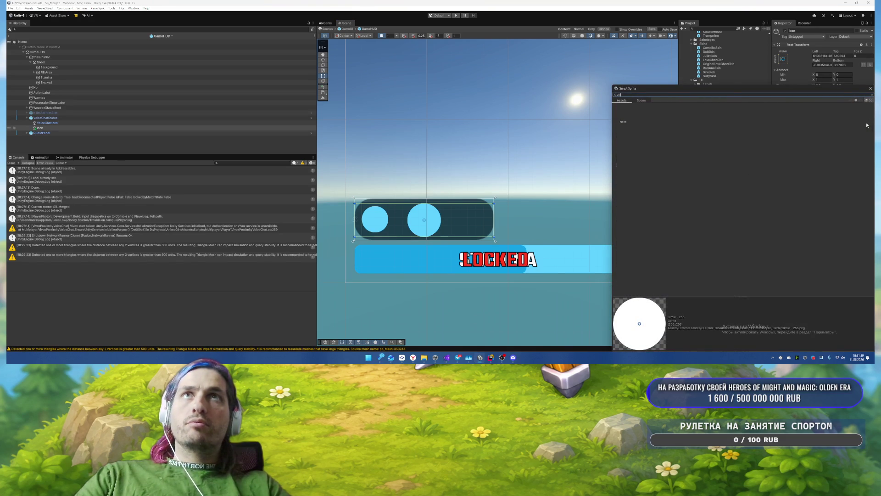
pyautogui.press('BackSpace')
pyautogui.press('BackSpace')
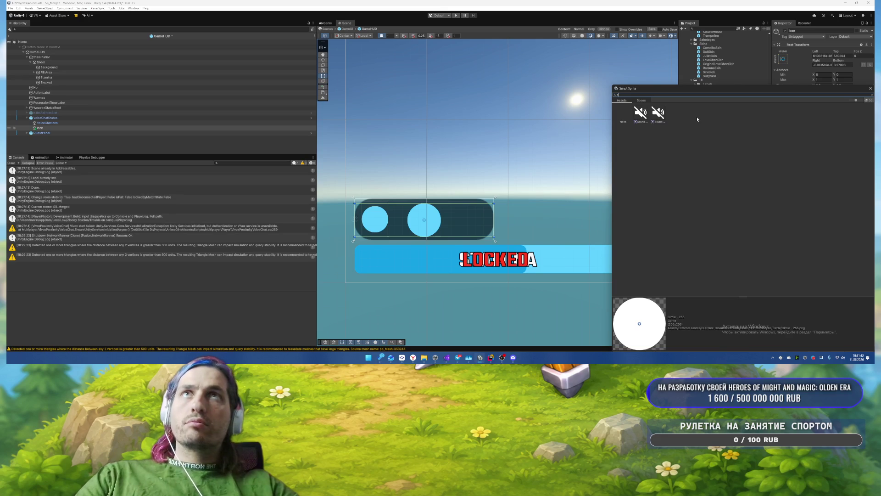
pyautogui.press('BackSpace')
pyautogui.press('BackSpace')
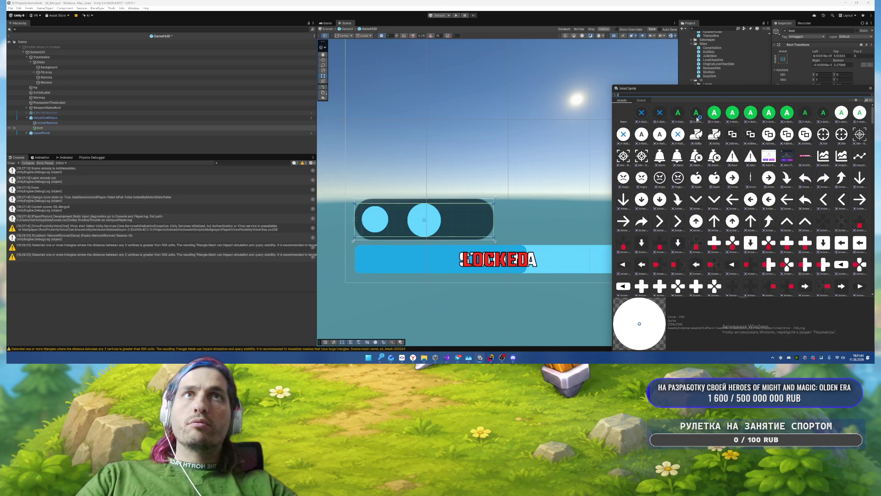